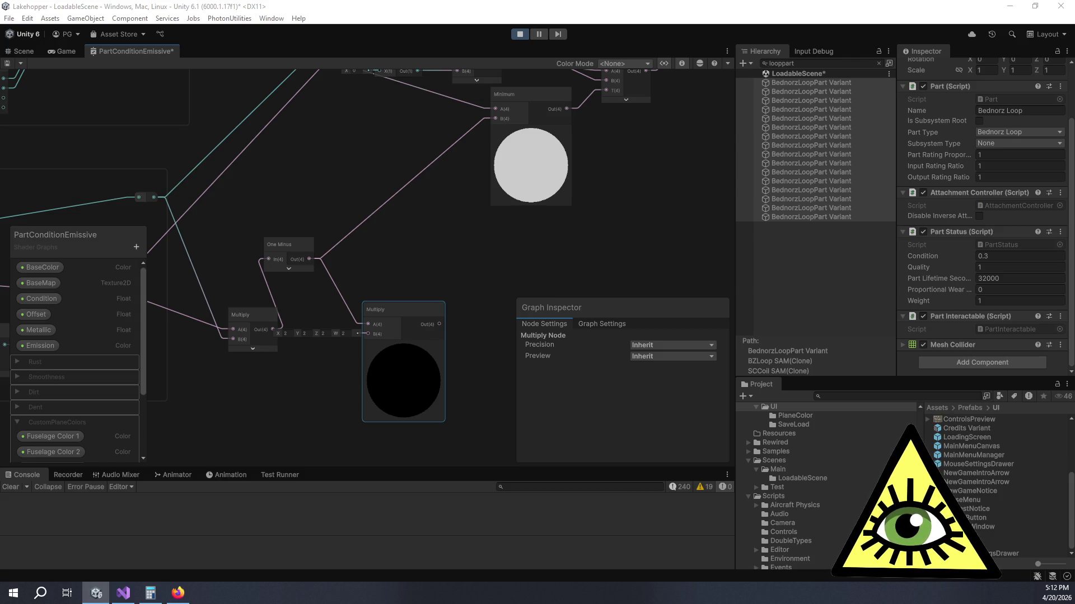
# Step: Look up the easeInOutSine curve in the easing functions cheat sheet
pyautogui.hotkey('alt', 'Tab')
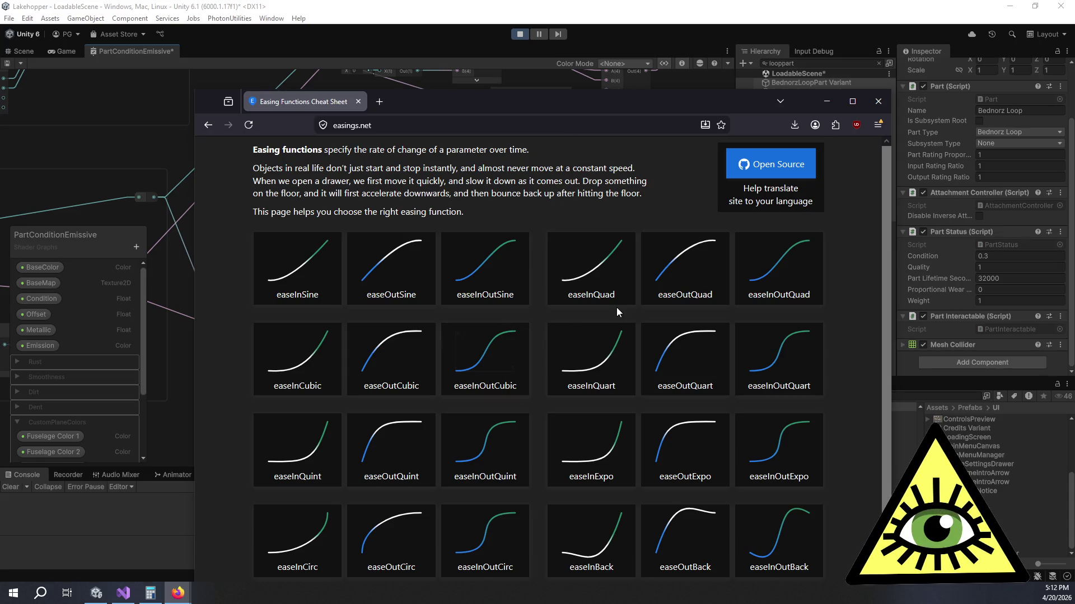
pyautogui.scroll(-2, 629, 310)
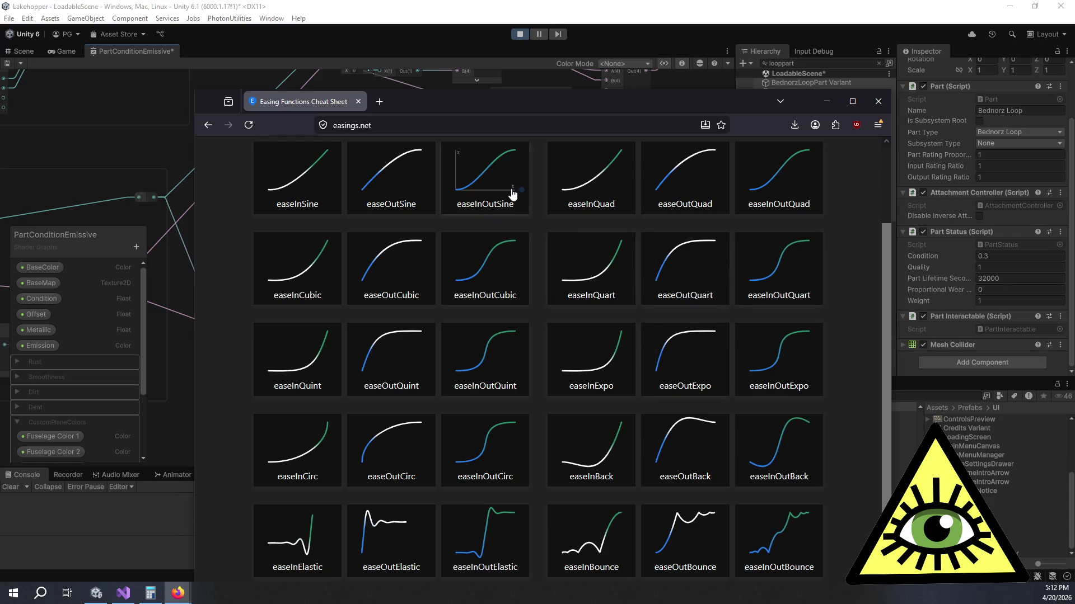
pyautogui.click(495, 180)
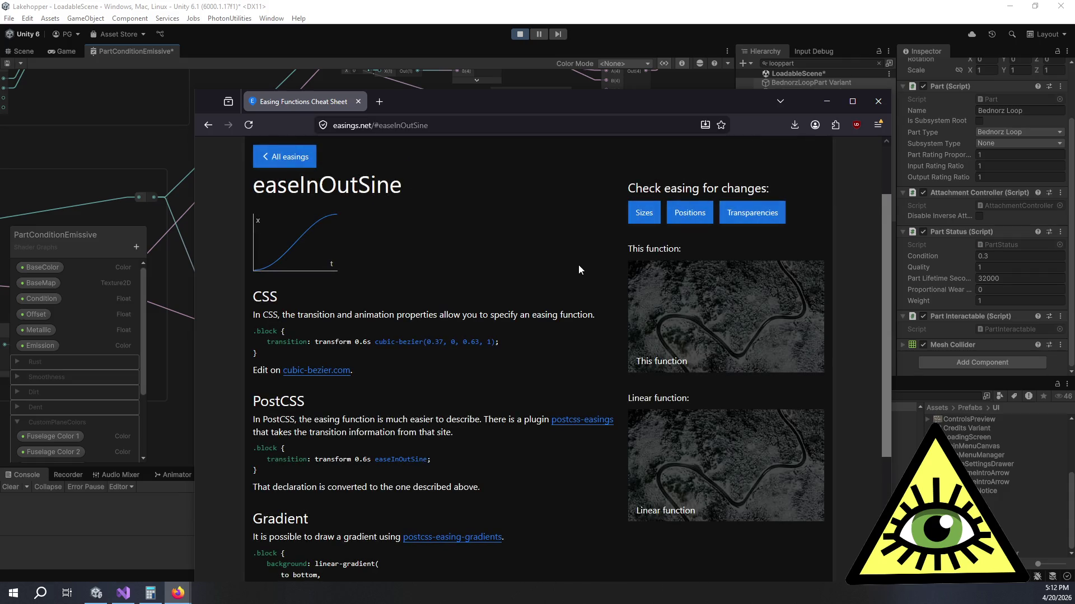
pyautogui.scroll(-5, 498, 319)
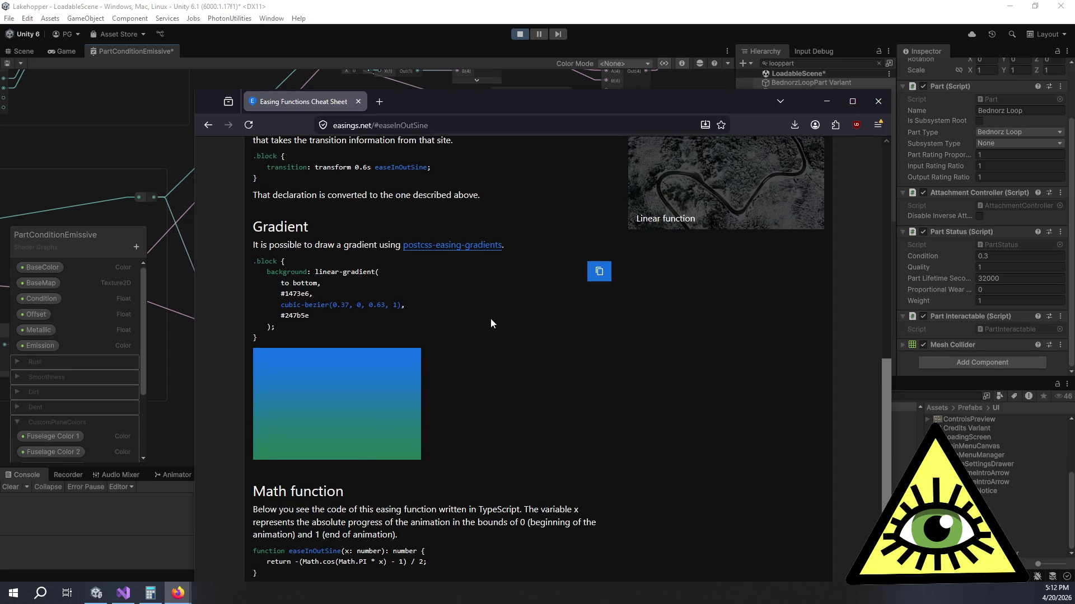
pyautogui.click(205, 127)
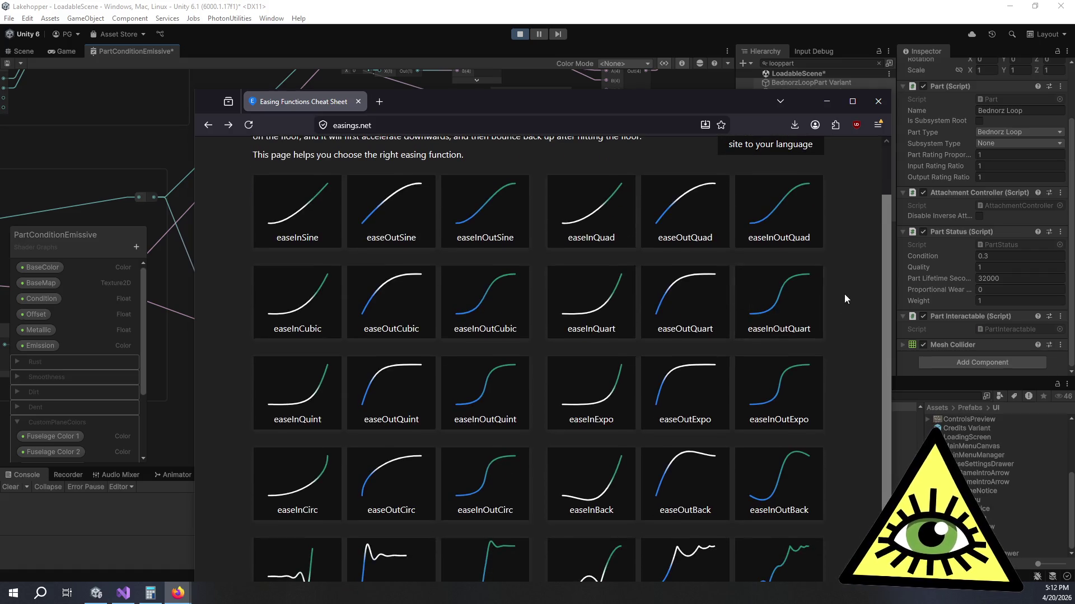
# Step: Compare the easeInOutQuart and easeInOutQuad details, then return to Unity
pyautogui.click(785, 300)
pyautogui.scroll(-6, 784, 298)
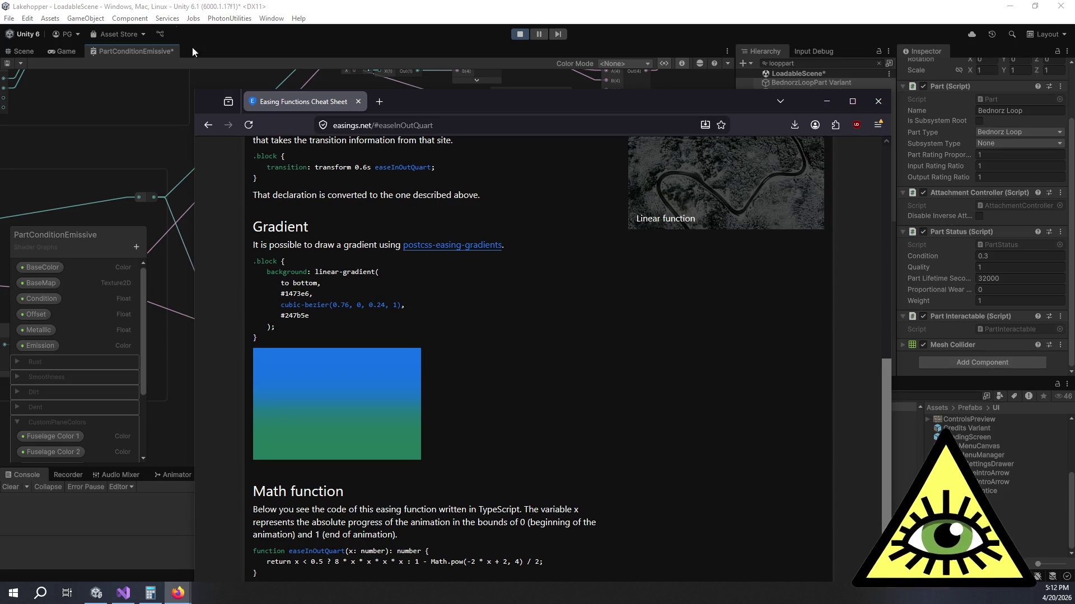
pyautogui.click(208, 123)
pyautogui.scroll(-2, 672, 280)
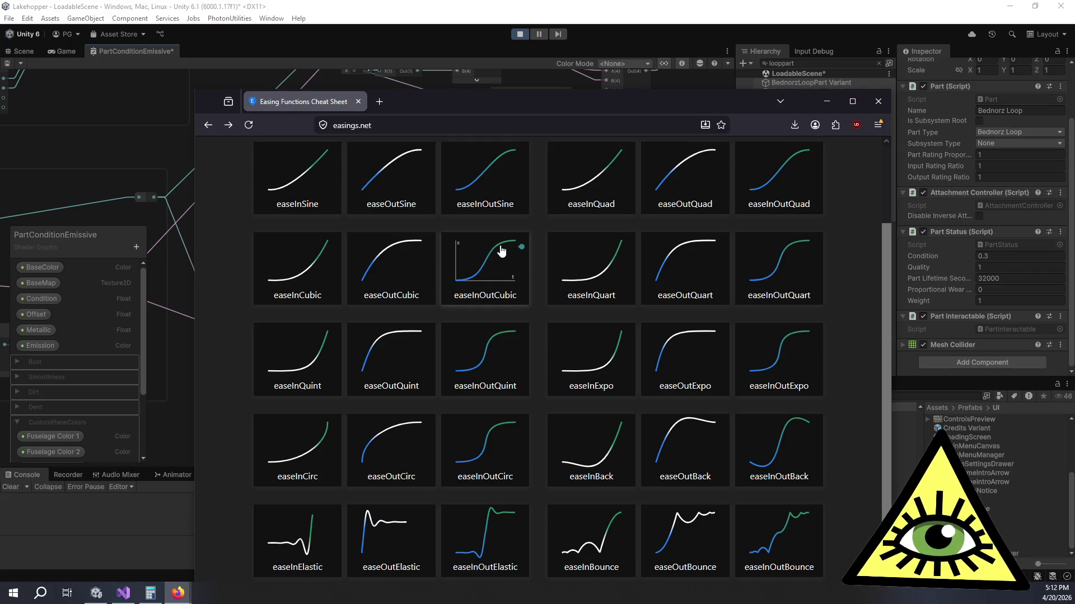
pyautogui.click(786, 181)
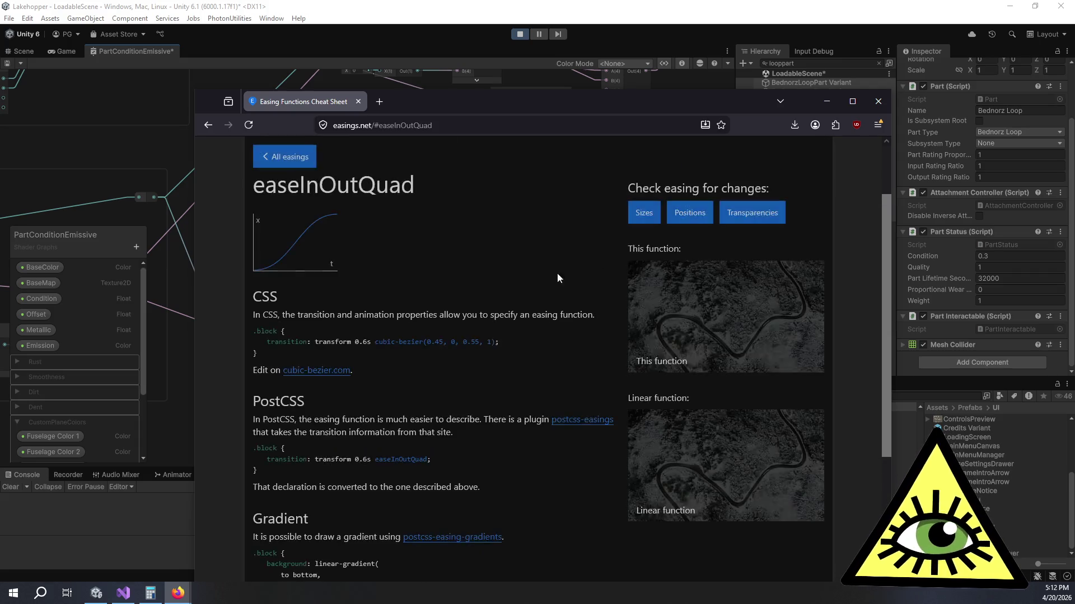
pyautogui.scroll(-3, 556, 273)
pyautogui.scroll(-1, 447, 321)
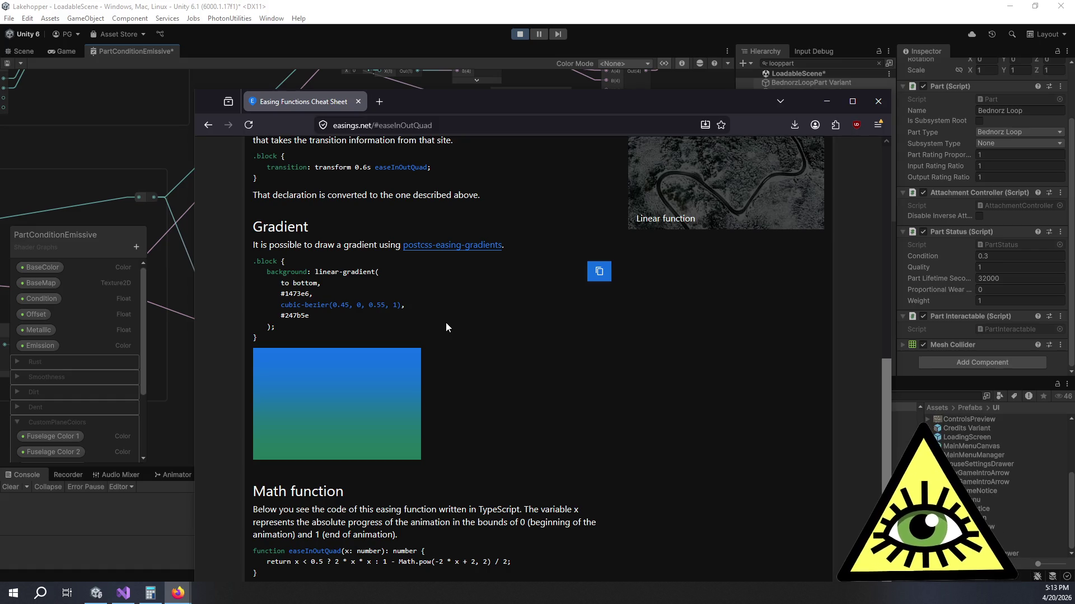
pyautogui.click(502, 95)
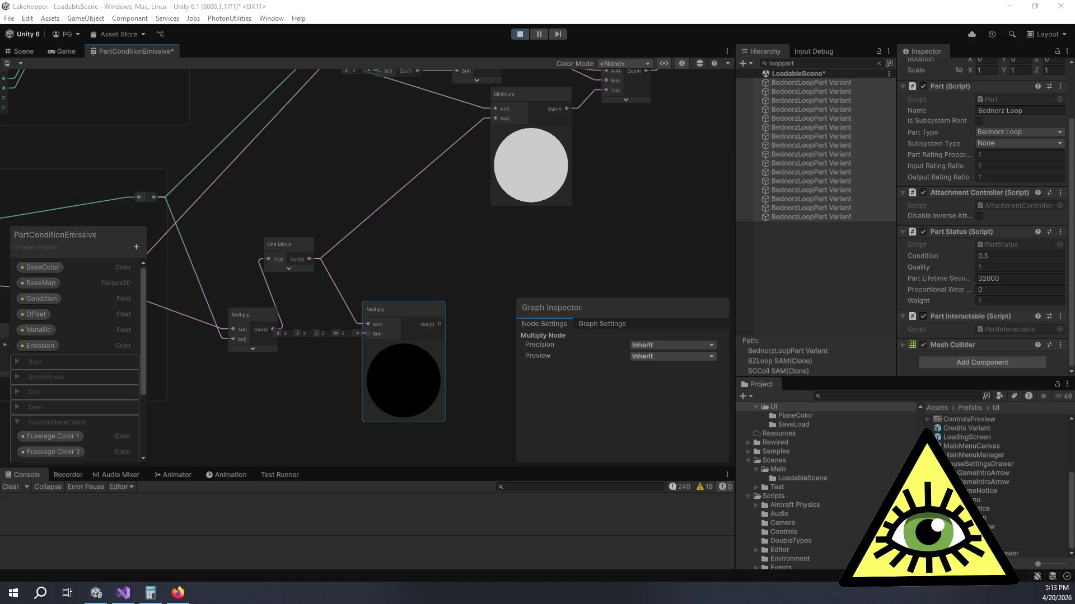
# Step: Set the Bednorz Loop part's Condition to 0.33 and check it in the running game
pyautogui.click(63, 55)
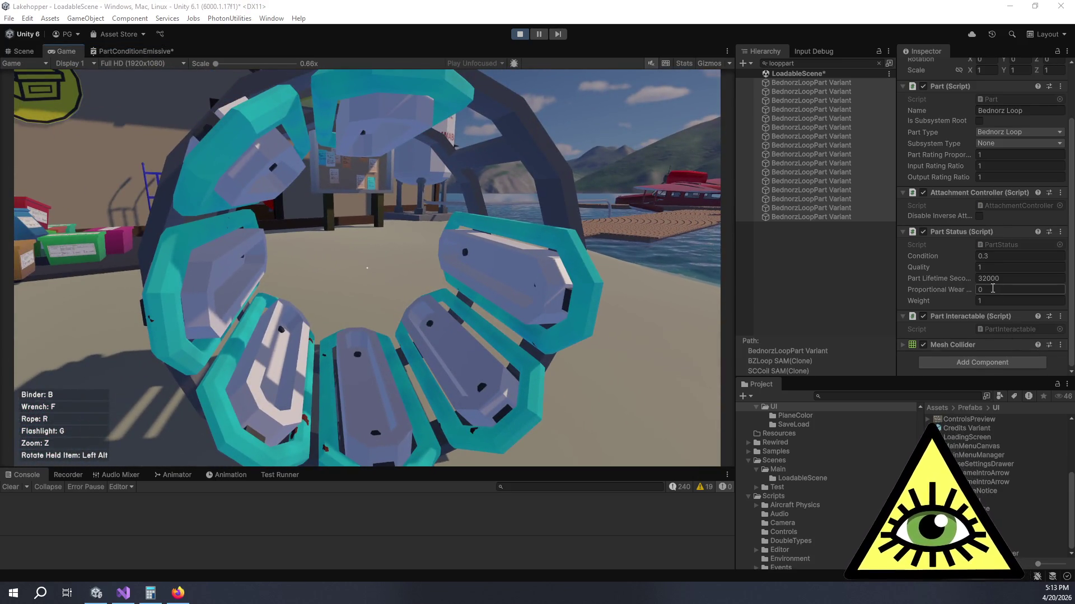
pyautogui.moveTo(952, 256)
pyautogui.mouseDown()
pyautogui.moveTo(972, 257)
pyautogui.moveTo(954, 258)
pyautogui.mouseUp()
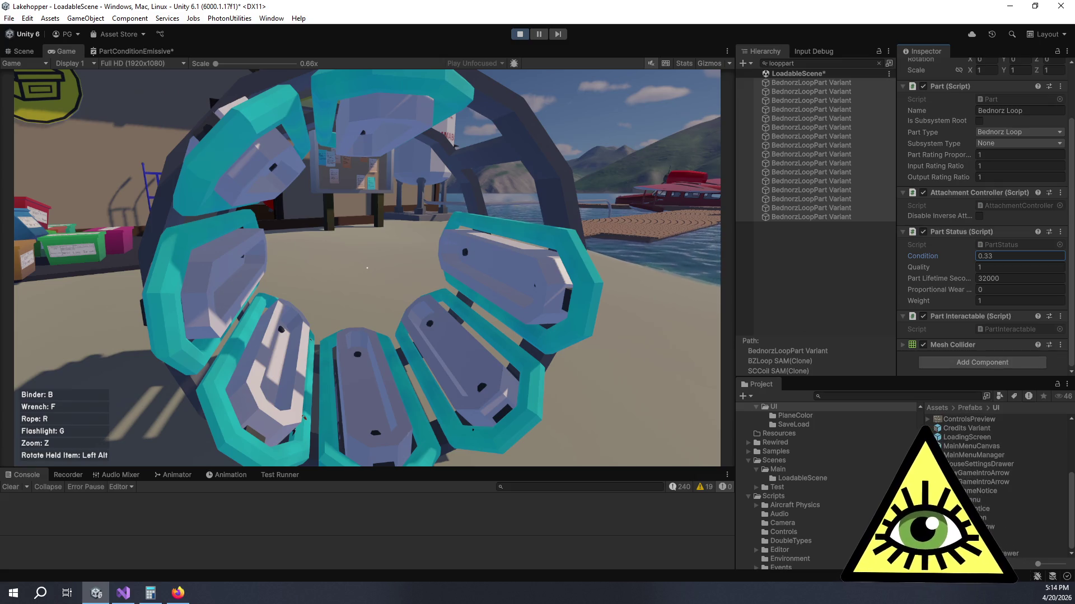
pyautogui.press('Return')
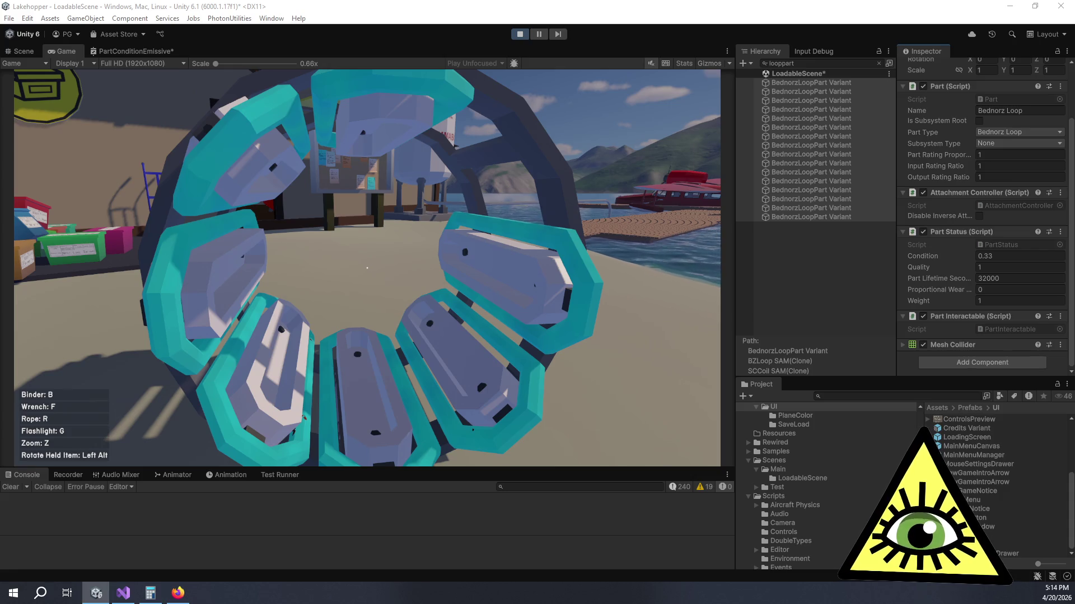
pyautogui.click(178, 592)
pyautogui.click(96, 595)
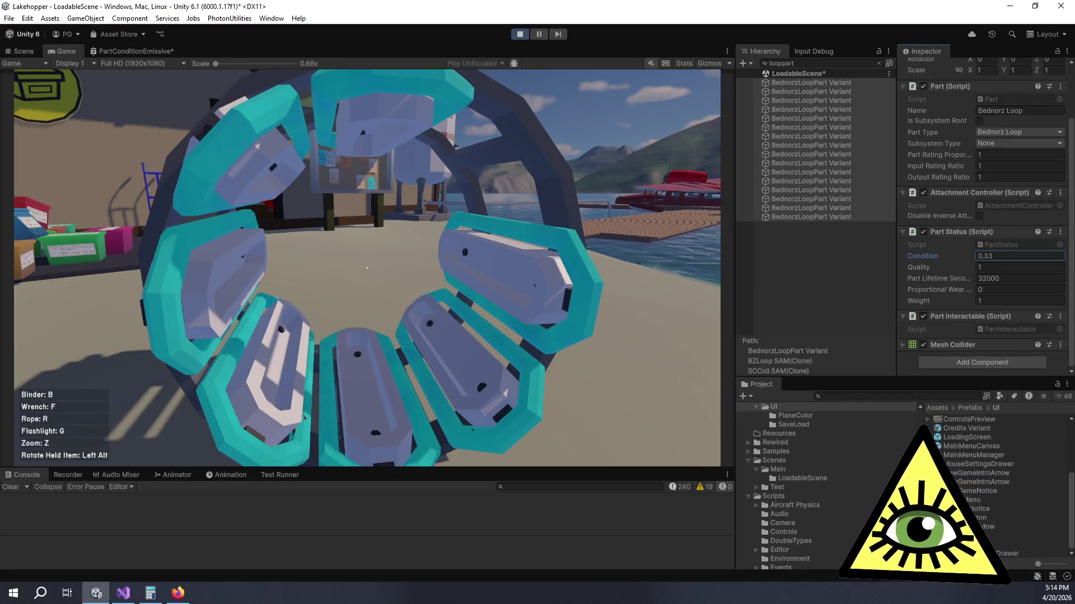
# Step: Add a Contrast node to the PartConditionEmissive graph and move it beside the bottom Multiply
pyautogui.click(150, 49)
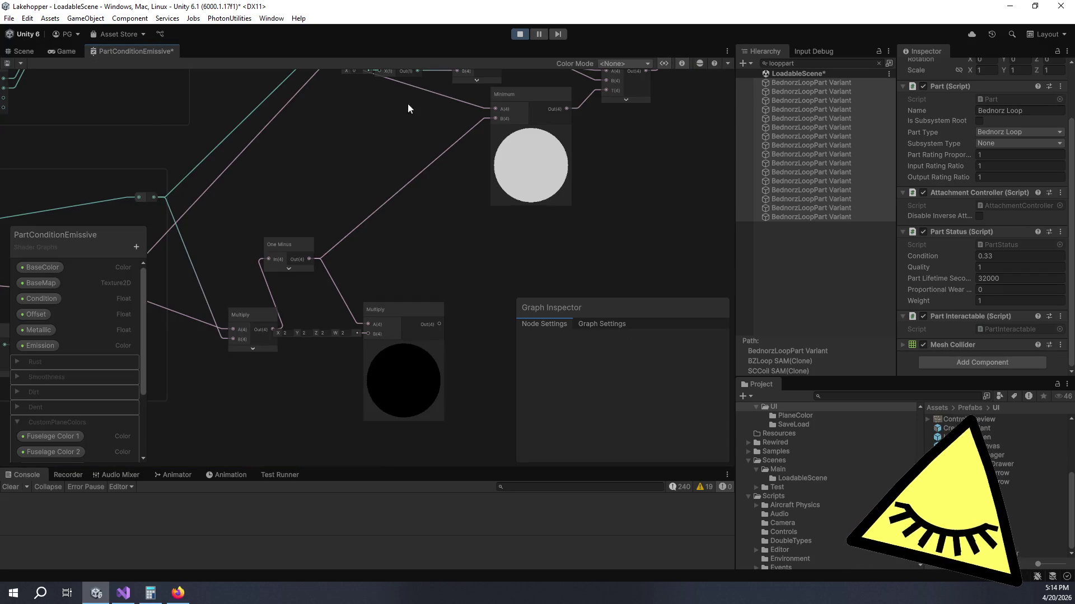
pyautogui.press('space')
pyautogui.write('contrast')
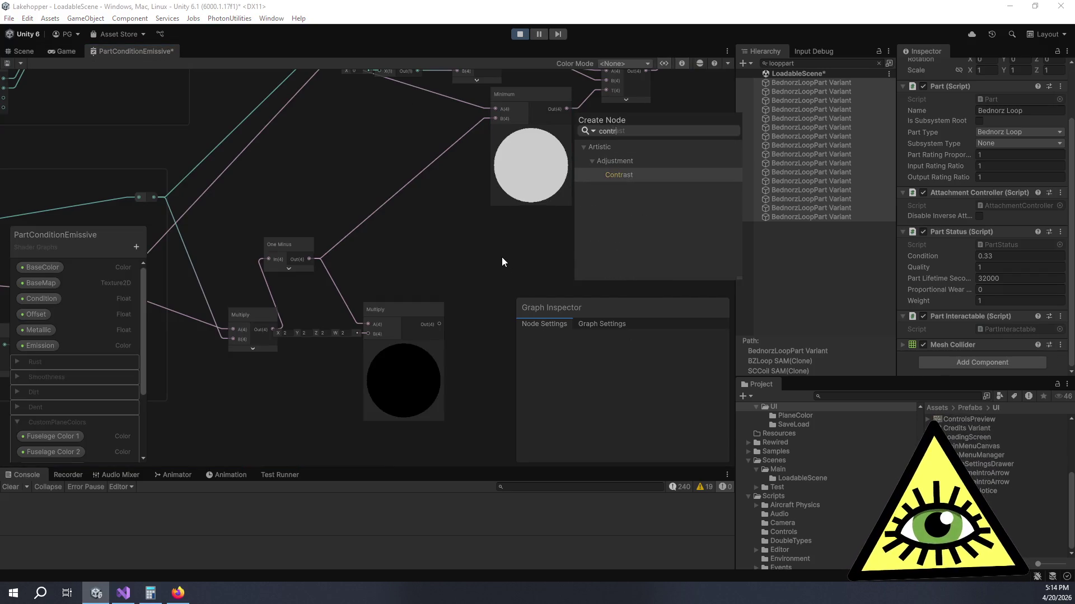
pyautogui.press('Return')
pyautogui.moveTo(599, 235); pyautogui.dragTo(504, 232)
pyautogui.moveTo(438, 278)
pyautogui.mouseDown()
pyautogui.moveTo(349, 304)
pyautogui.moveTo(364, 334)
pyautogui.mouseUp()
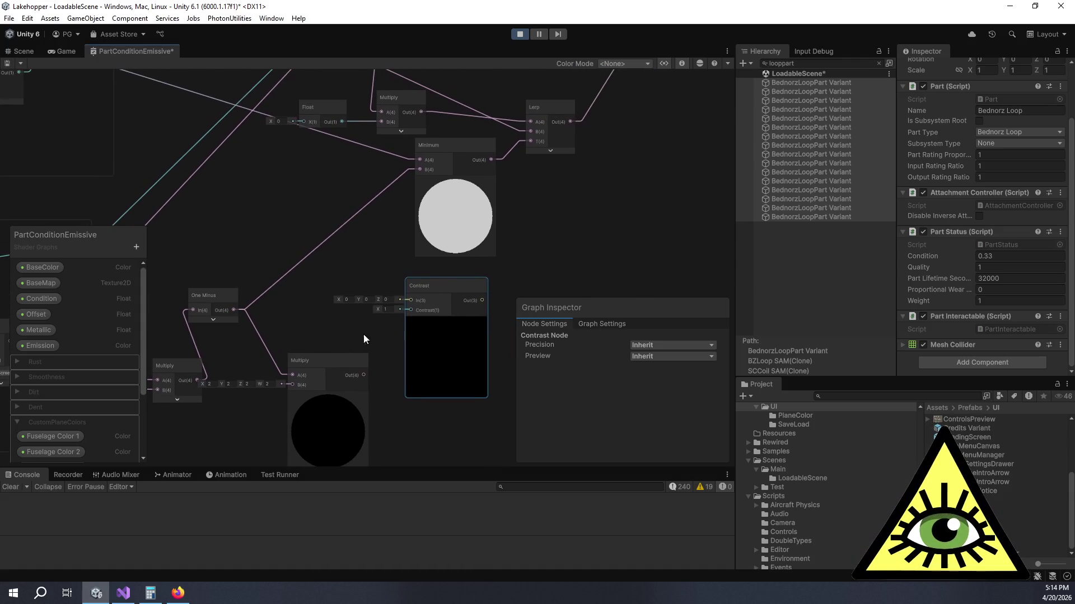
pyautogui.moveTo(494, 294); pyautogui.dragTo(470, 280)
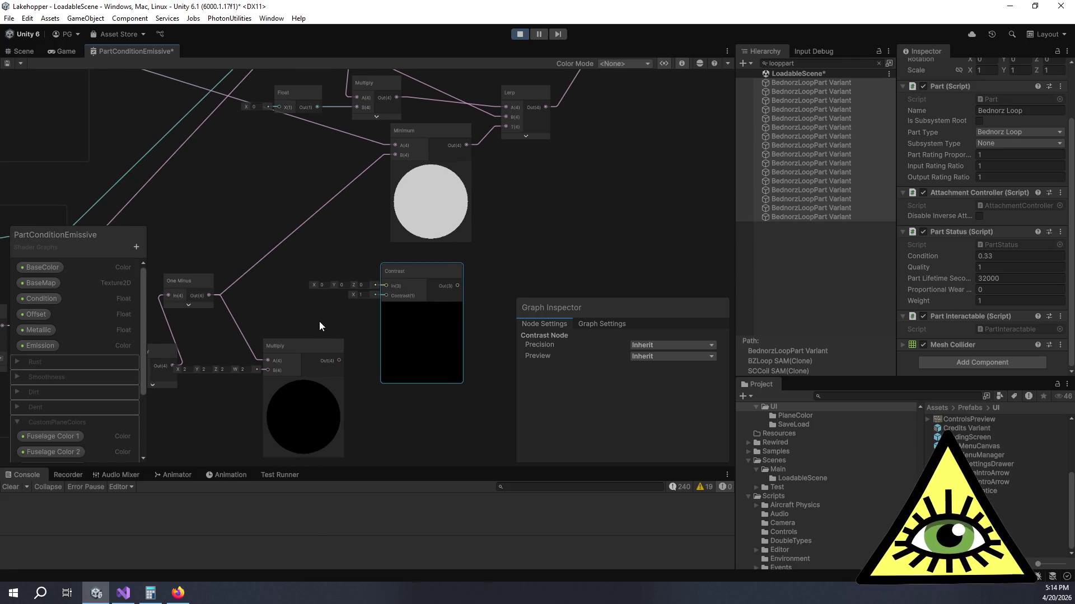
pyautogui.moveTo(321, 325); pyautogui.dragTo(380, 304)
# Step: Replace the bottom Multiply with Contrast: One Minus into Contrast, Contrast into Minimum B, strength 2
pyautogui.click(365, 323)
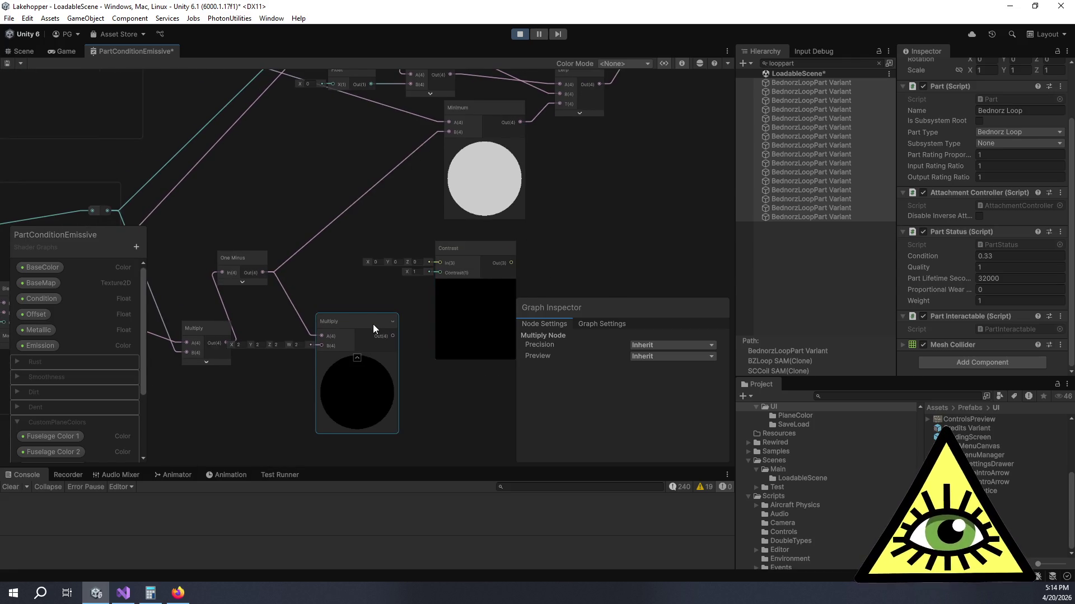
pyautogui.press('Delete')
pyautogui.moveTo(474, 256)
pyautogui.mouseDown()
pyautogui.moveTo(394, 253)
pyautogui.moveTo(392, 264)
pyautogui.mouseUp()
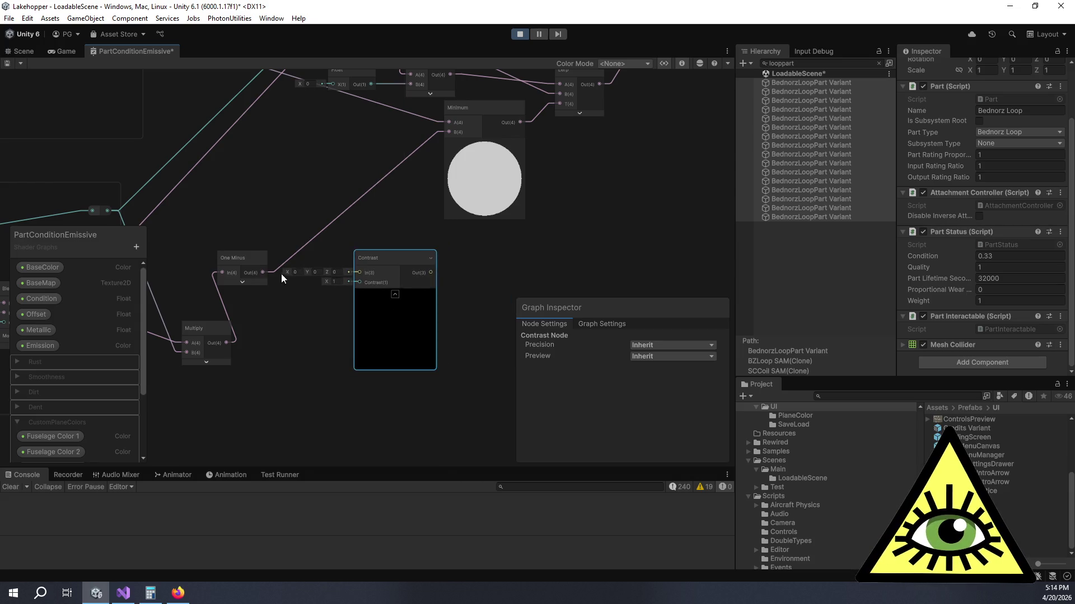
pyautogui.moveTo(268, 271)
pyautogui.mouseDown()
pyautogui.moveTo(360, 272)
pyautogui.moveTo(360, 256)
pyautogui.moveTo(380, 273)
pyautogui.moveTo(432, 176)
pyautogui.moveTo(385, 226)
pyautogui.moveTo(399, 184)
pyautogui.mouseUp()
pyautogui.moveTo(448, 136); pyautogui.dragTo(450, 132)
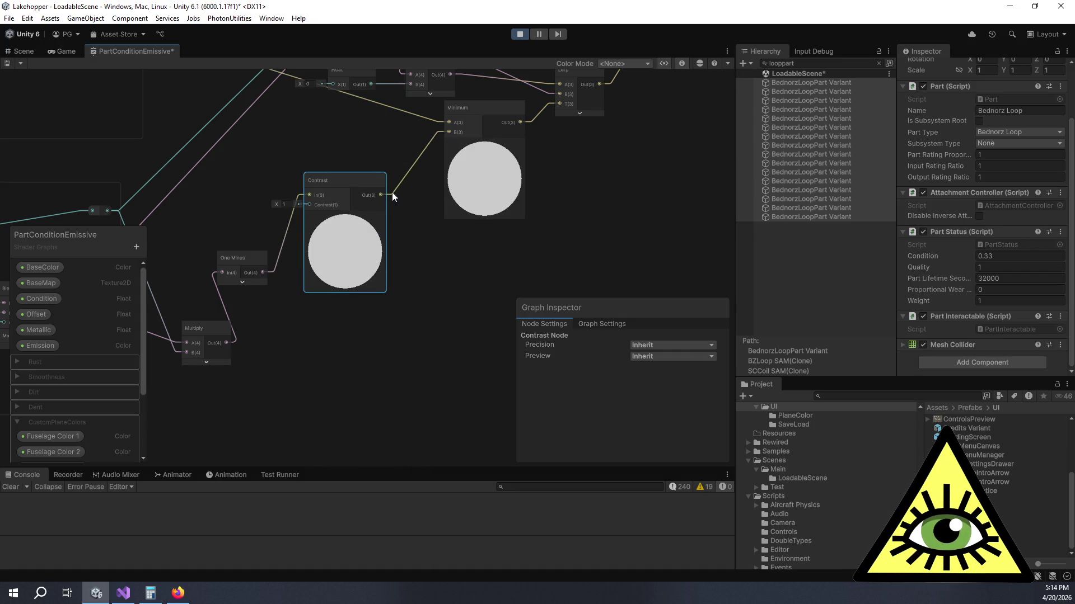
pyautogui.write('2')
pyautogui.click(429, 363)
# Step: Save the shader graph and go back to the running game with nothing selected
pyautogui.hotkey('ctrl', 's')
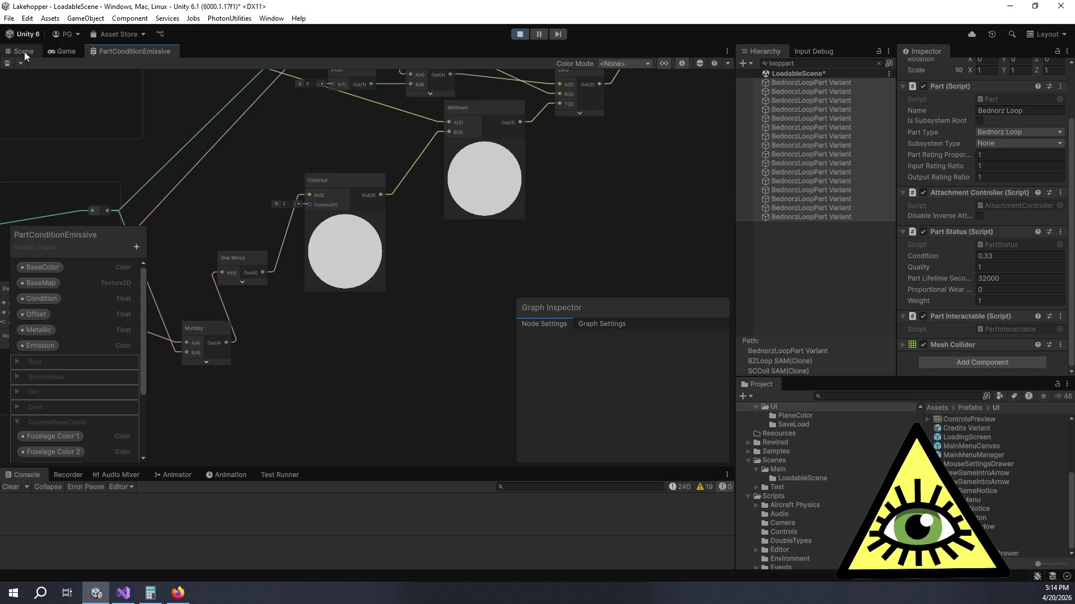
pyautogui.click(66, 52)
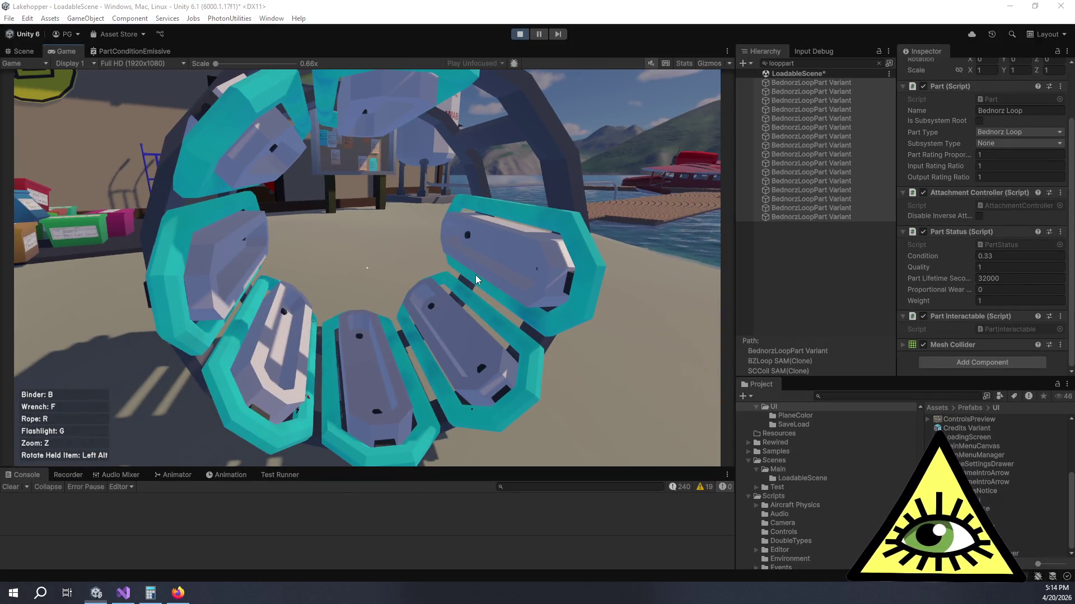
pyautogui.click(851, 277)
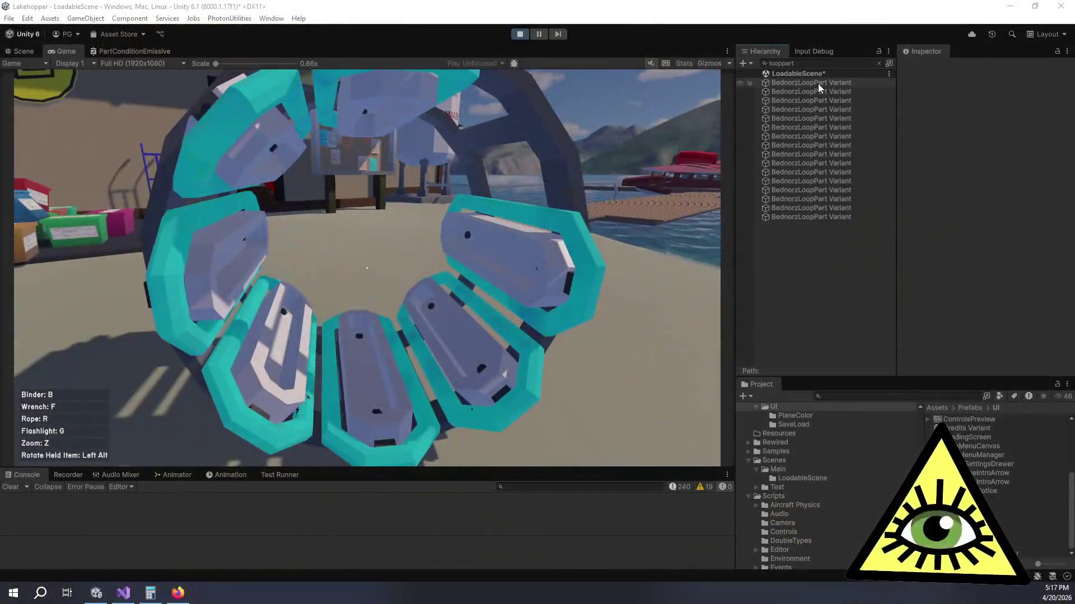
pyautogui.click(815, 82)
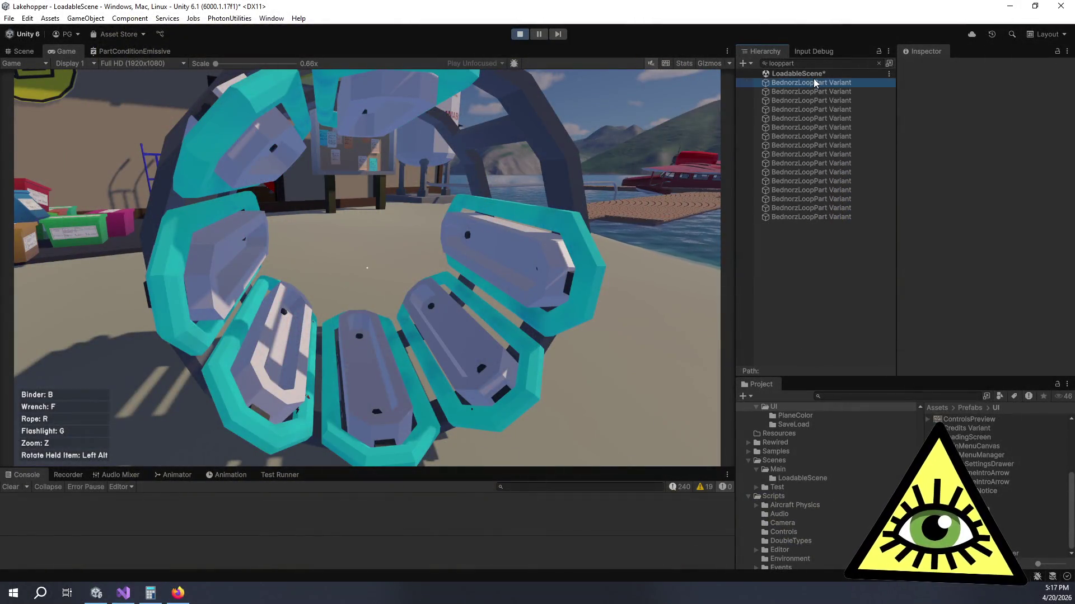
# Step: Set Condition to 0.35 on all loop part variants, then bring up the PartConditionEmissive graph
pyautogui.keyDown('shift'); pyautogui.click(817, 217); pyautogui.keyUp('shift')
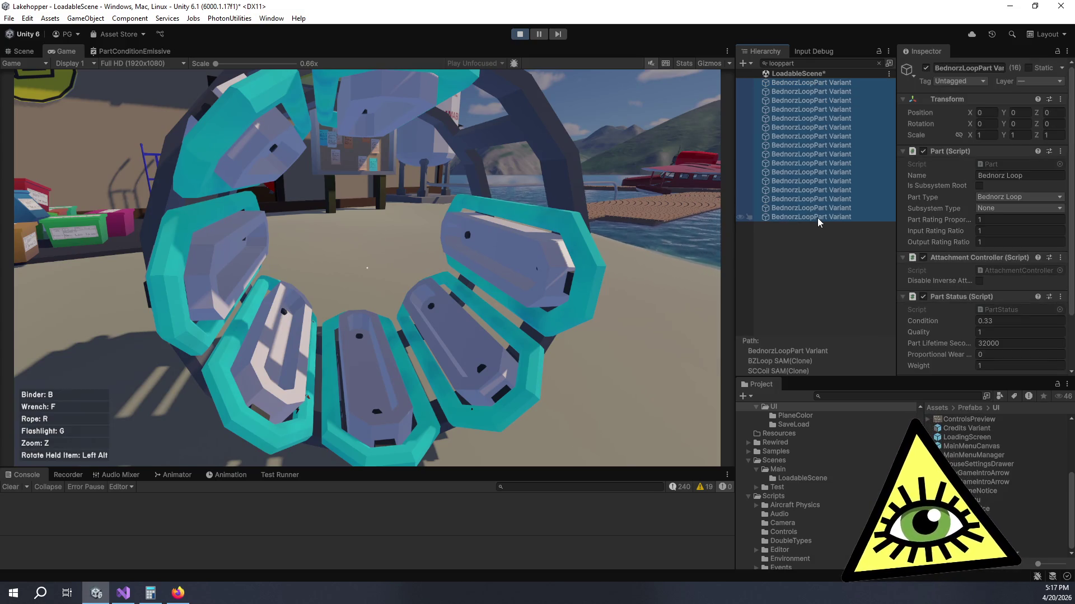
pyautogui.moveTo(921, 320)
pyautogui.mouseDown()
pyautogui.moveTo(964, 320)
pyautogui.moveTo(936, 325)
pyautogui.mouseUp()
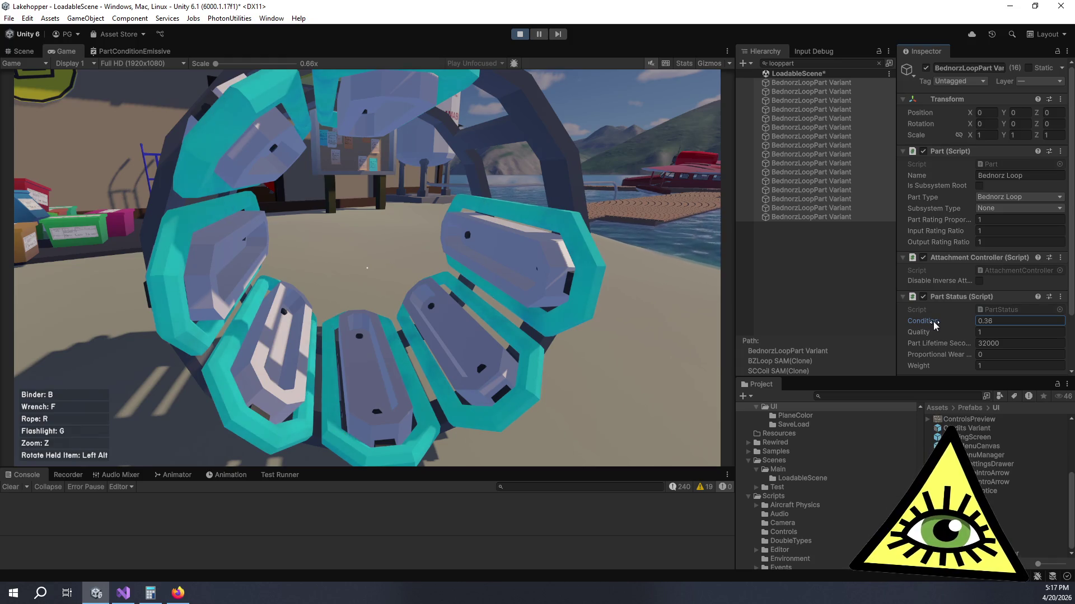
pyautogui.click(1002, 318)
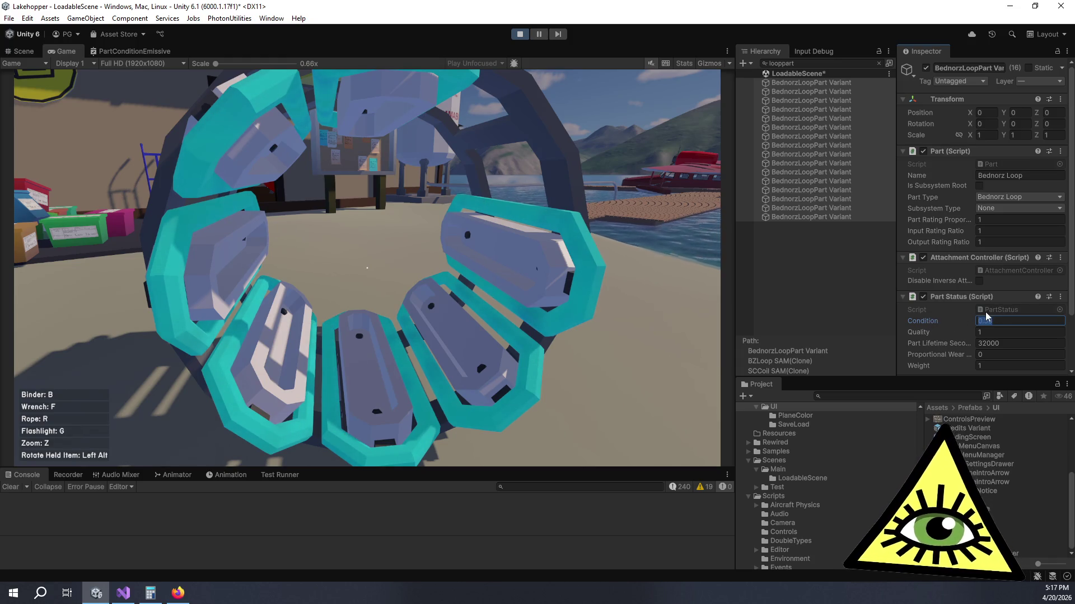
pyautogui.write('1.35')
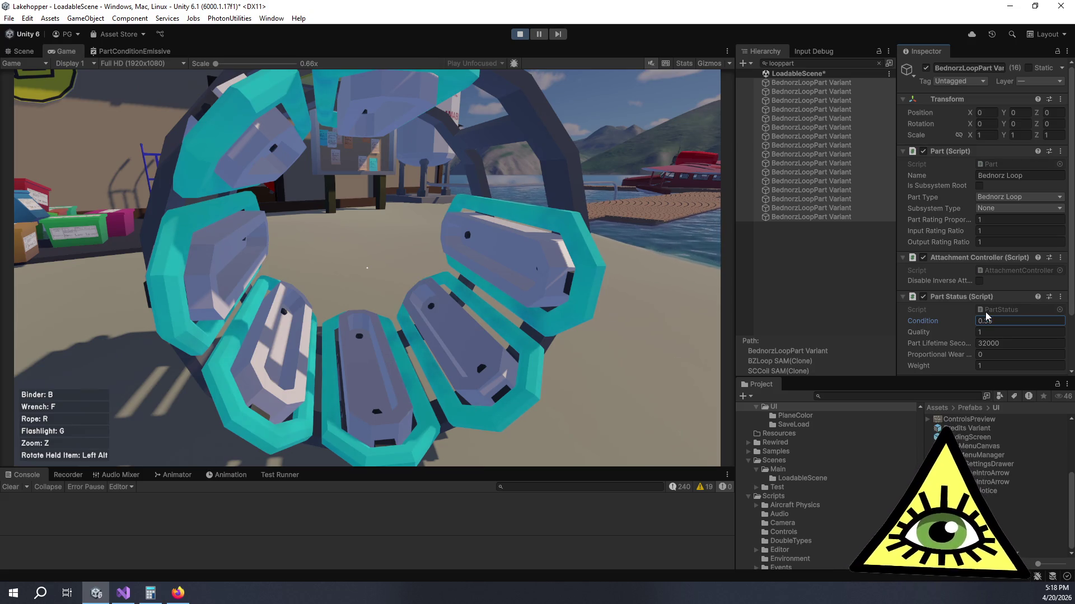
pyautogui.press('Return')
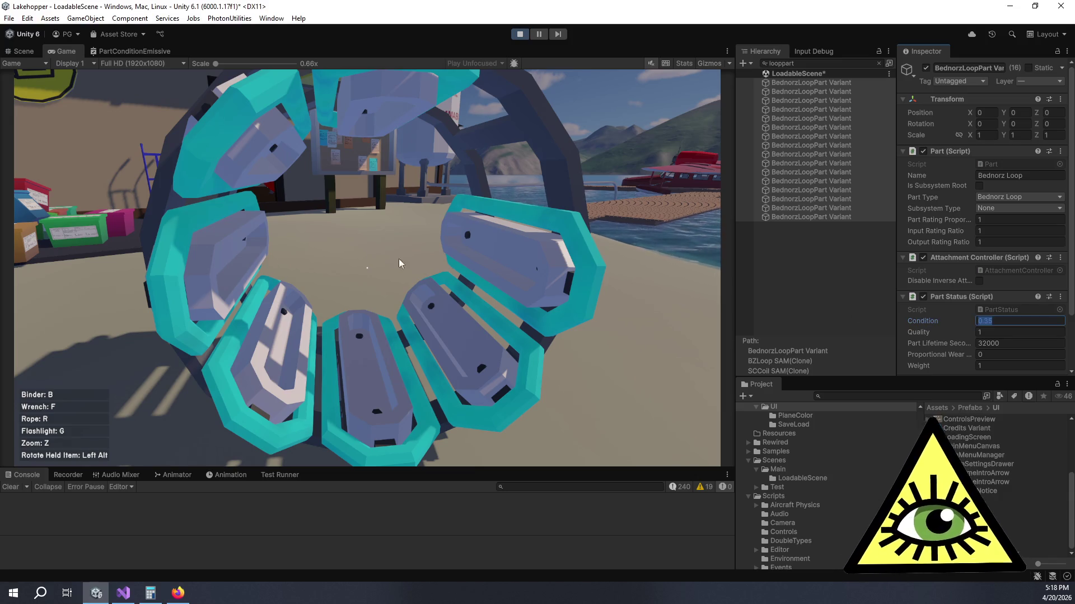
pyautogui.click(162, 51)
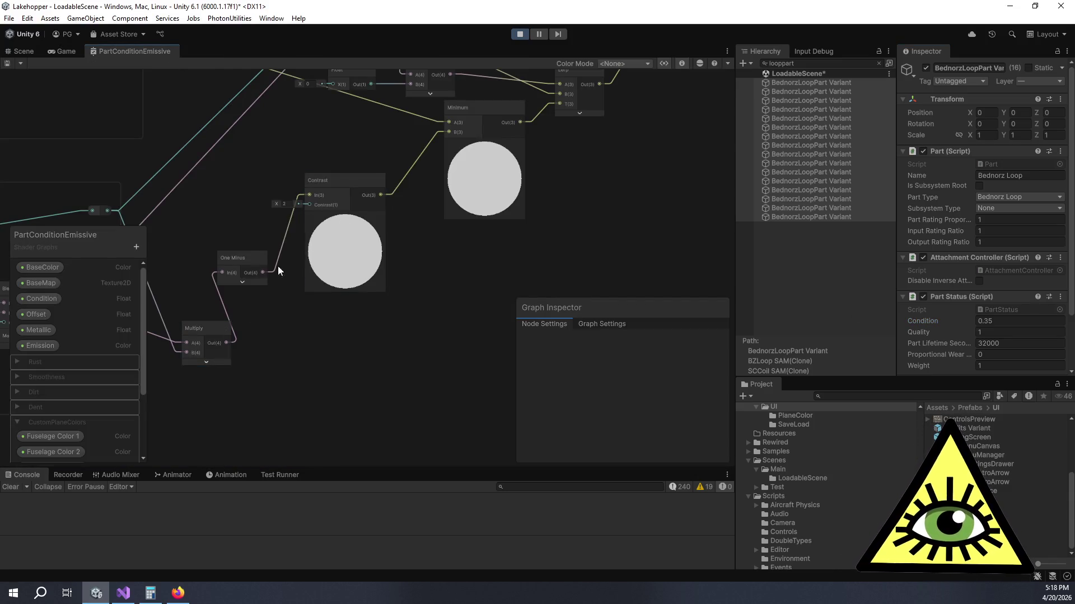
# Step: Change the Contrast node's amount from 2 and view the effect in the running game
pyautogui.click(285, 204)
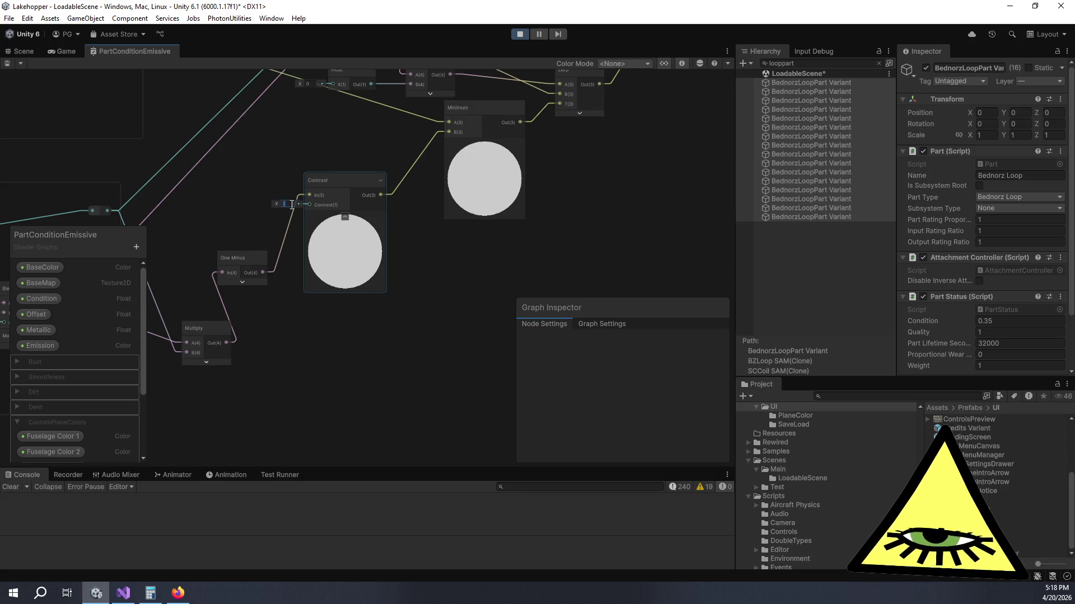
pyautogui.write('4')
pyautogui.press('Return')
pyautogui.click(64, 49)
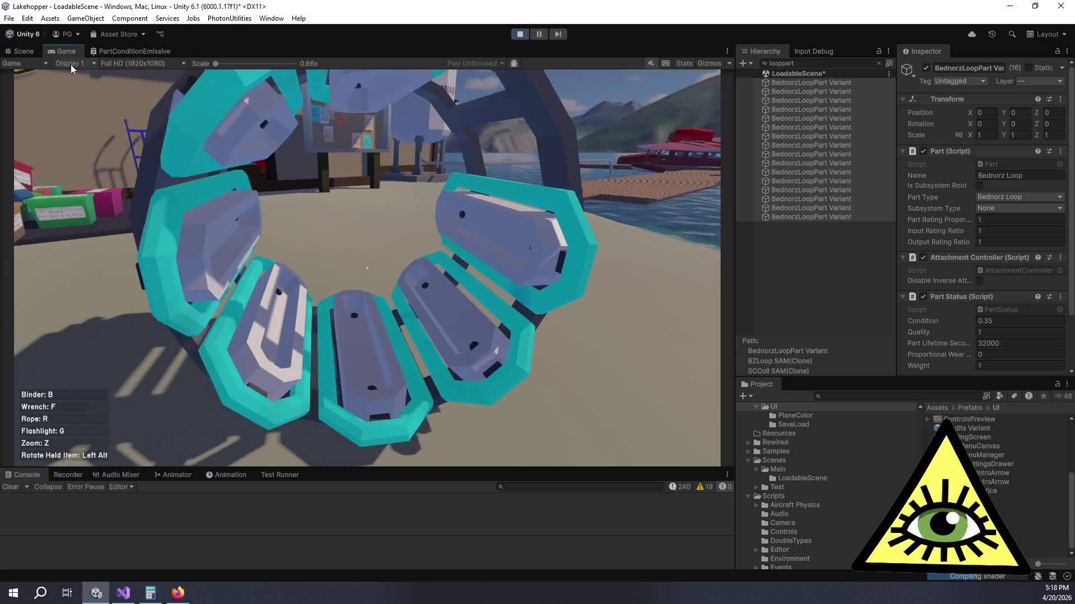
# Step: Lower the loop parts' Condition to 0.15 until dark rust patches cover the teal surfaces
pyautogui.click(966, 320)
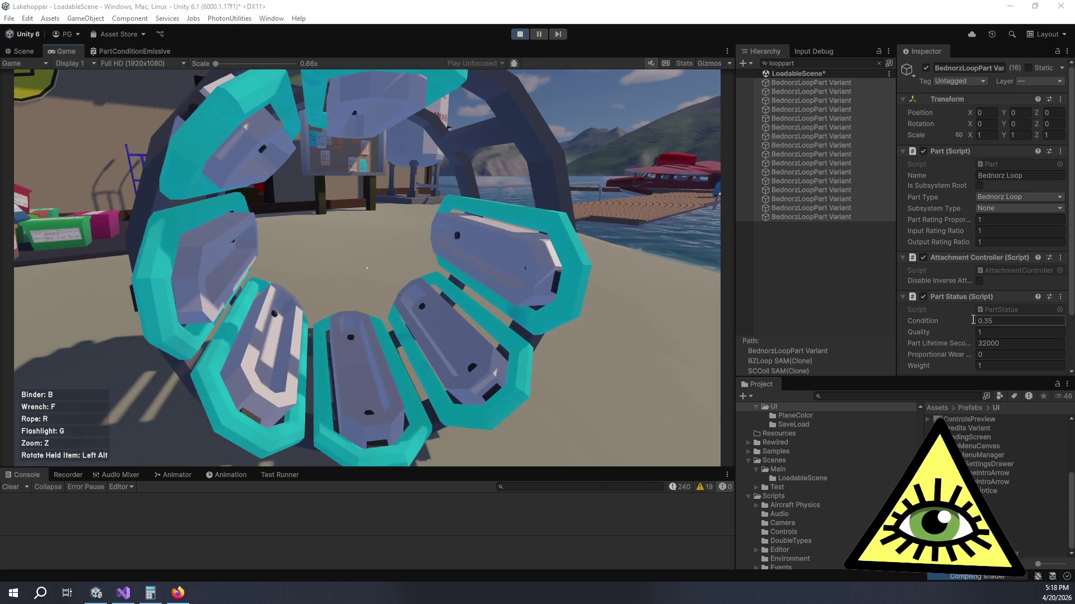
pyautogui.moveTo(966, 318); pyautogui.dragTo(966, 315)
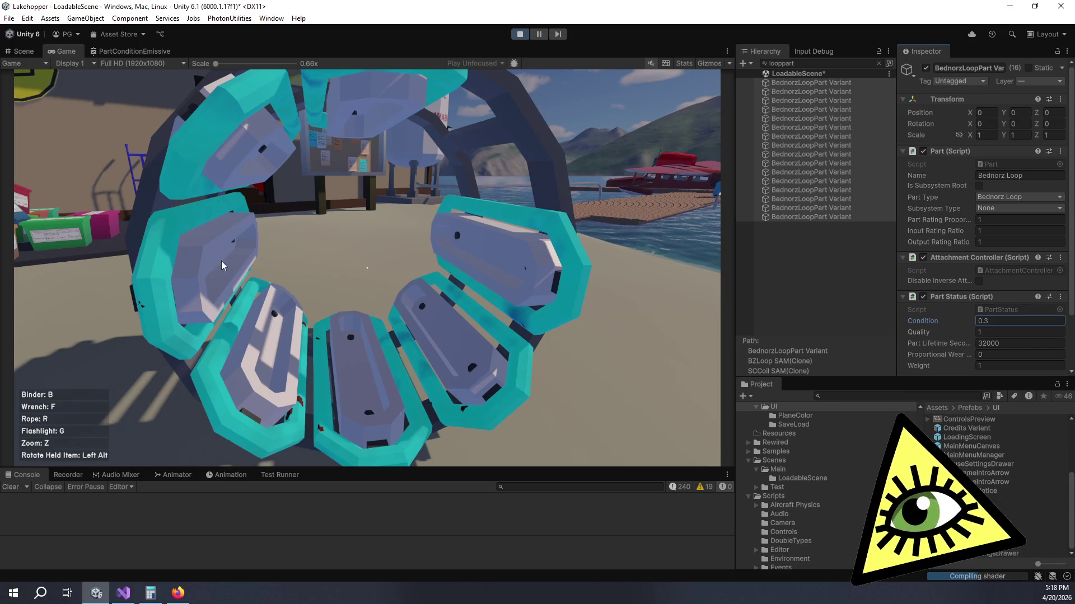
pyautogui.moveTo(970, 325); pyautogui.dragTo(948, 323)
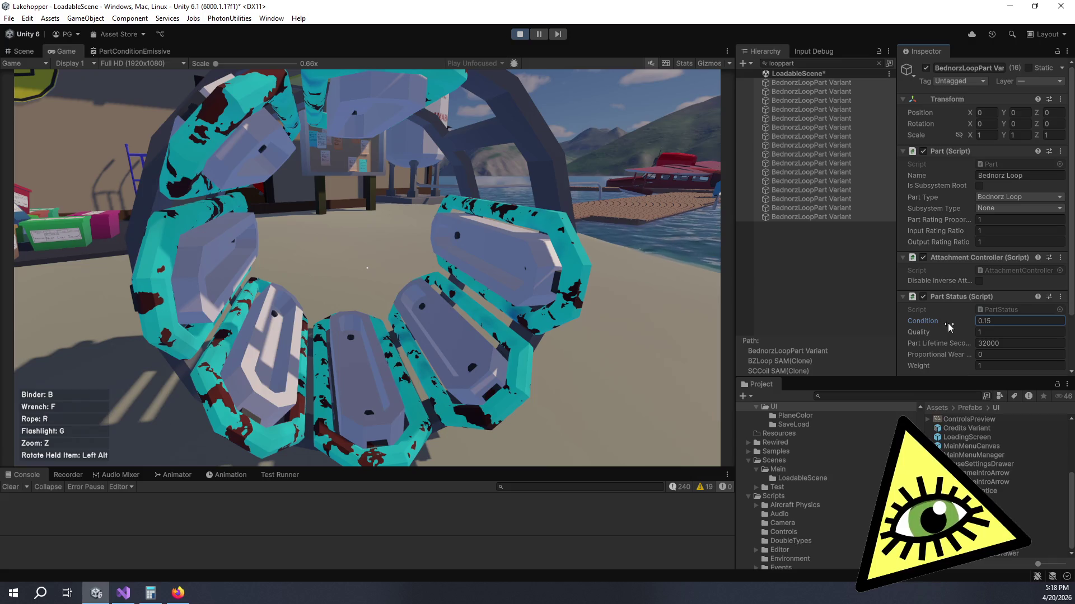
pyautogui.scroll(-3, 946, 318)
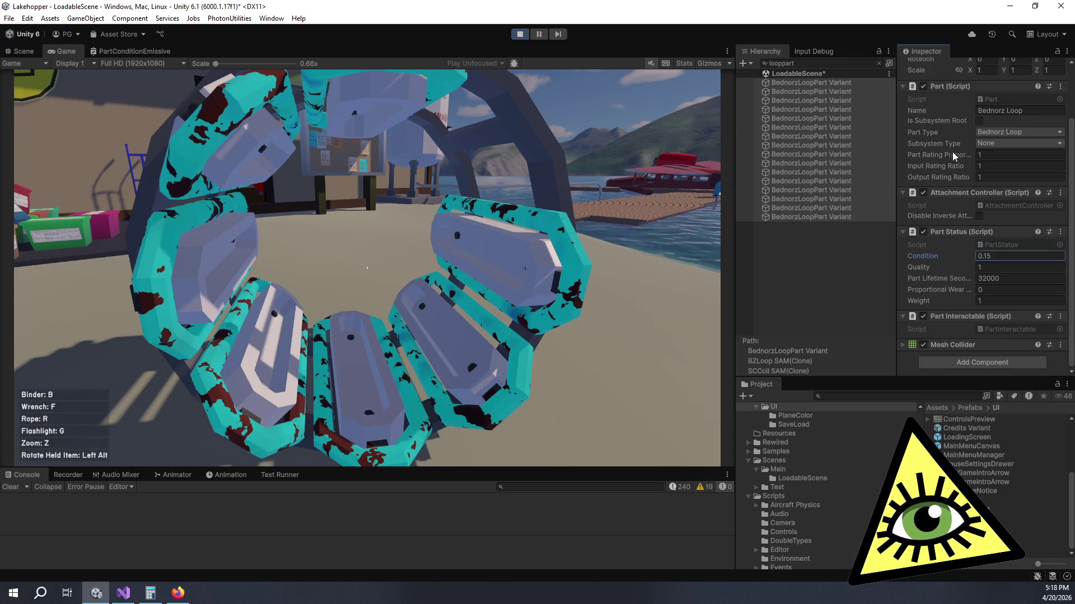
# Step: Clear the Hierarchy search and select the BednorzLoop mesh inside BednorzLoopPart Variant
pyautogui.click(797, 82)
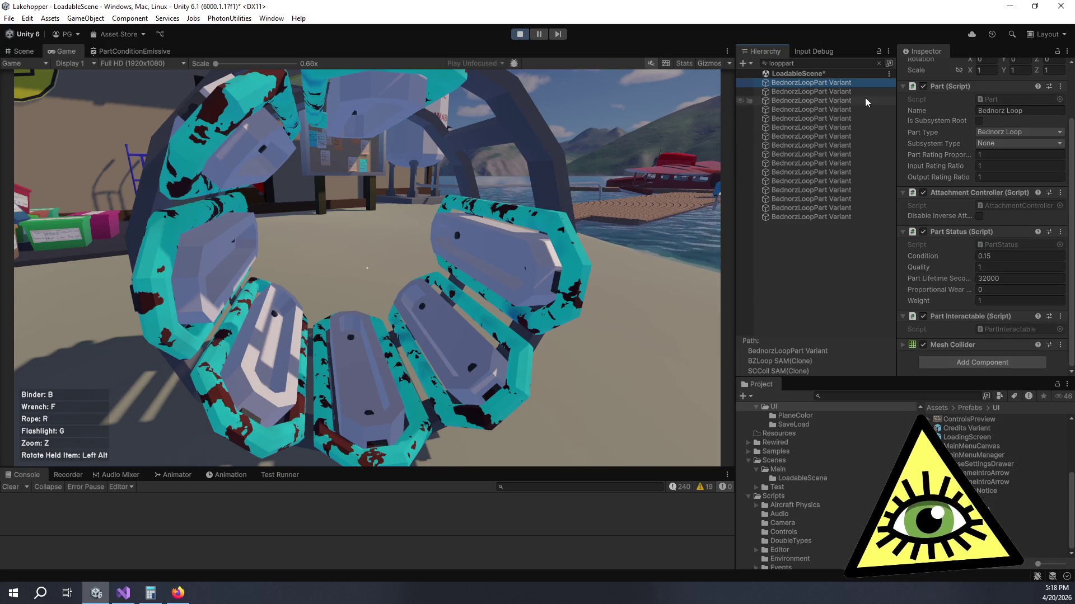
pyautogui.click(878, 63)
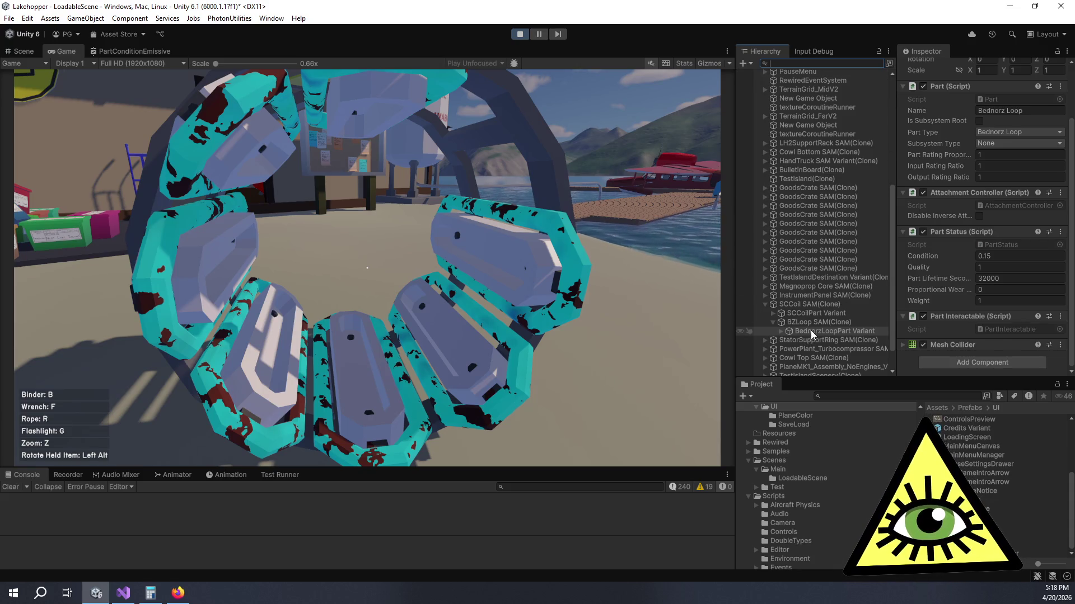
pyautogui.click(827, 324)
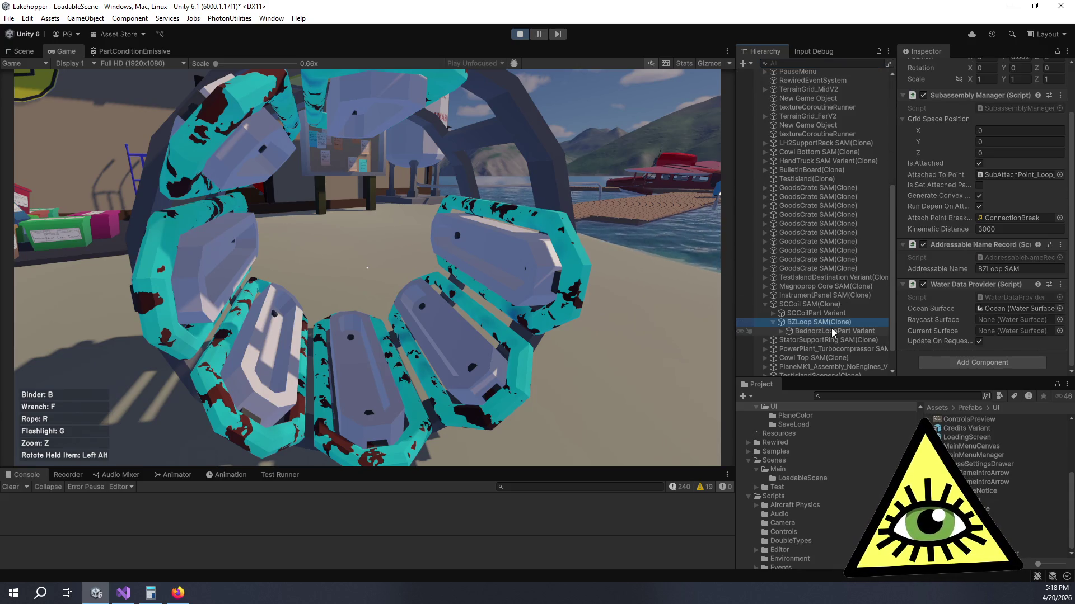
pyautogui.click(831, 328)
pyautogui.click(781, 331)
pyautogui.click(805, 339)
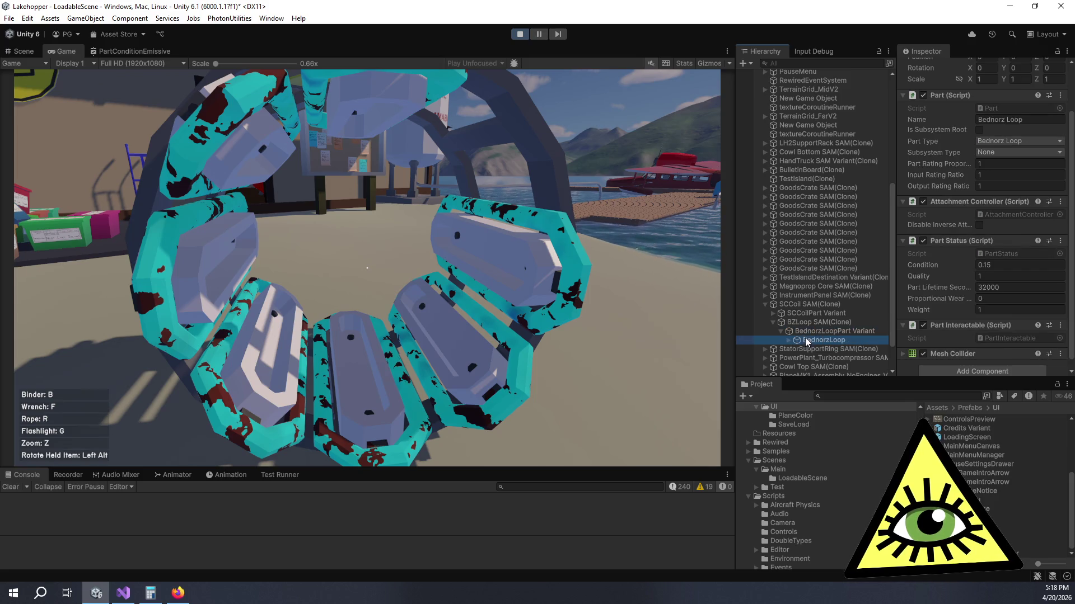
# Step: Review the LoopGlow material's rust and dirt settings, then return to the shader graph
pyautogui.scroll(-5, 939, 246)
pyautogui.click(903, 225)
pyautogui.scroll(-4, 911, 232)
pyautogui.scroll(-12, 911, 232)
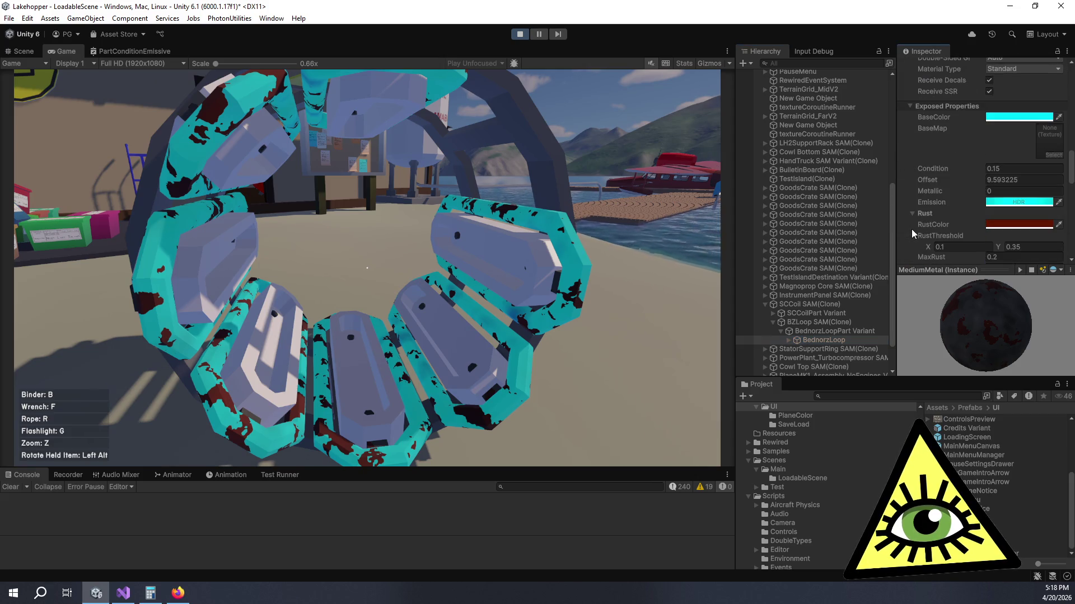
pyautogui.scroll(-2, 906, 233)
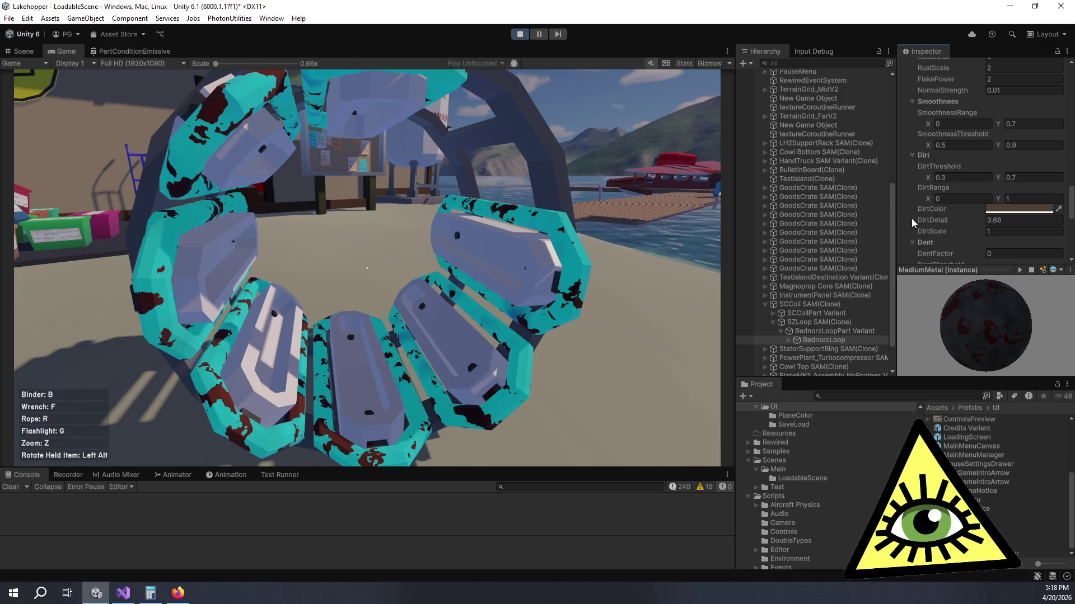
pyautogui.scroll(6, 879, 190)
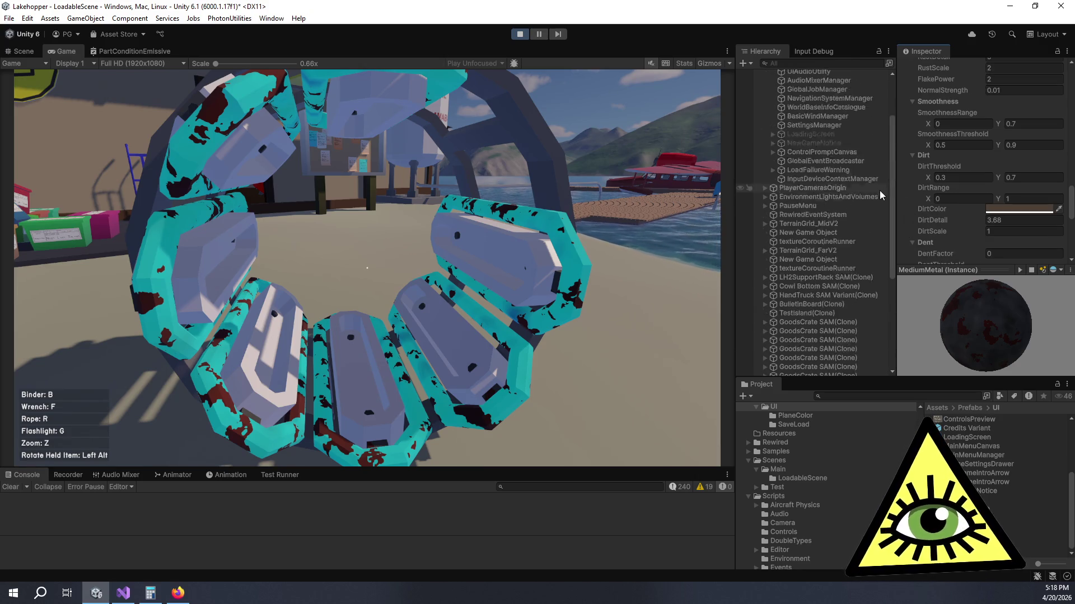
pyautogui.scroll(10, 907, 204)
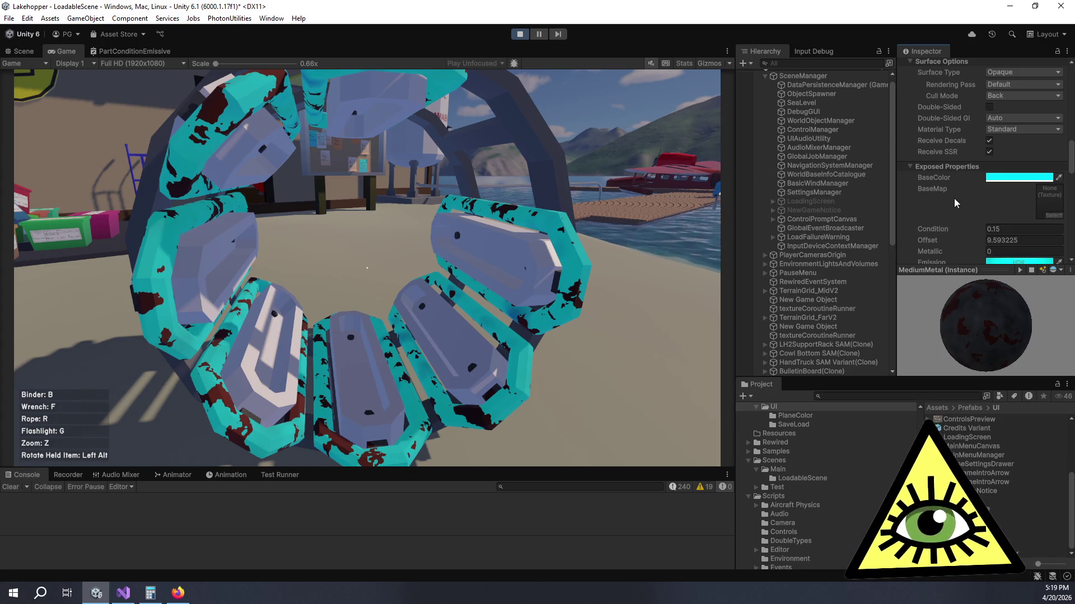
pyautogui.click(104, 50)
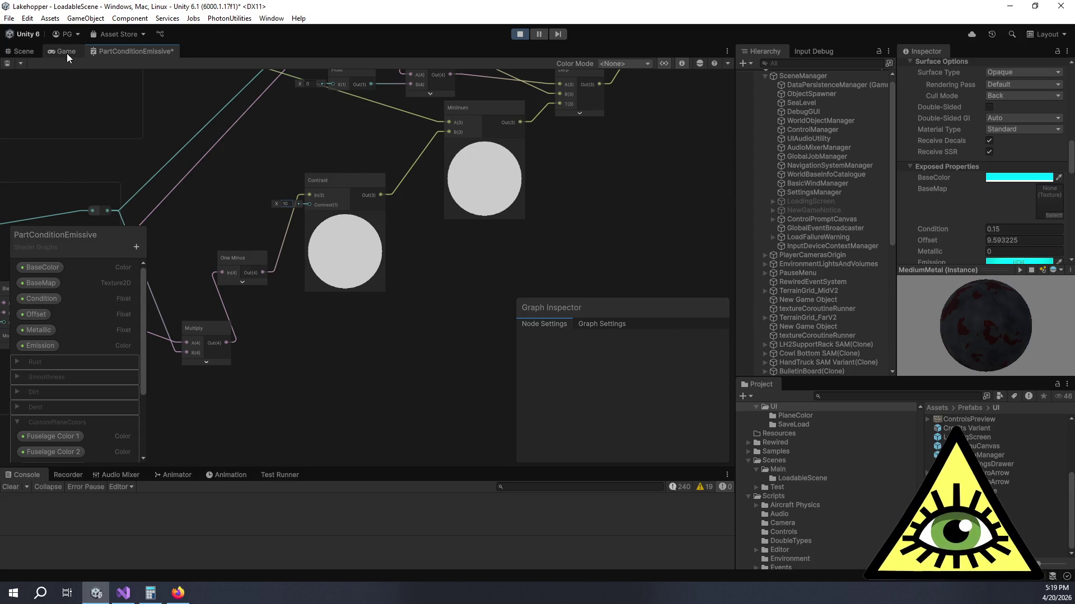
# Step: Let the saved shader graph recompile and view the result in the running game
pyautogui.click(66, 53)
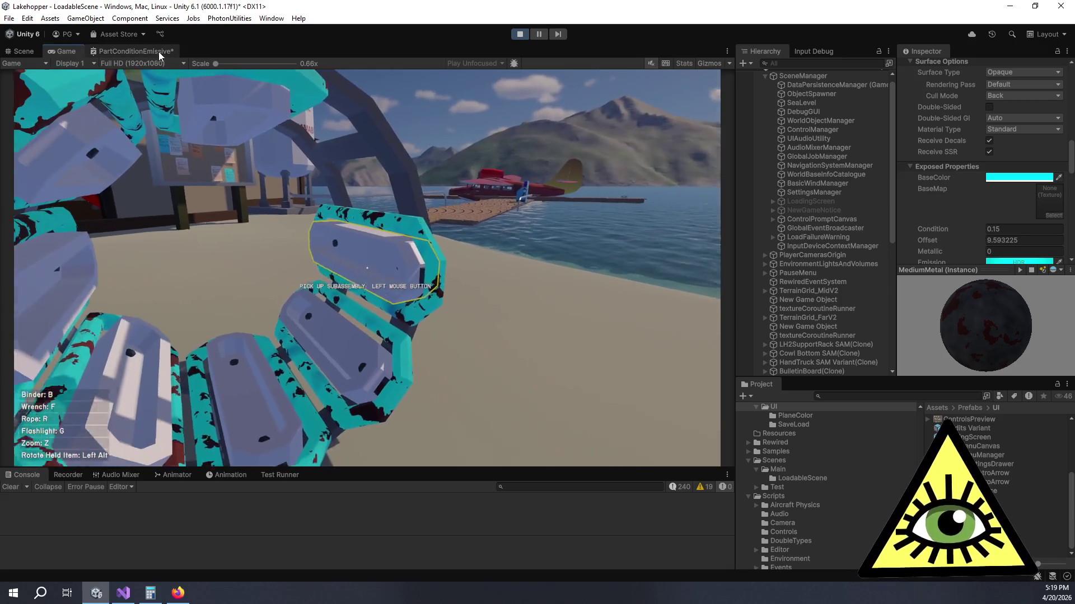
pyautogui.click(155, 52)
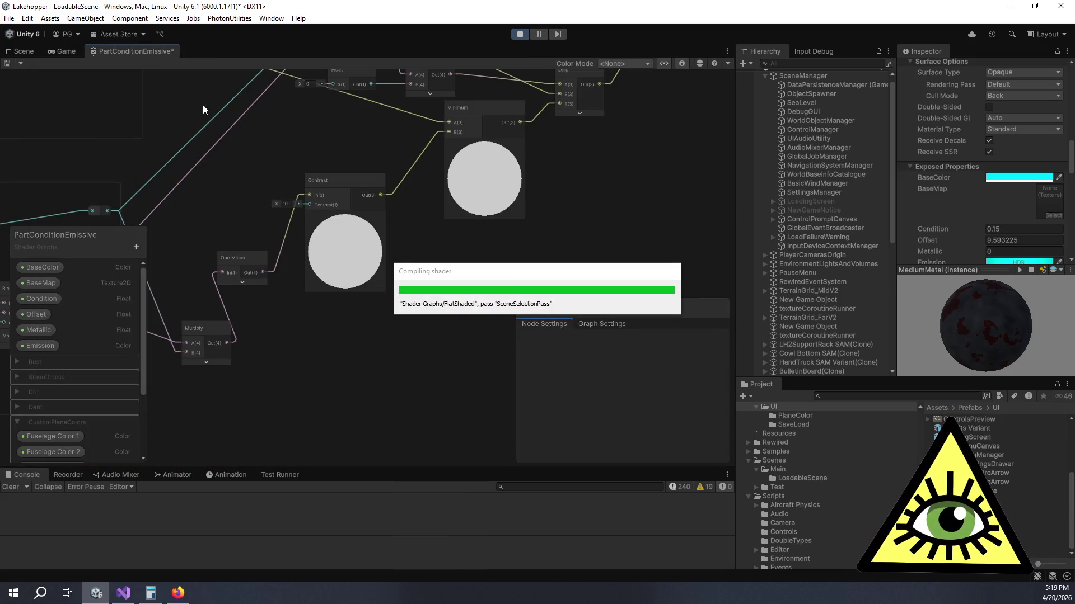
pyautogui.click(66, 50)
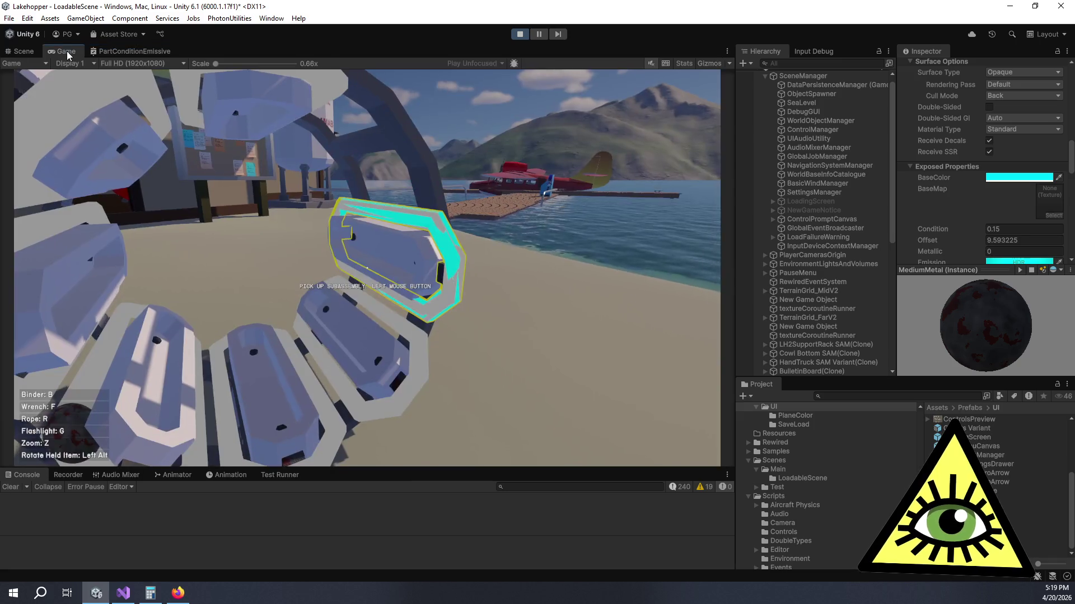
# Step: Walk the game camera around the ring to inspect the rusted loop parts up close
pyautogui.click(108, 80)
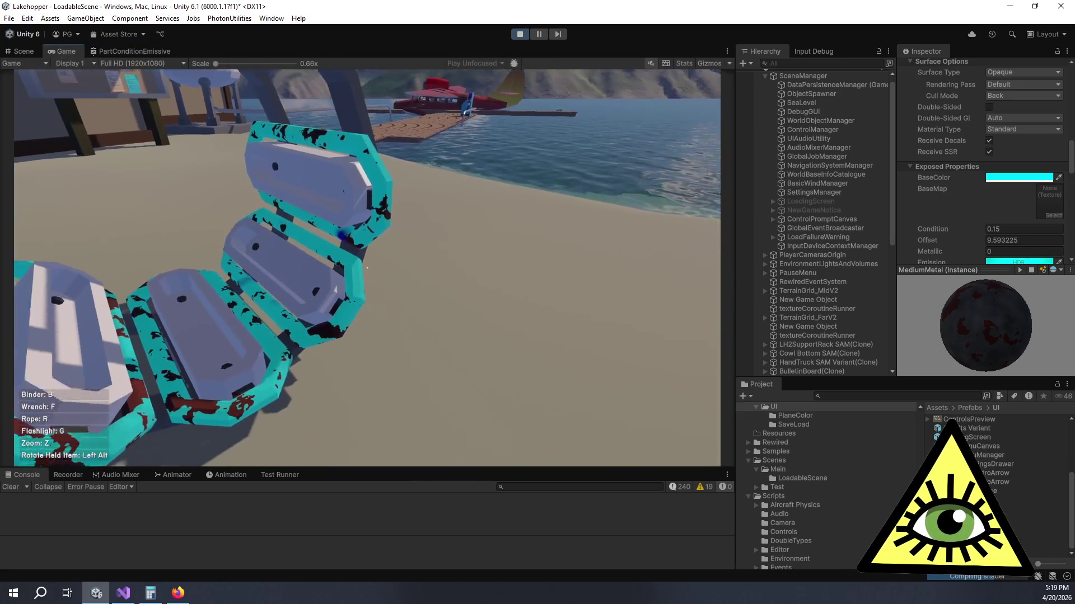
pyautogui.press('w')
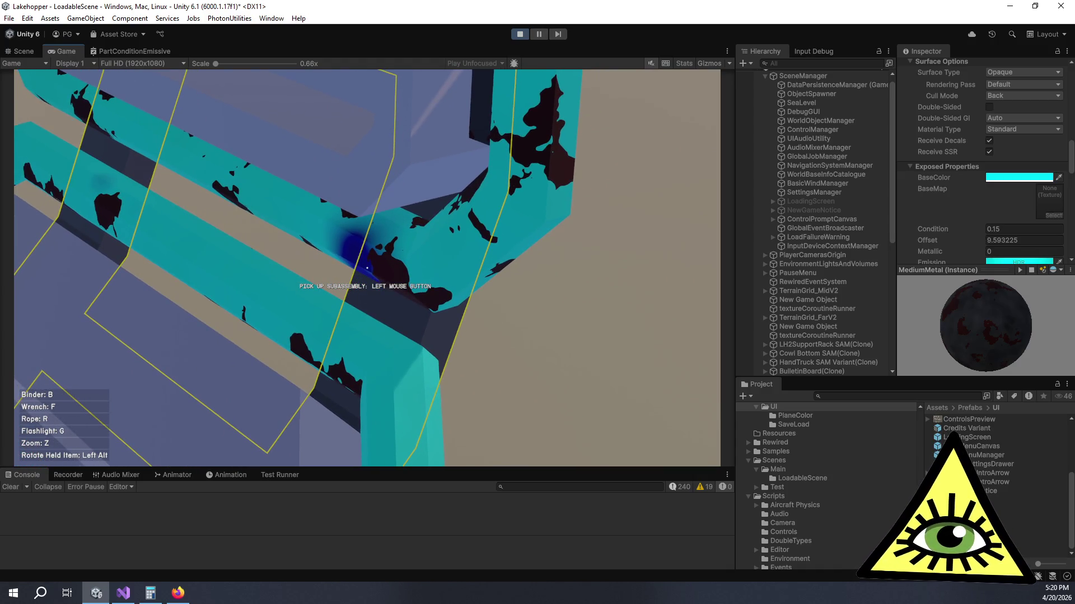
pyautogui.press('s')
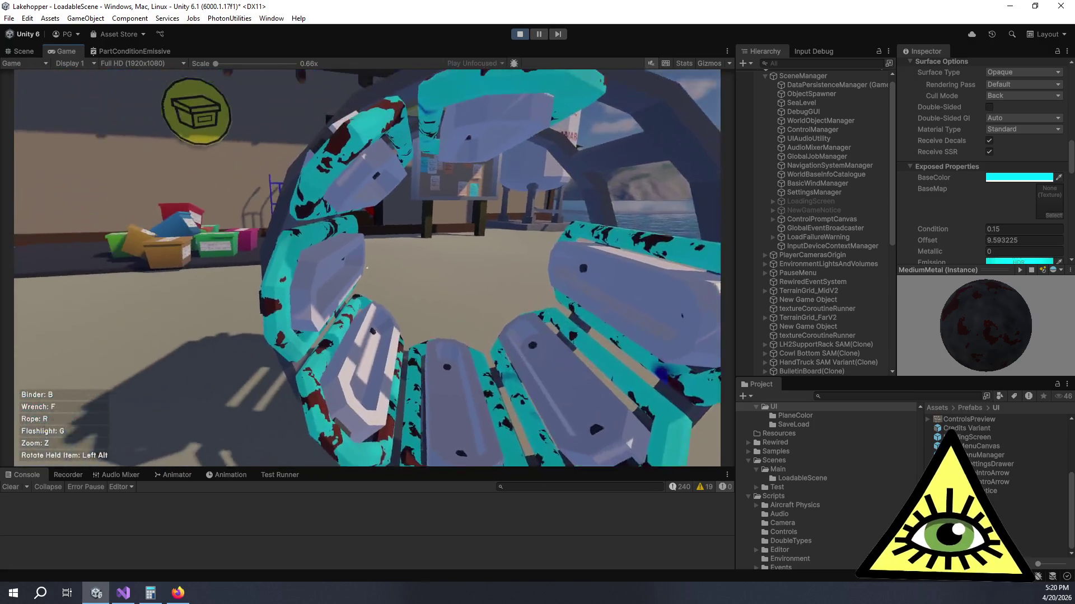
pyautogui.press('w')
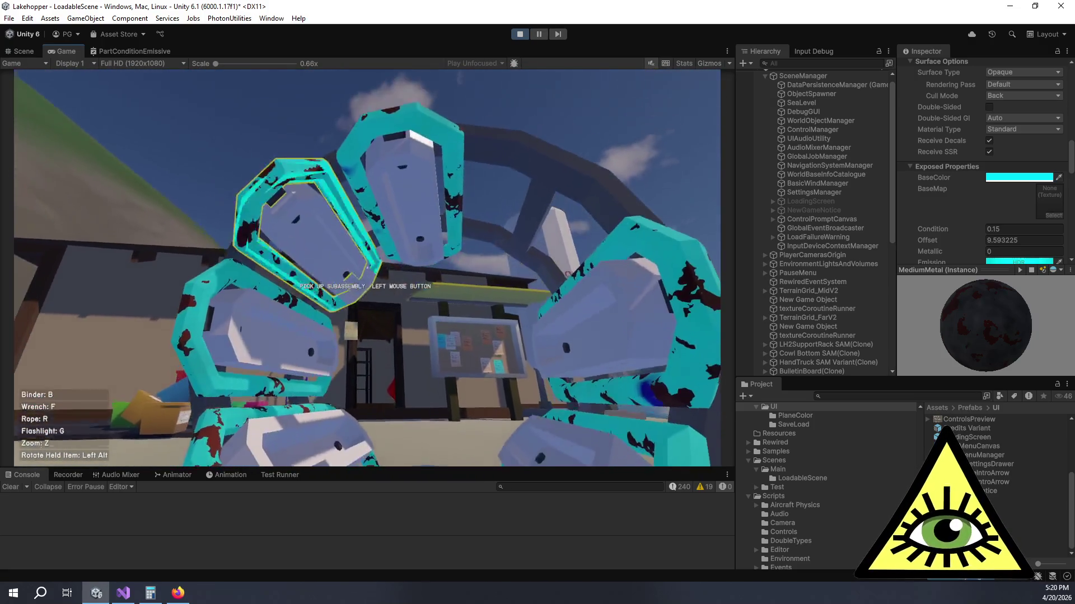
pyautogui.press('s')
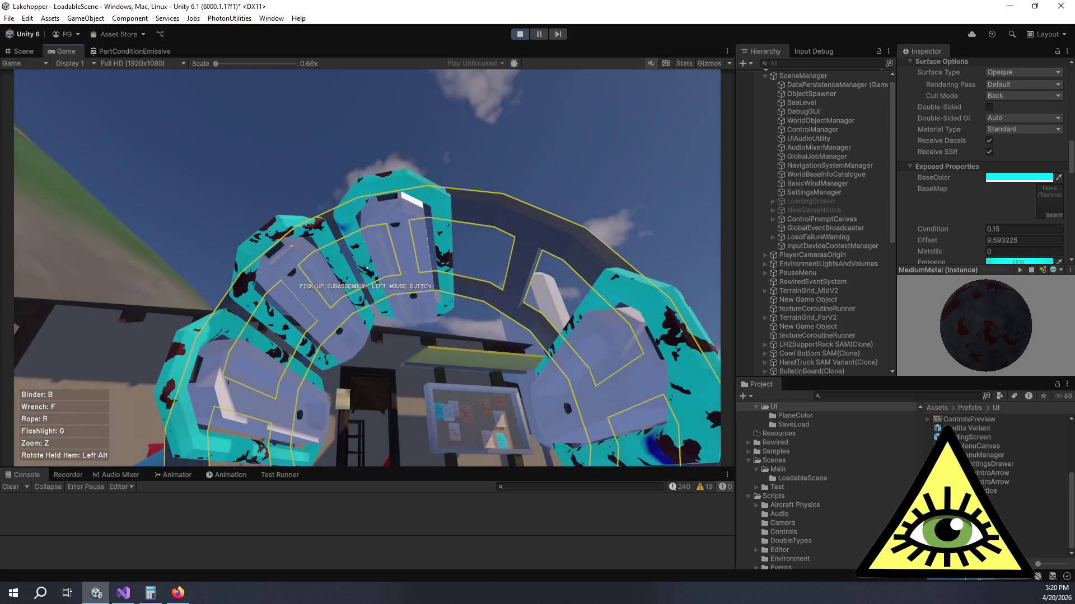
pyautogui.press('w')
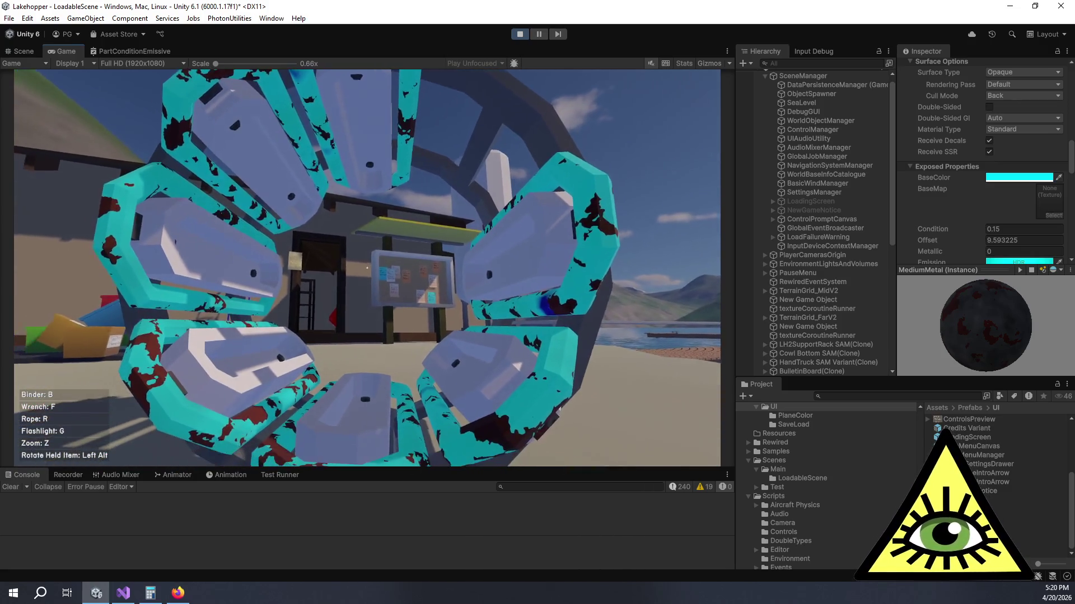
pyautogui.press('s')
pyautogui.press('w')
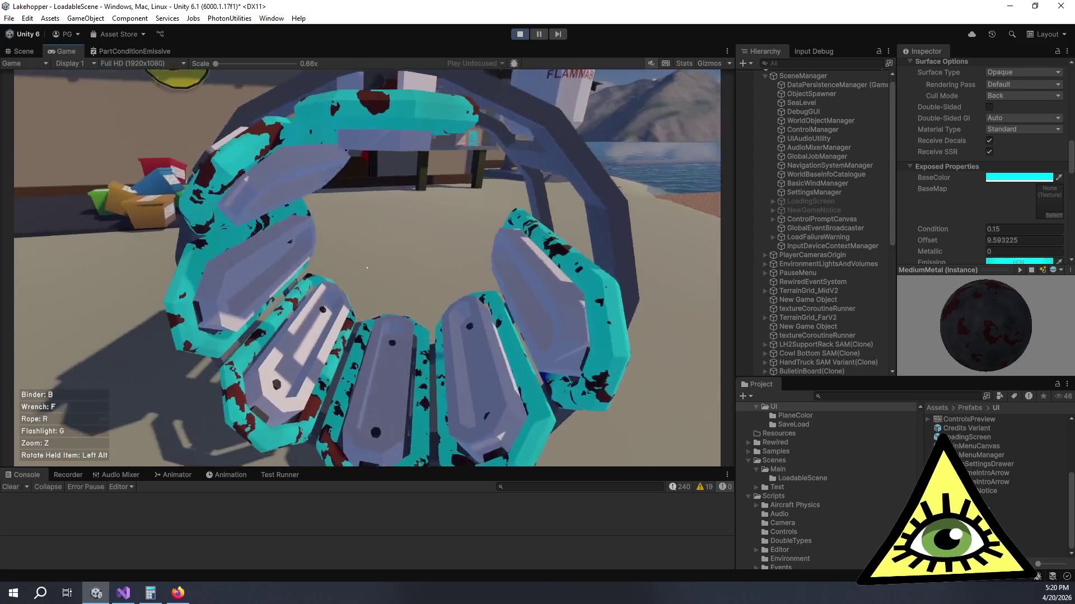
pyautogui.hotkey('alt', 'Tab')
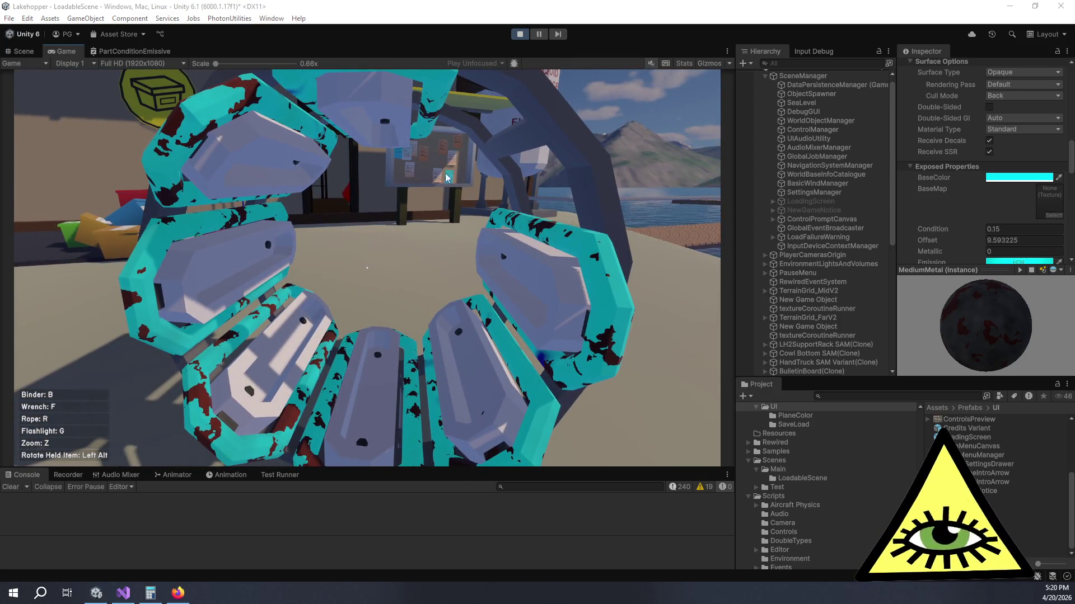
pyautogui.click(135, 51)
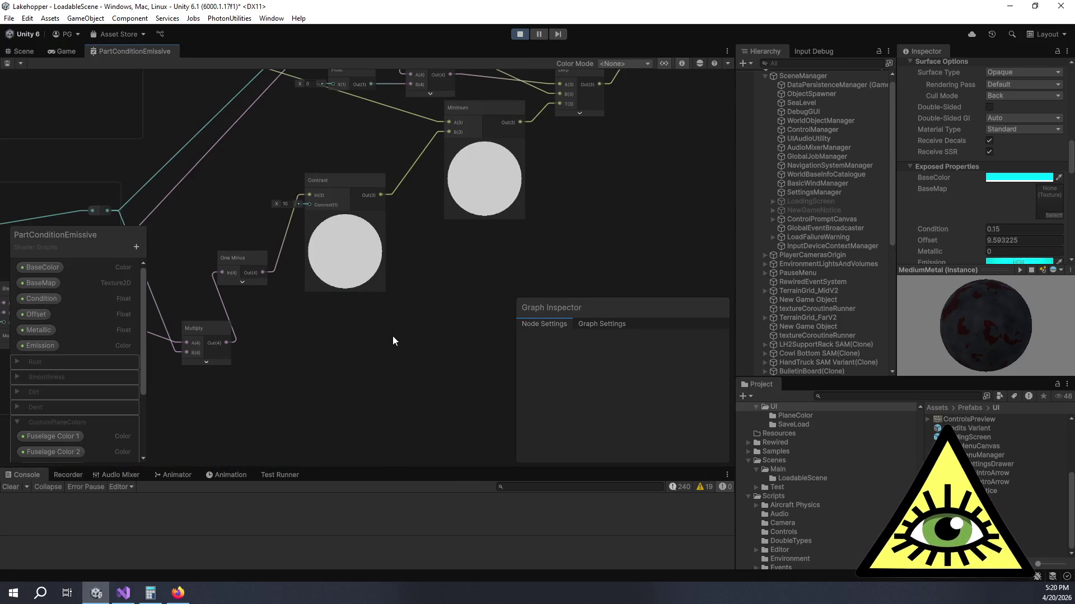
# Step: Add a Power node to the graph and place it near One Minus
pyautogui.press('space')
pyautogui.write('level')
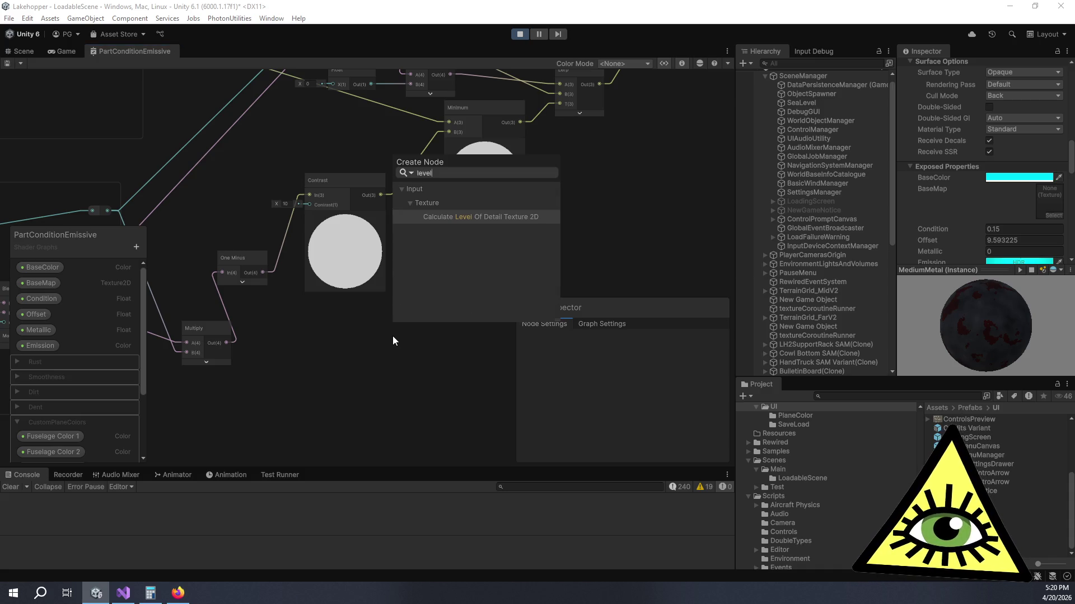
pyautogui.press('BackSpace')
pyautogui.press('BackSpace')
pyautogui.press('BackSpace')
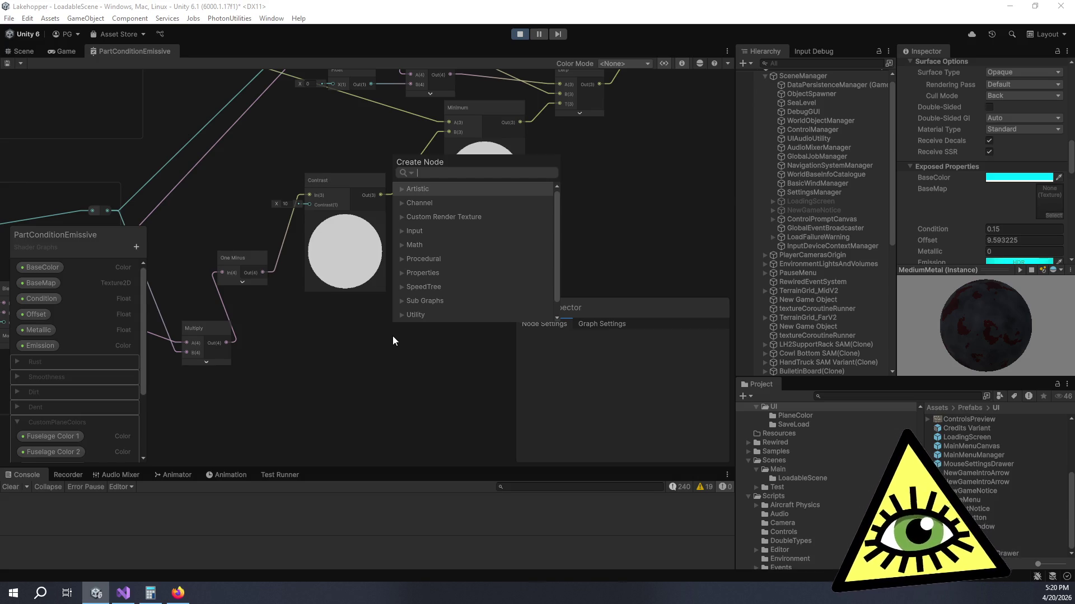
pyautogui.write('square')
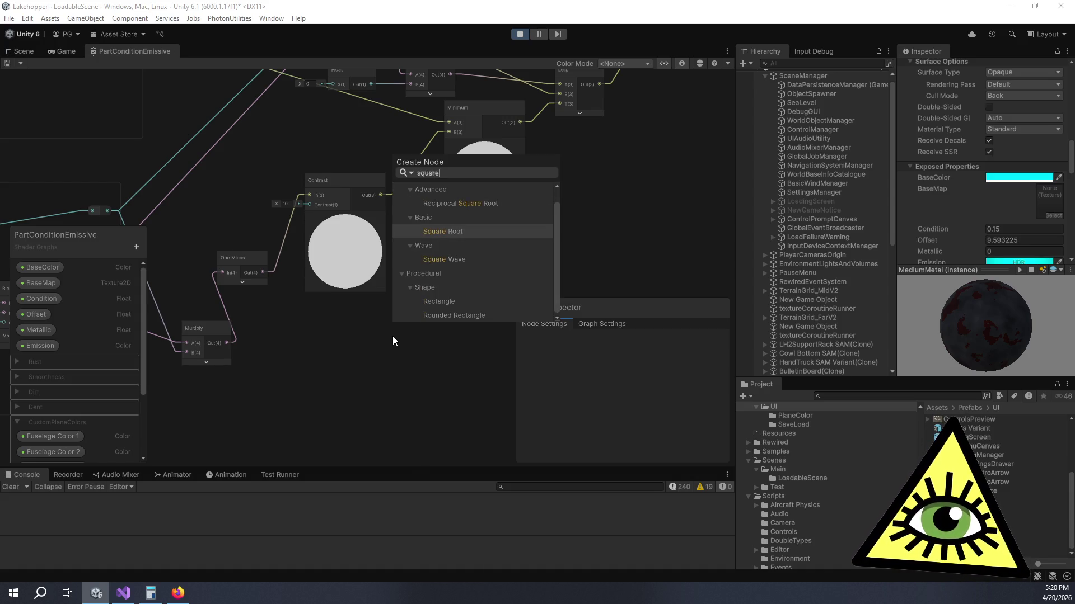
pyautogui.press('BackSpace')
pyautogui.press('BackSpace')
pyautogui.press('BackSpace')
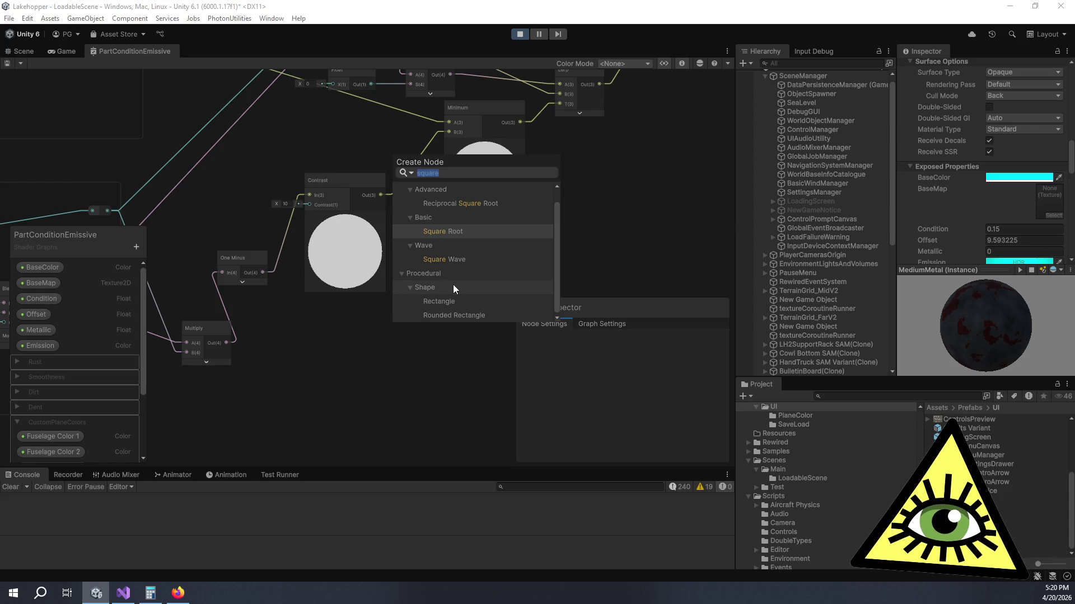
pyautogui.write('power')
pyautogui.press('Return')
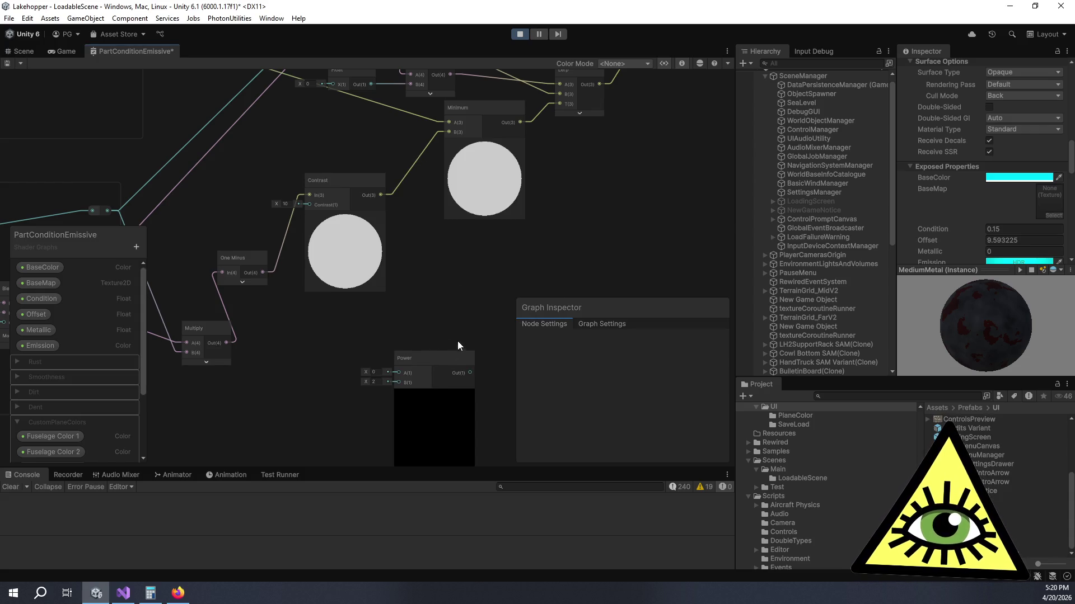
pyautogui.moveTo(423, 363)
pyautogui.mouseDown()
pyautogui.moveTo(337, 318)
pyautogui.moveTo(316, 329)
pyautogui.mouseUp()
# Step: Wire One Minus into Power A and Power into Contrast, and set Contrast to 4
pyautogui.moveTo(341, 177); pyautogui.dragTo(396, 170)
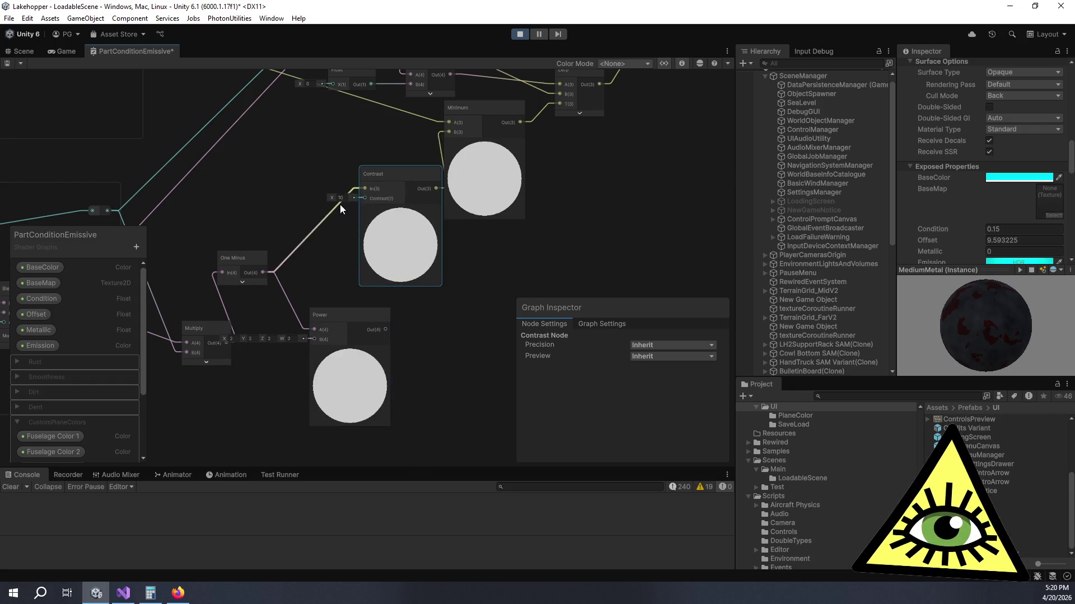
pyautogui.write('4')
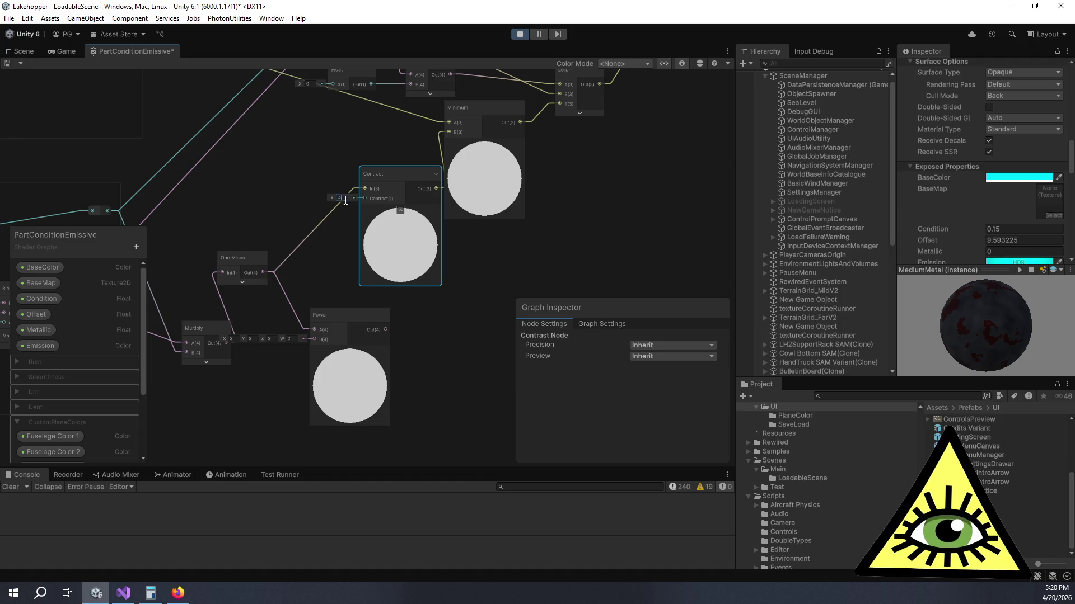
pyautogui.click(431, 331)
pyautogui.moveTo(385, 329); pyautogui.dragTo(362, 189)
pyautogui.click(349, 352)
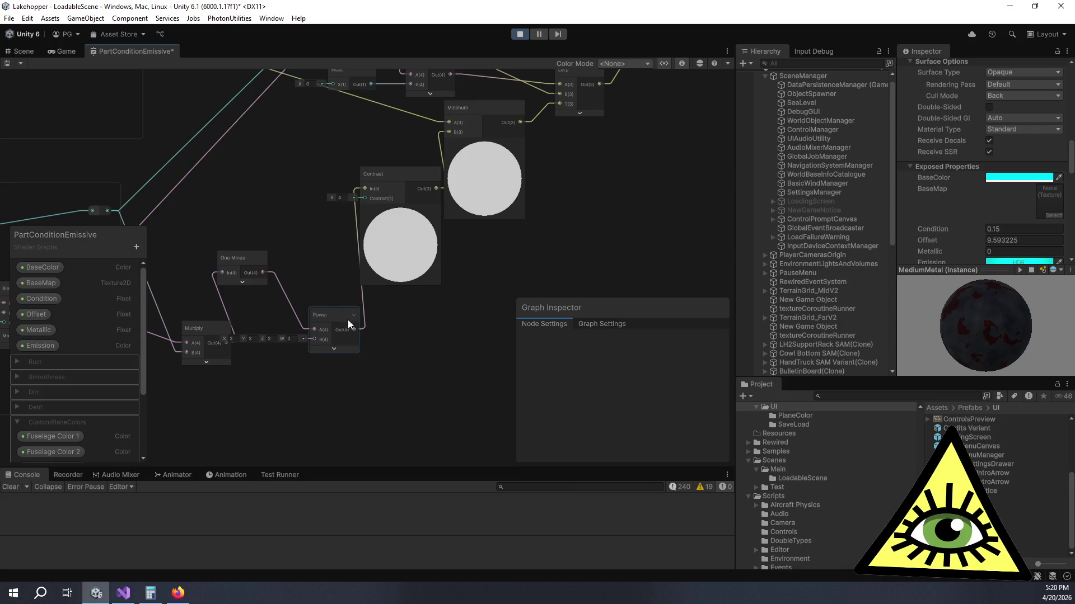
pyautogui.moveTo(333, 312); pyautogui.dragTo(311, 294)
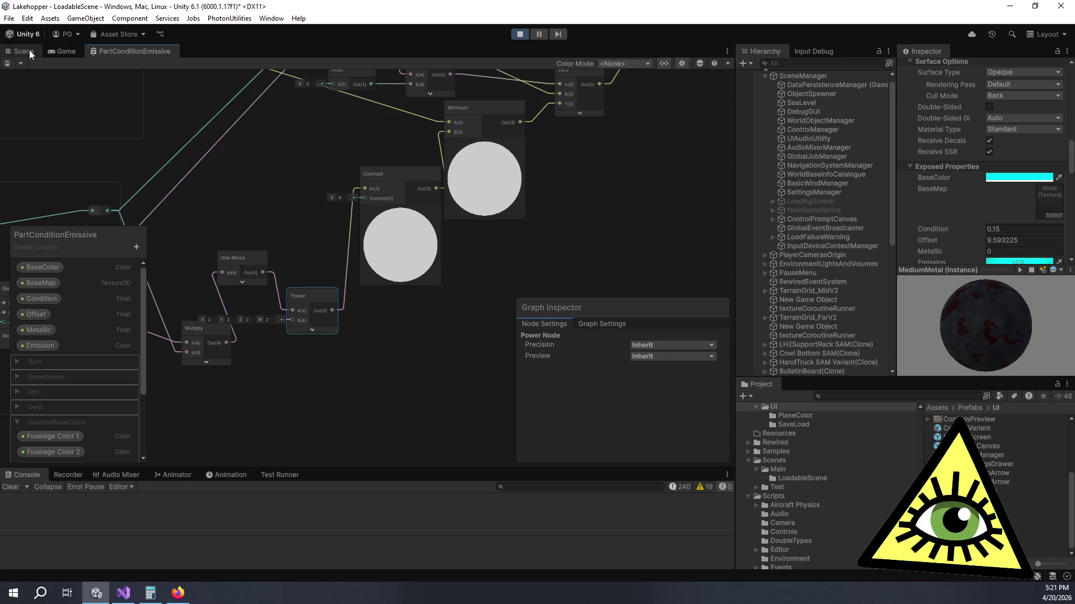
# Step: Back in the running game, search the Hierarchy and select the first BednorzLoopPart Variant
pyautogui.click(61, 51)
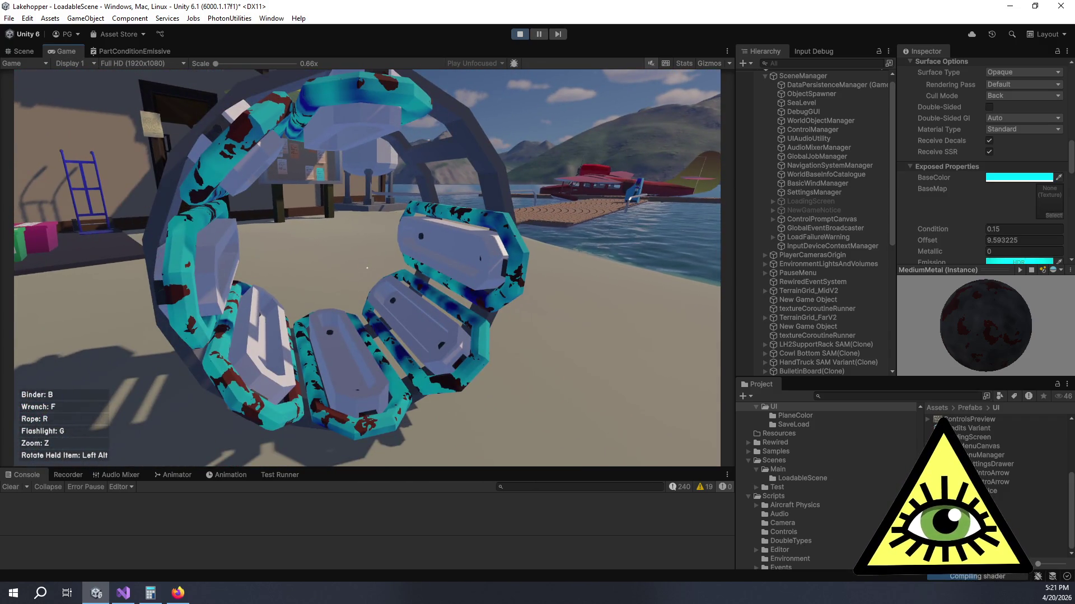
pyautogui.click(953, 227)
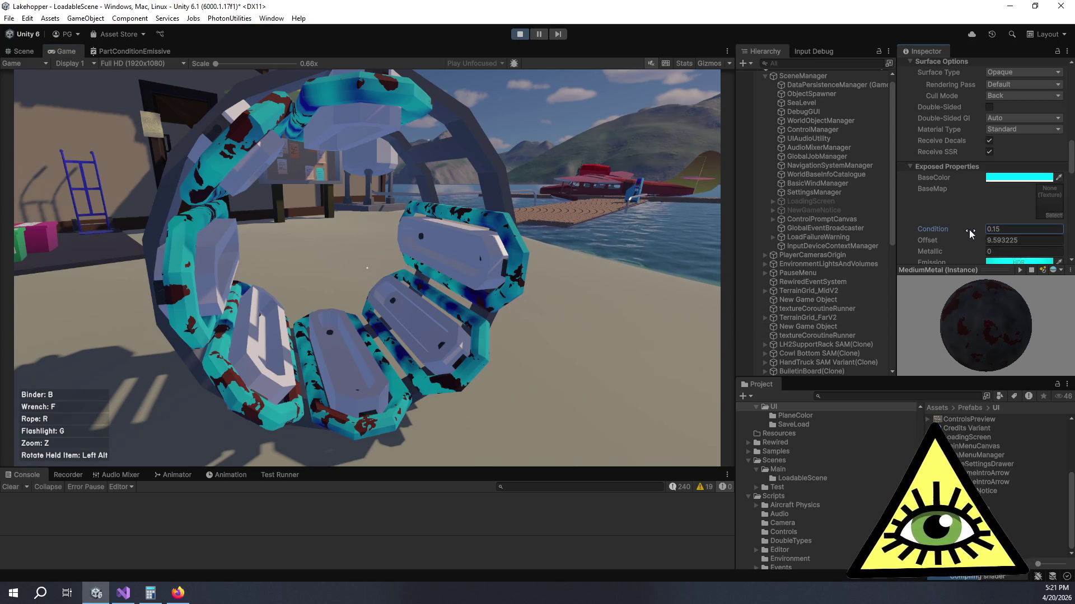
pyautogui.click(798, 65)
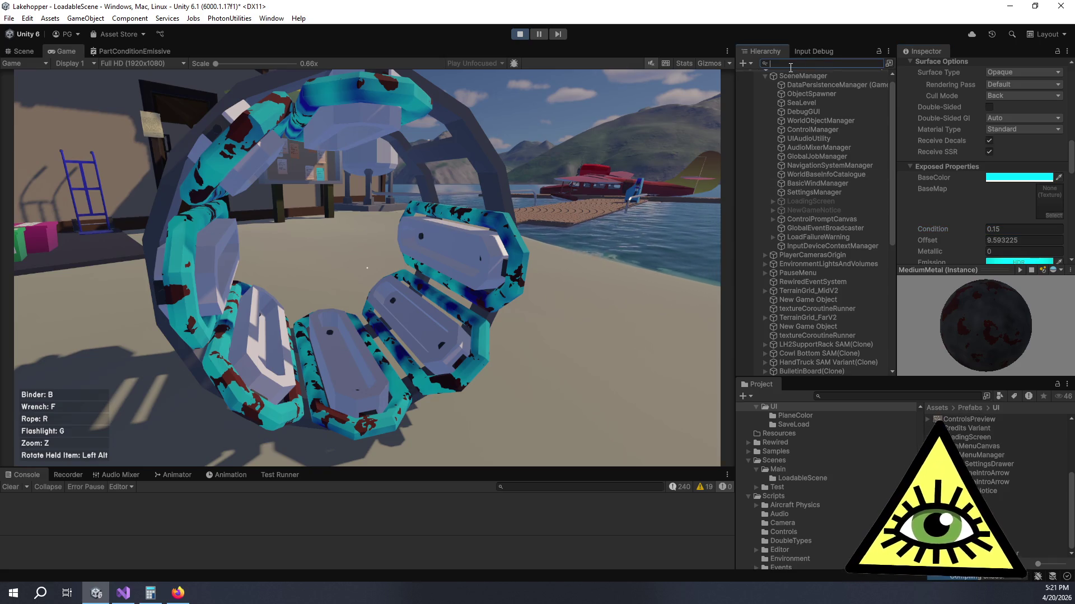
pyautogui.write('looppa')
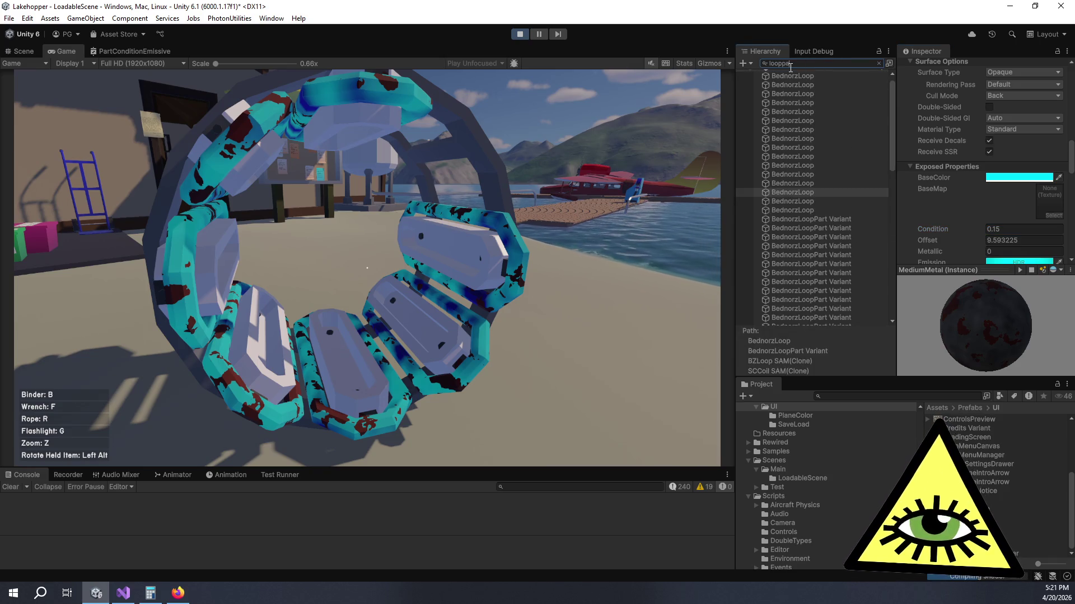
pyautogui.click(856, 83)
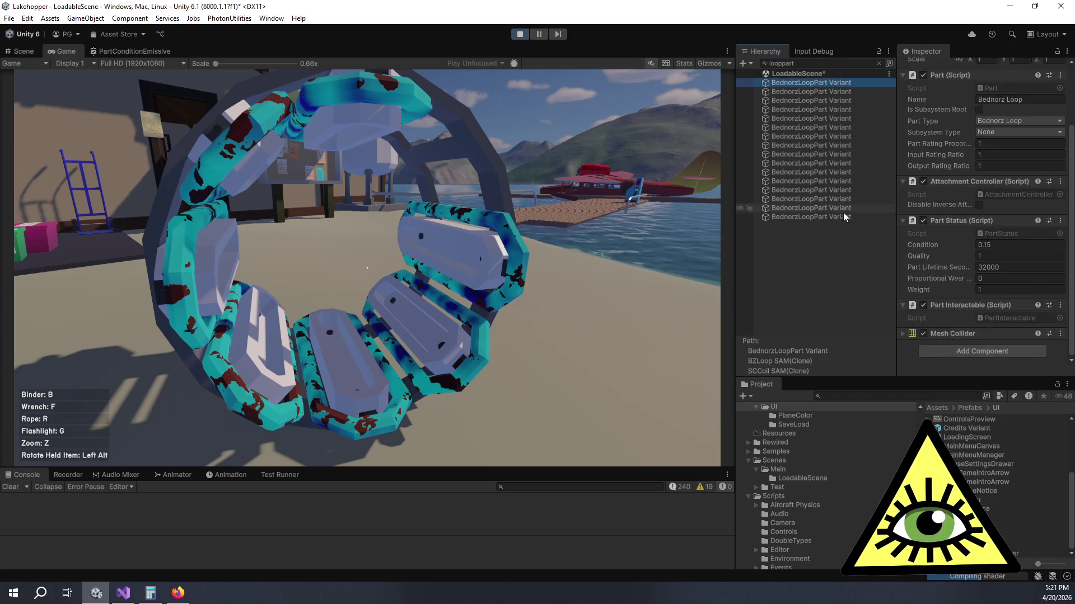
# Step: Select all BednorzLoopPart Variants and set their Condition to 0.64
pyautogui.keyDown('shift'); pyautogui.click(842, 217); pyautogui.keyUp('shift')
pyautogui.click(985, 245)
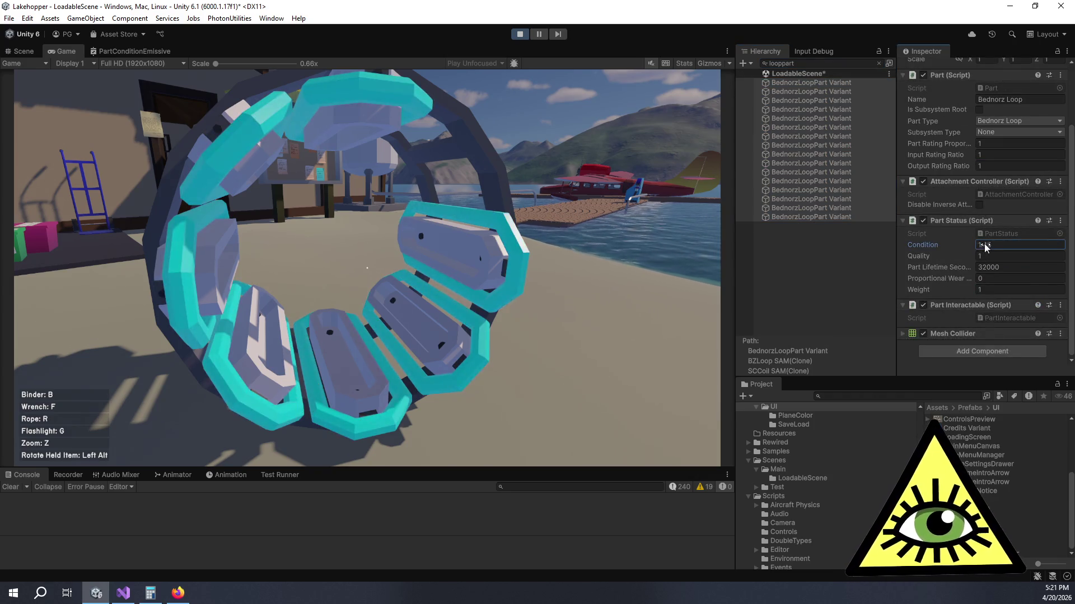
pyautogui.write('0.82')
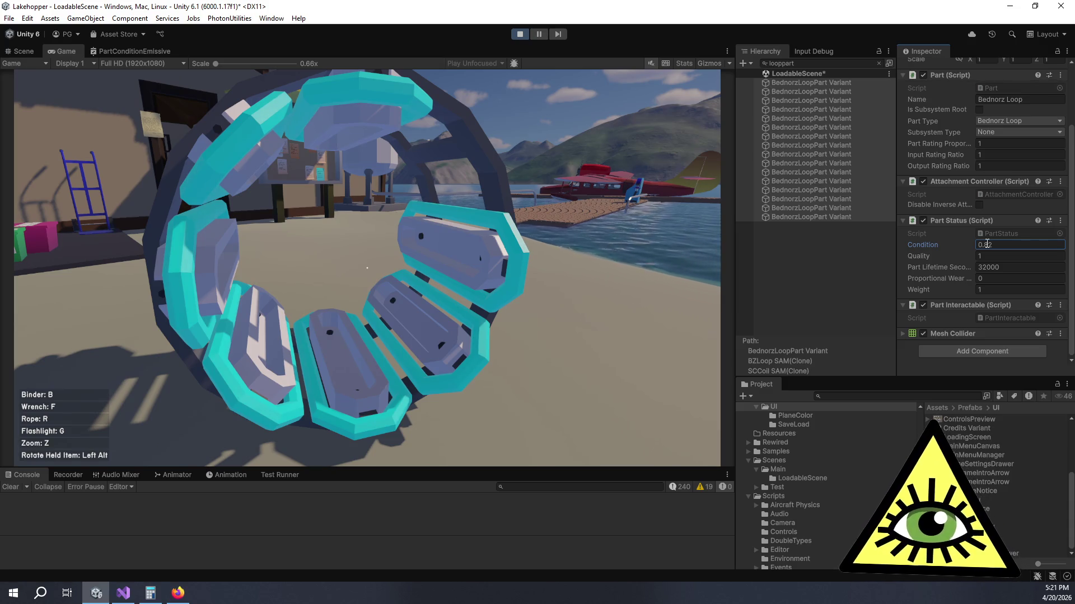
pyautogui.press('BackSpace')
pyautogui.write('6')
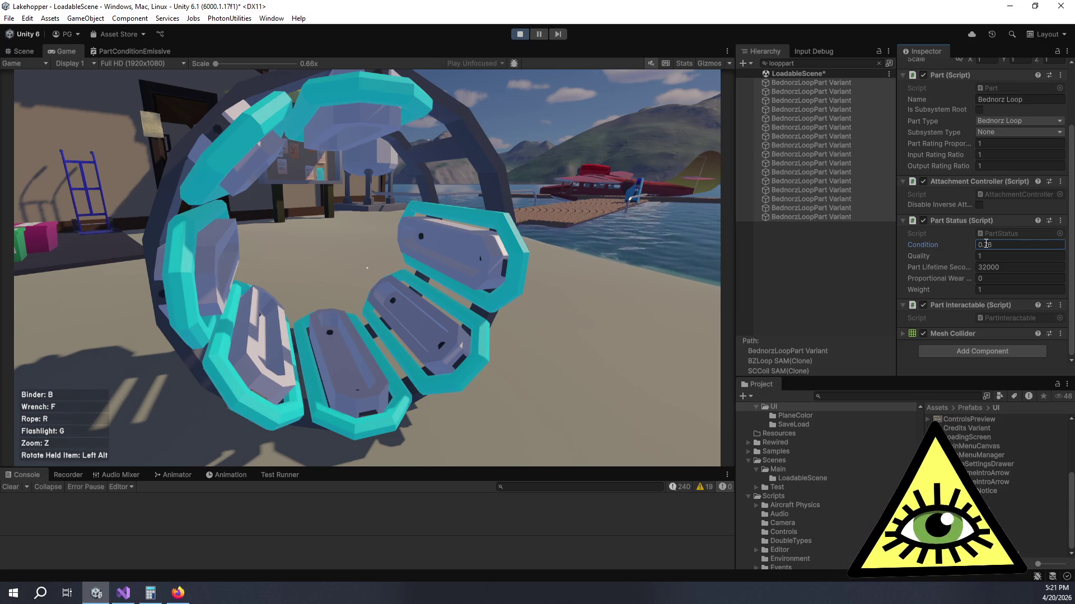
pyautogui.write('0.64')
pyautogui.press('Return')
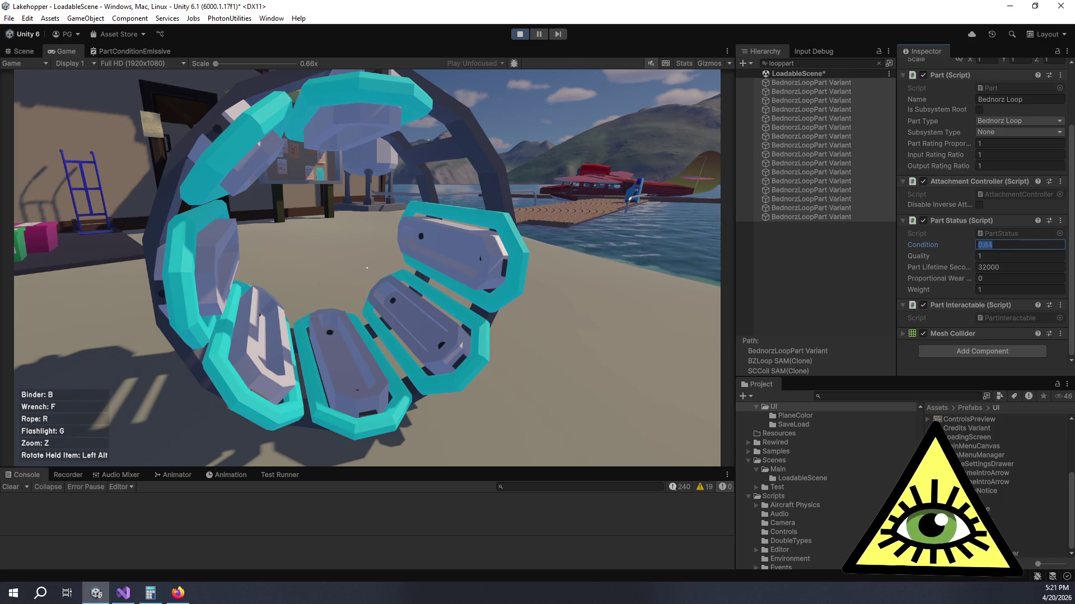
# Step: Set Condition to 0.5 and inspect the loop up close in the game
pyautogui.write('0.5')
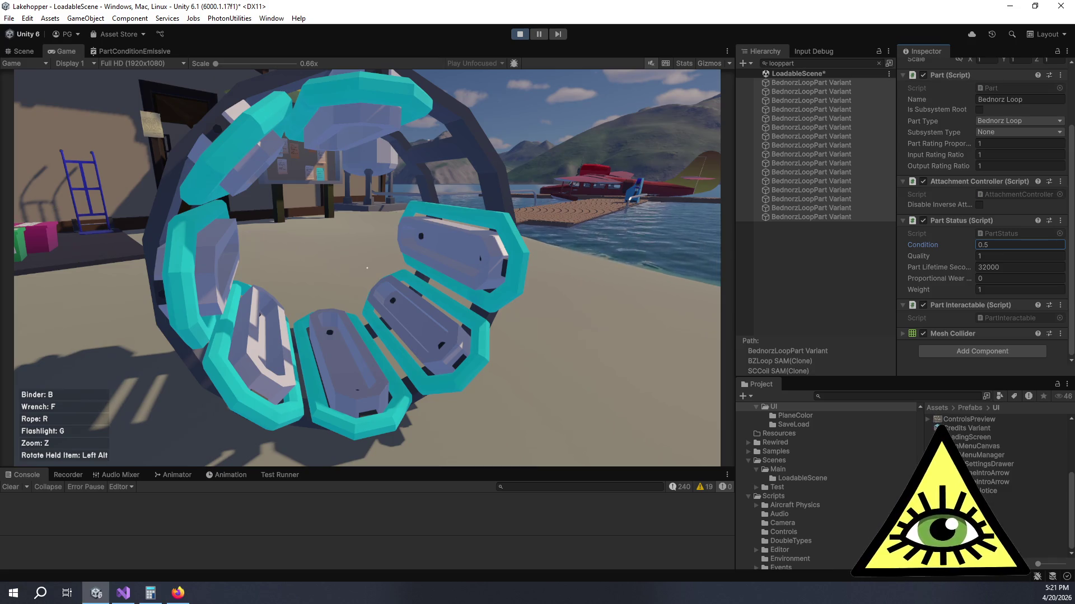
pyautogui.click(367, 269)
pyautogui.press('w')
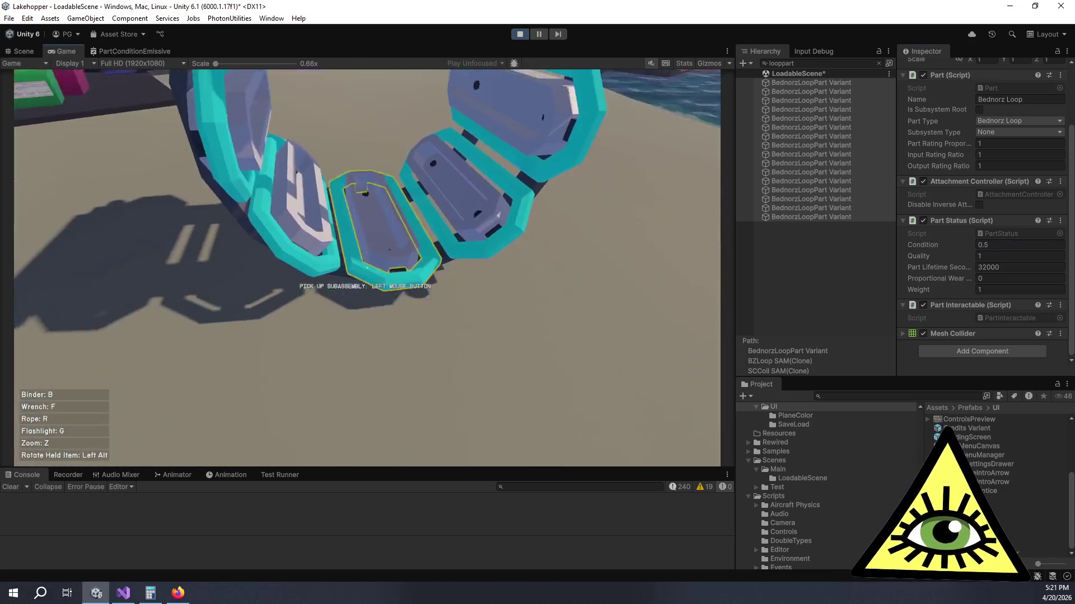
pyautogui.press('s')
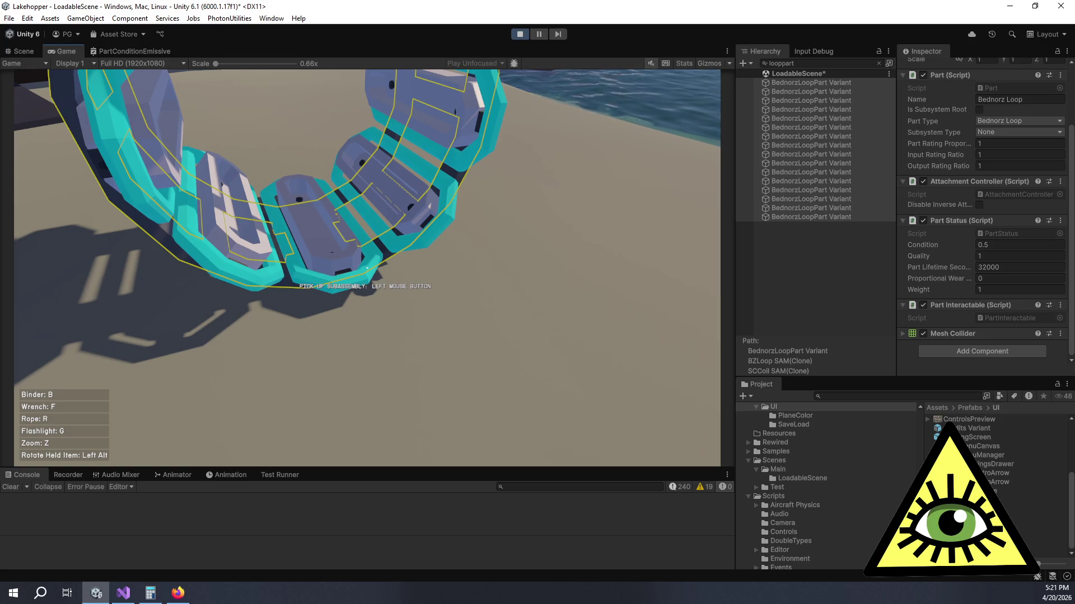
pyautogui.moveTo(366, 269)
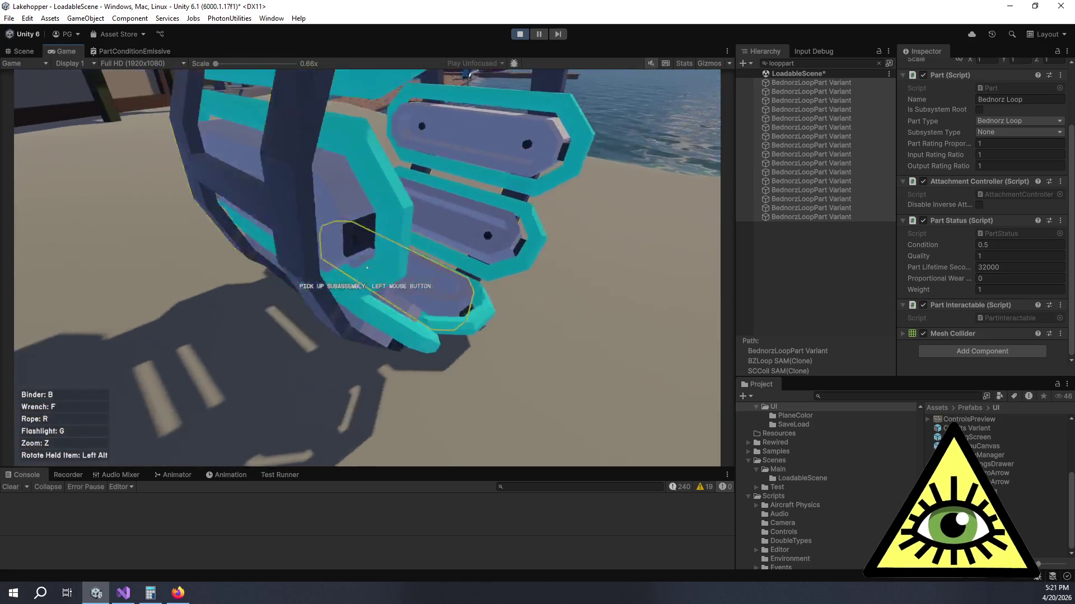
pyautogui.click(367, 268)
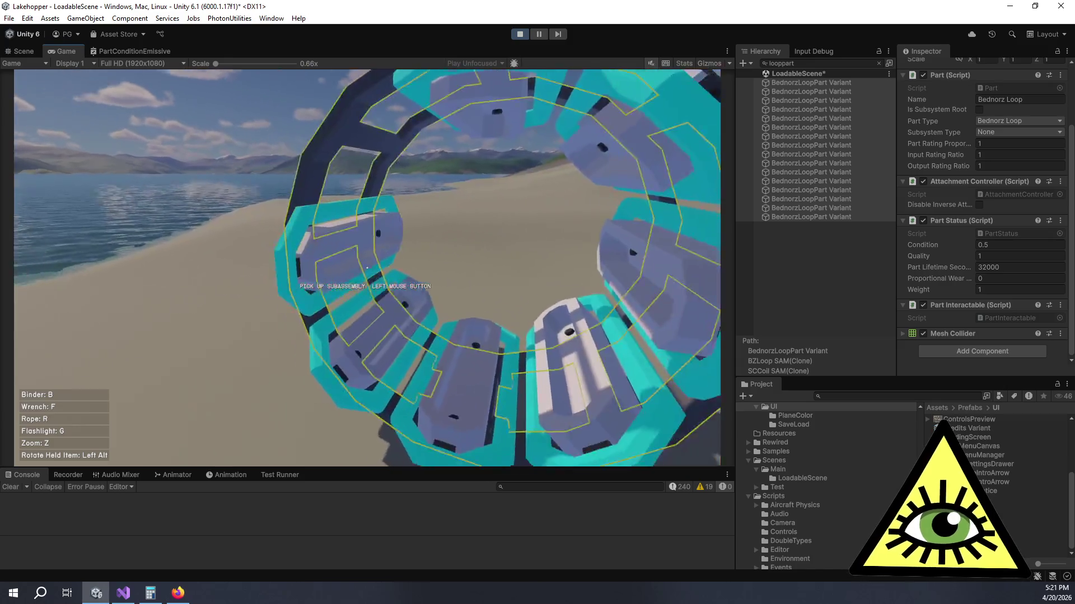
pyautogui.moveTo(367, 268)
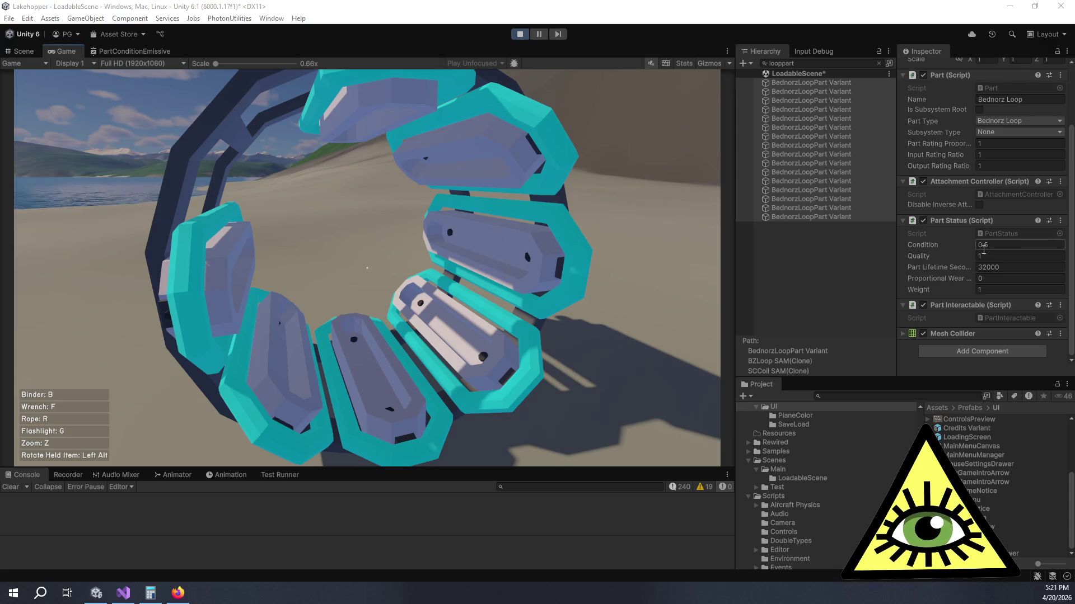
# Step: Lower the parts' Condition to 0.4 and check the wear in the game
pyautogui.click(1004, 245)
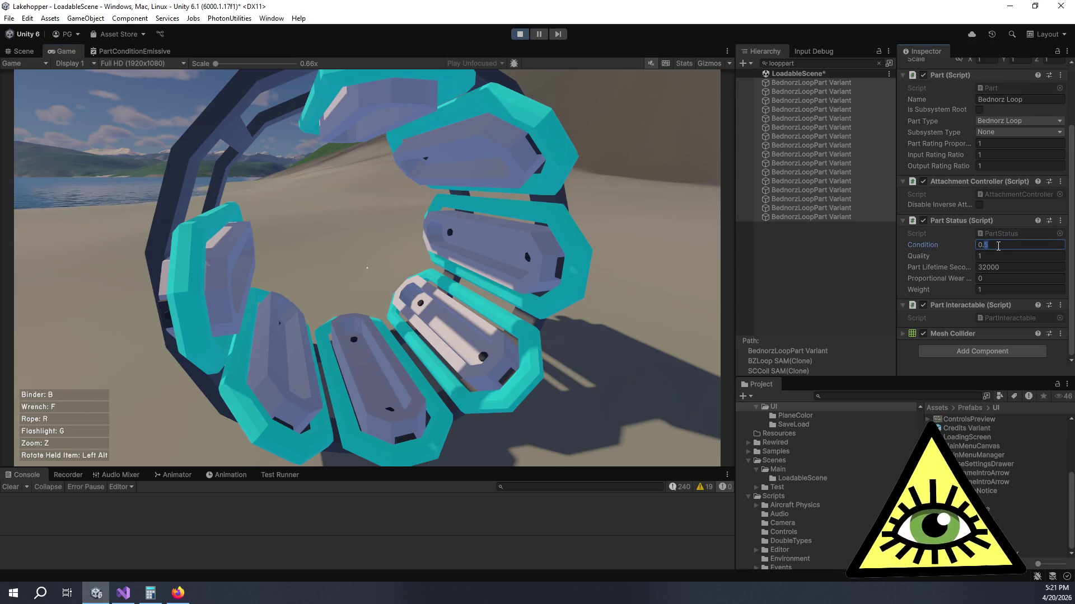
pyautogui.write('4')
pyautogui.press('Return')
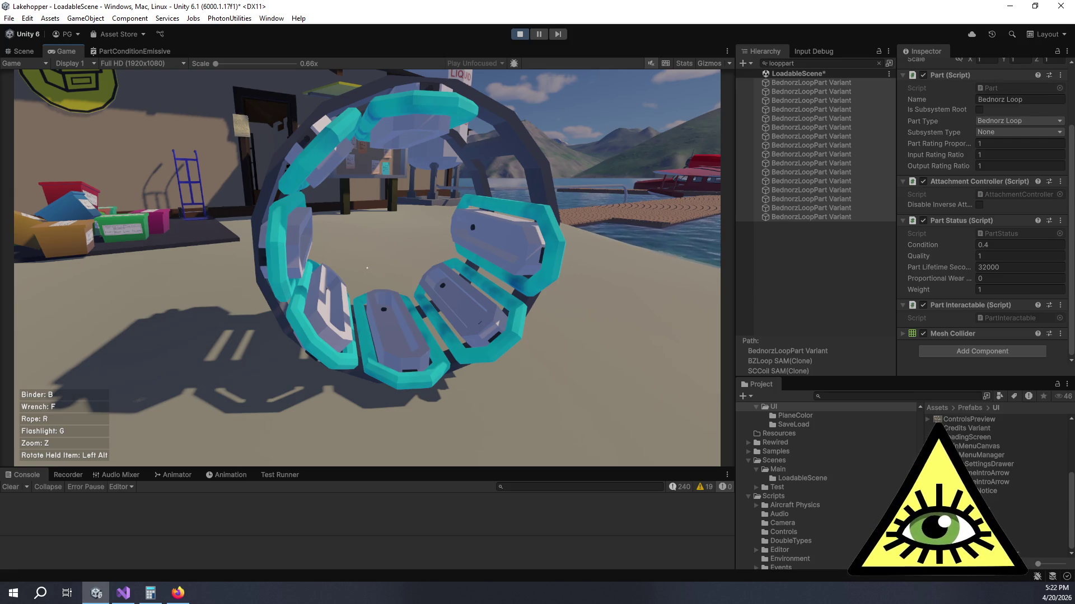
pyautogui.hotkey('alt', 'Tab')
# Step: Set Condition to 0.25, review the worn loop, then switch to the Scene view
pyautogui.click(991, 244)
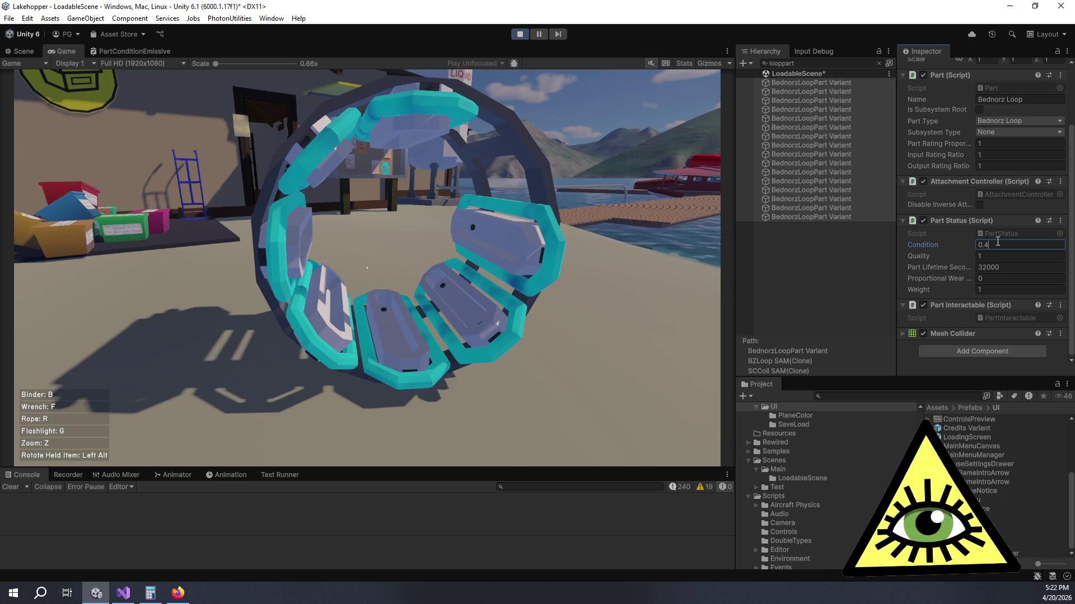
pyautogui.write('0.3')
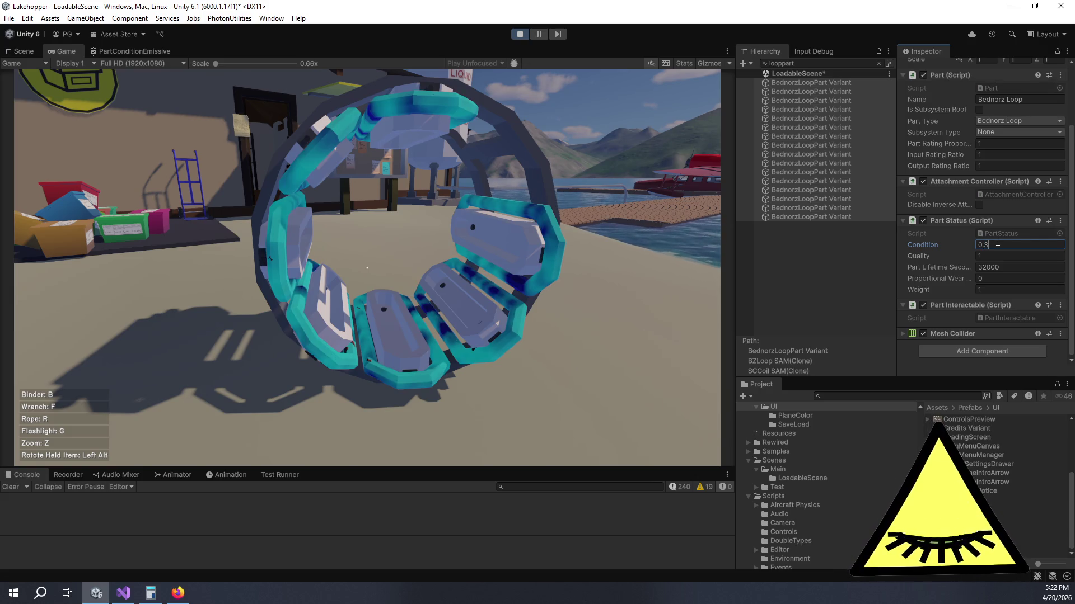
pyautogui.write('0.25')
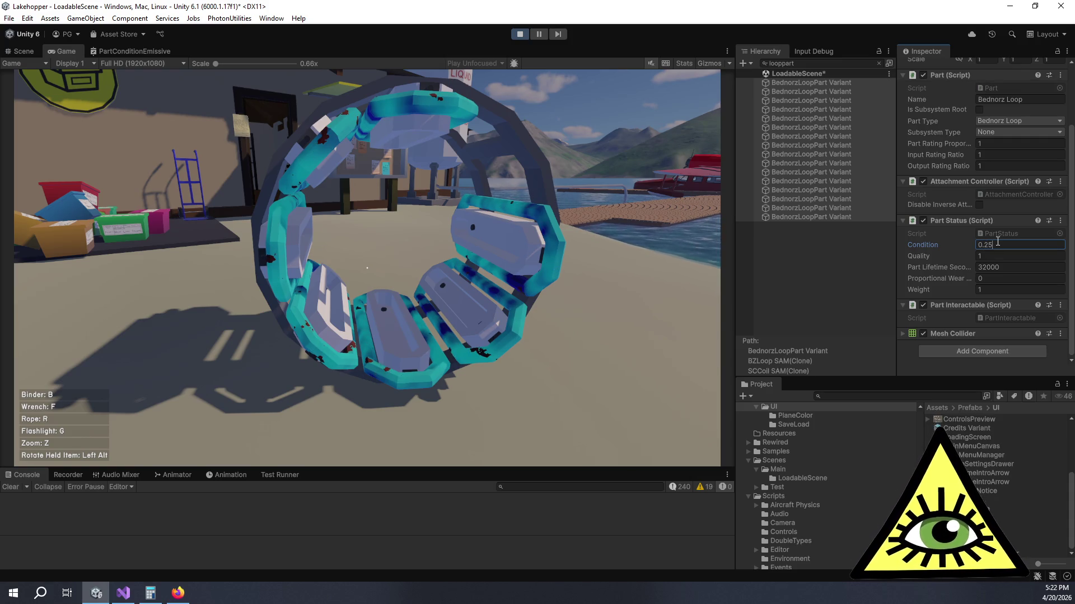
pyautogui.click(323, 319)
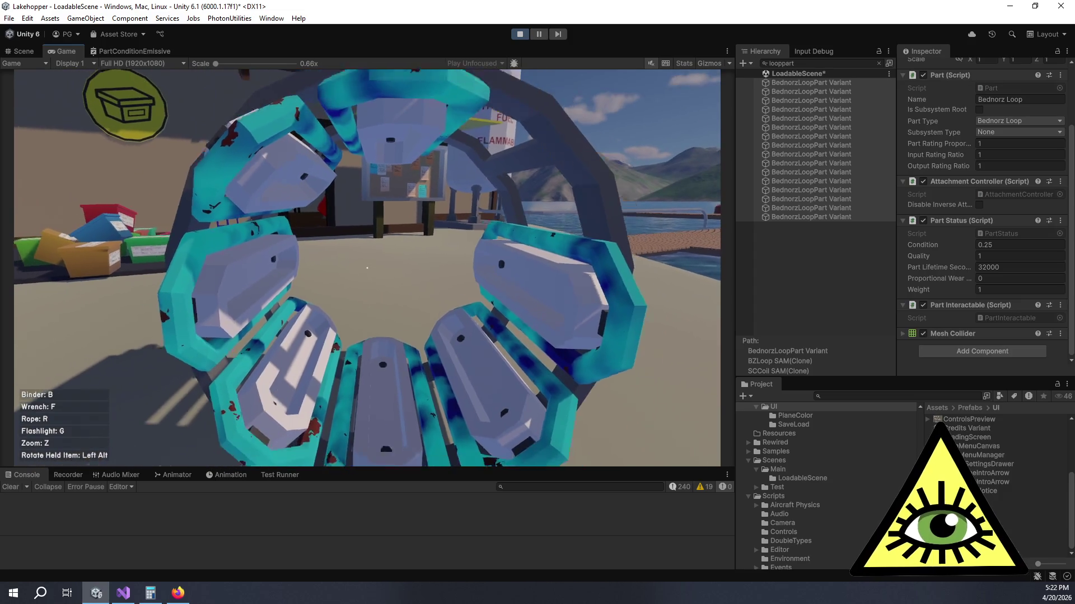
pyautogui.click(23, 51)
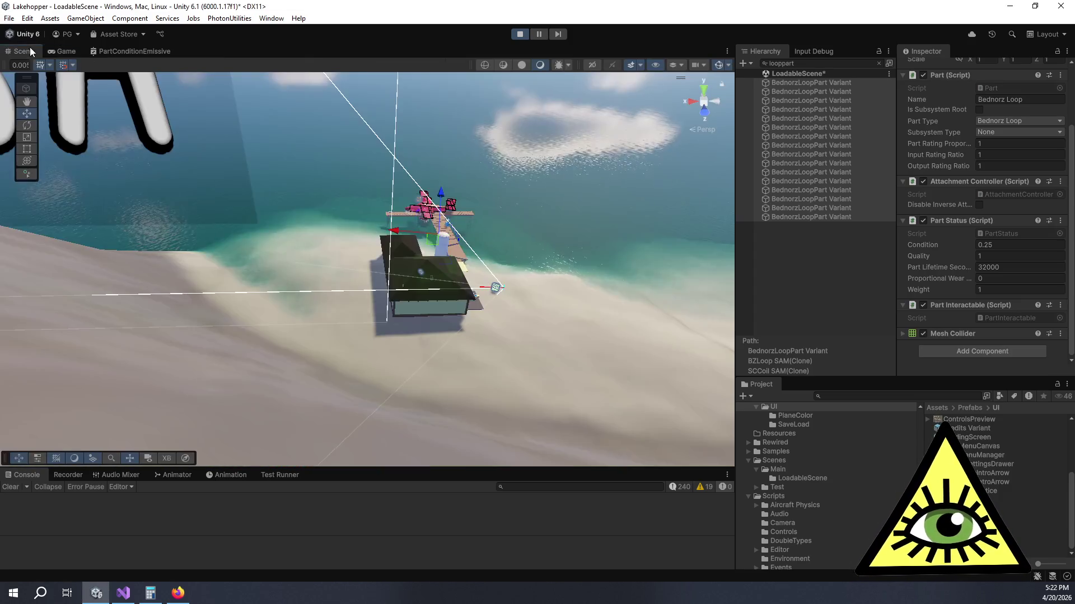
# Step: Lower the Contrast node's amount from 4 to 2, save the graph, and return to the game
pyautogui.click(123, 52)
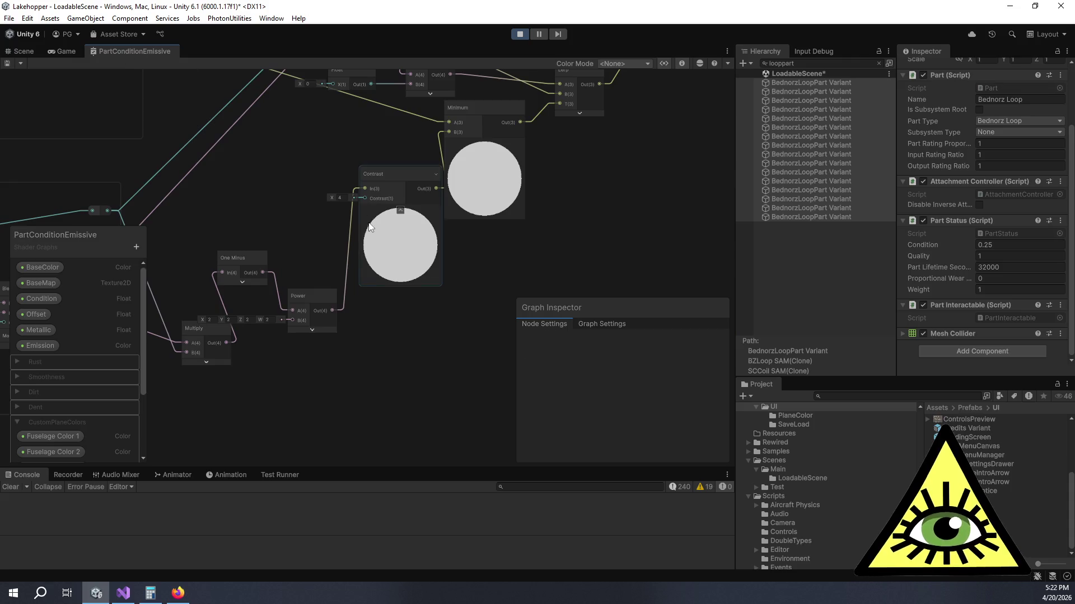
pyautogui.write('2')
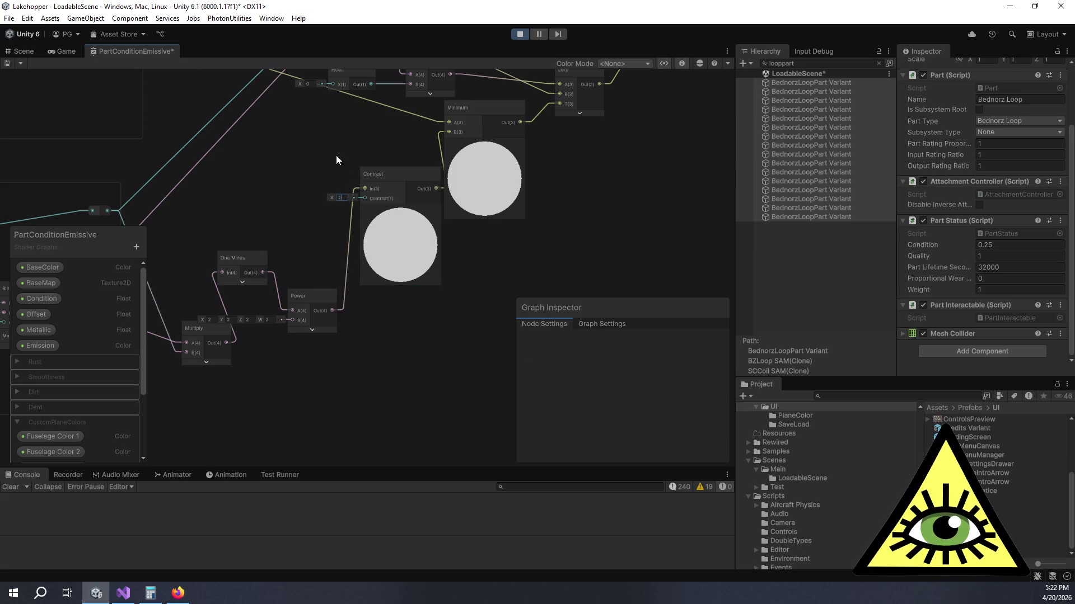
pyautogui.hotkey('ctrl', 's')
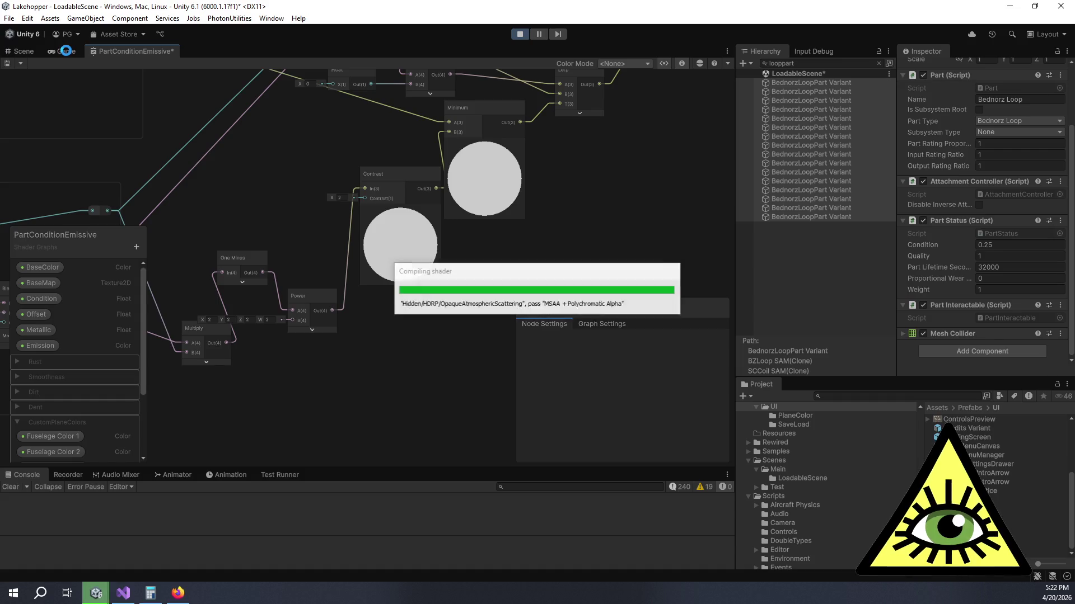
pyautogui.click(66, 50)
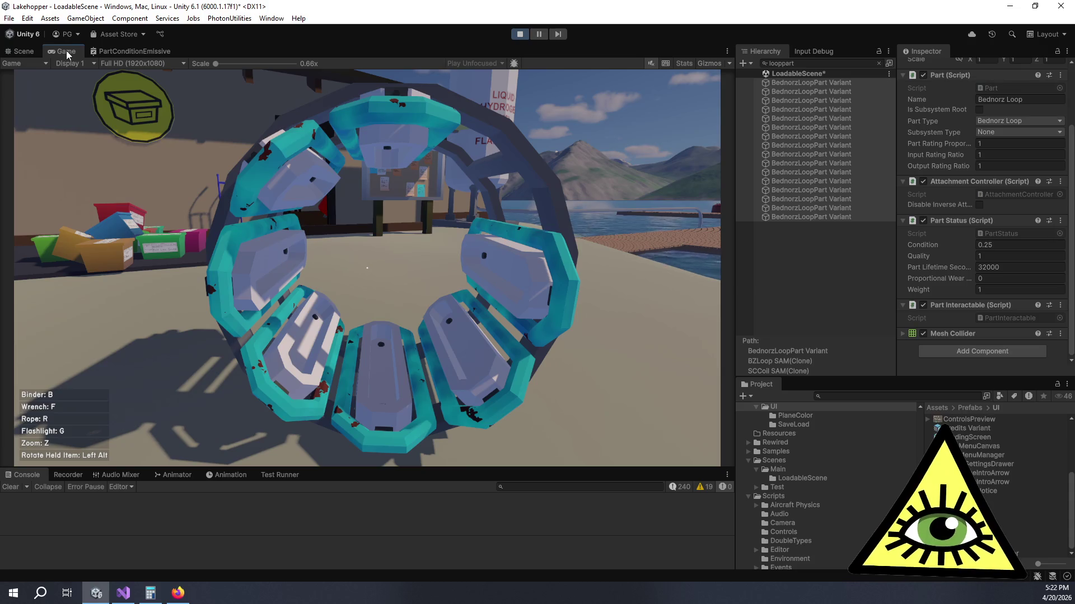
# Step: Walk around the loop in the running game to inspect its current look
pyautogui.click(129, 87)
pyautogui.press('w')
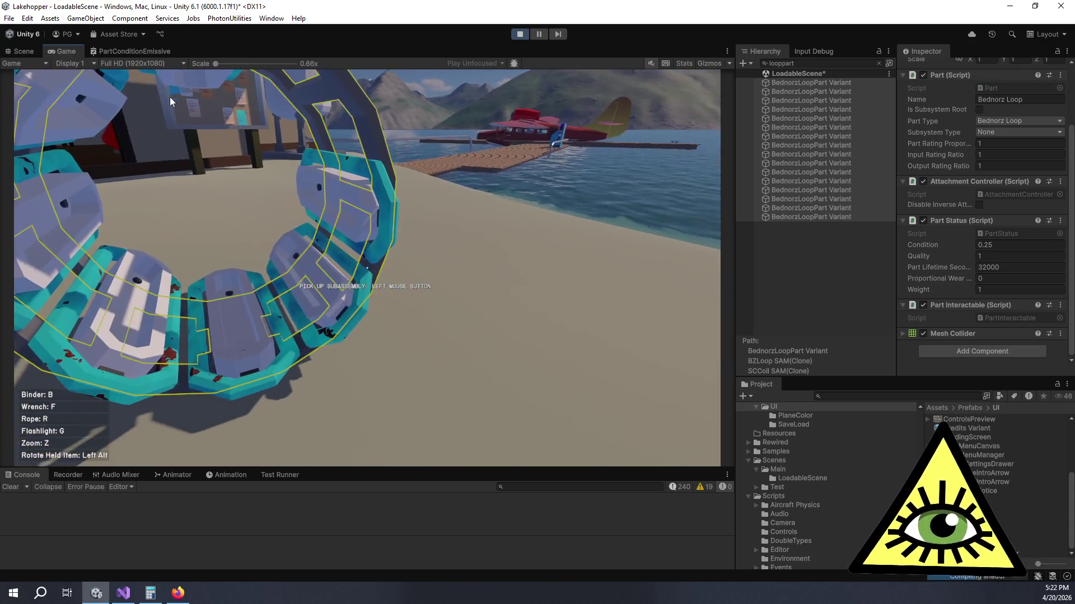
pyautogui.press('a')
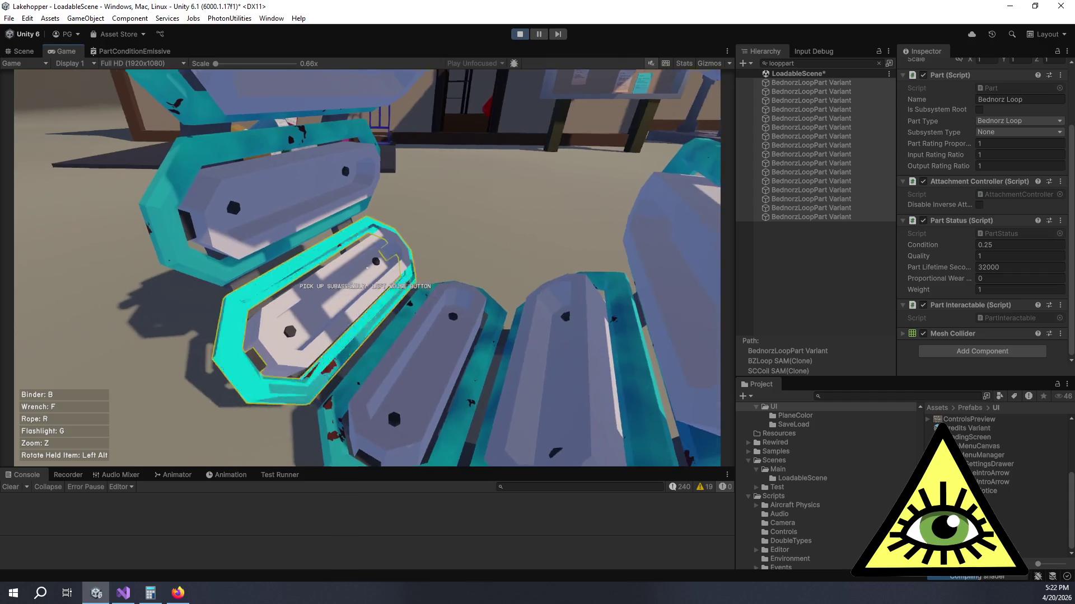
pyautogui.press('s')
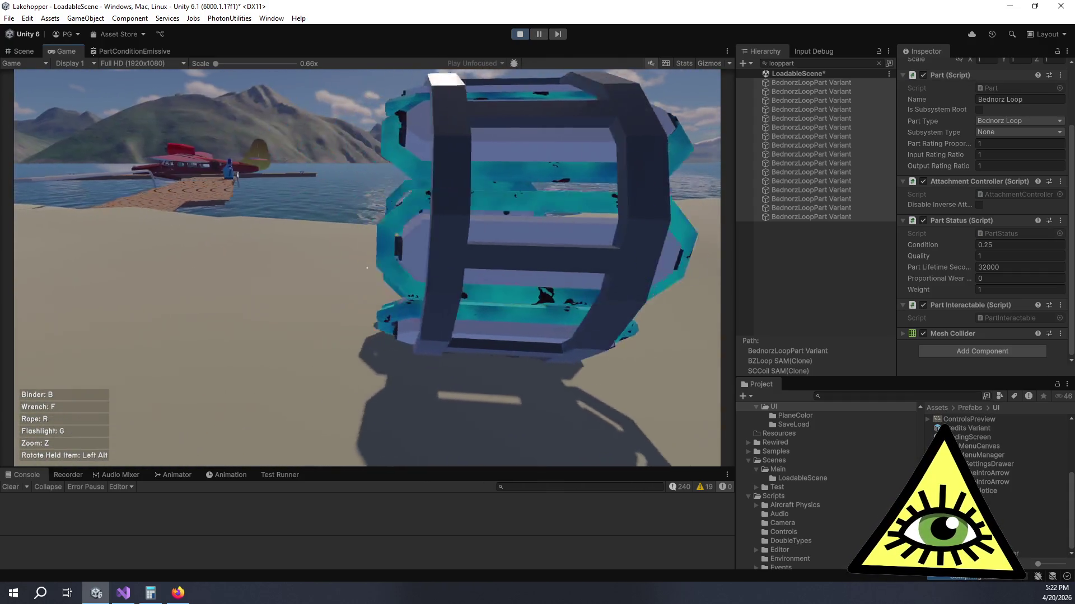
pyautogui.press('w')
pyautogui.press('s')
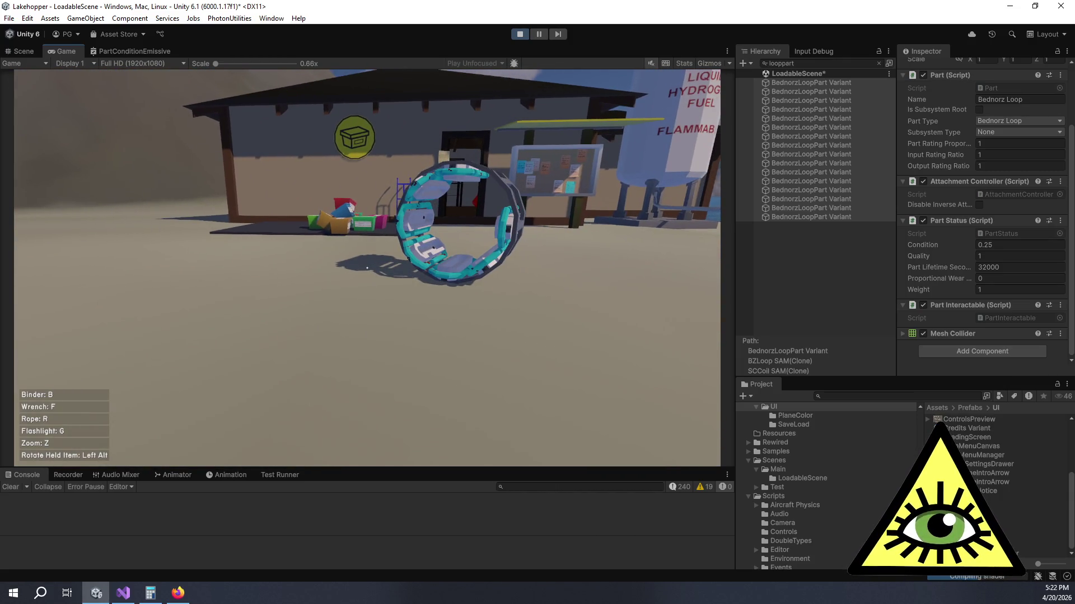
pyautogui.press('w')
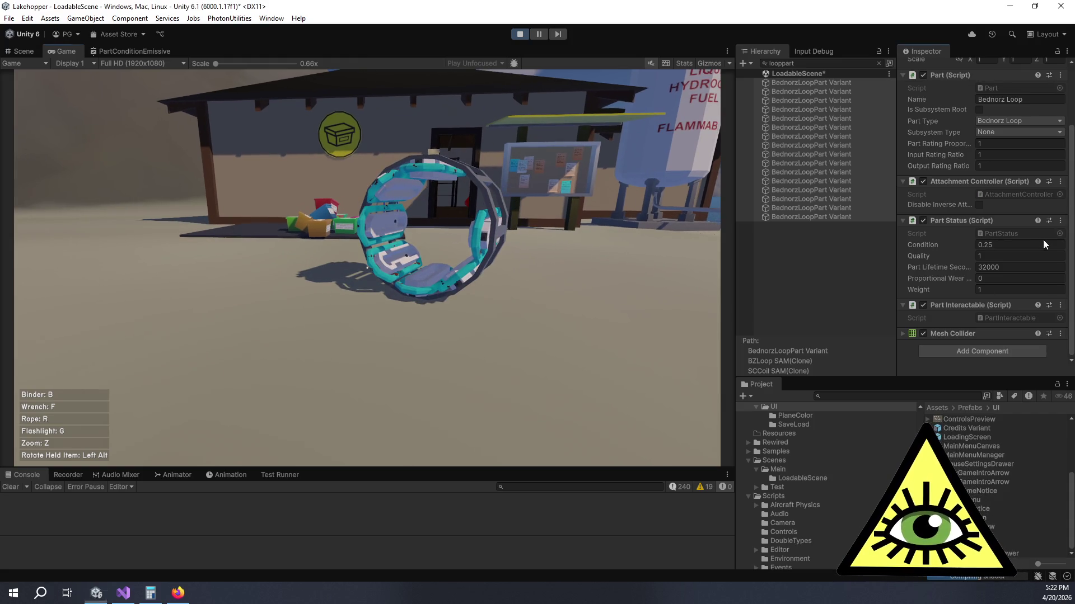
# Step: Set the loop part's Condition to 0.5 and circle the loop to check it
pyautogui.click(1044, 245)
pyautogui.write('0.5')
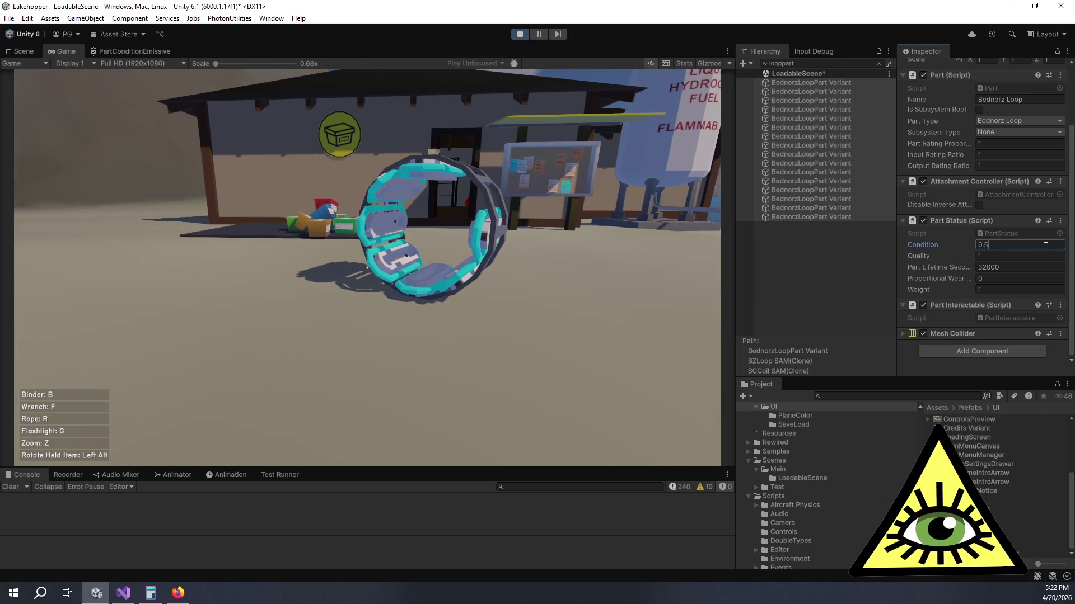
pyautogui.click(666, 284)
pyautogui.press('w')
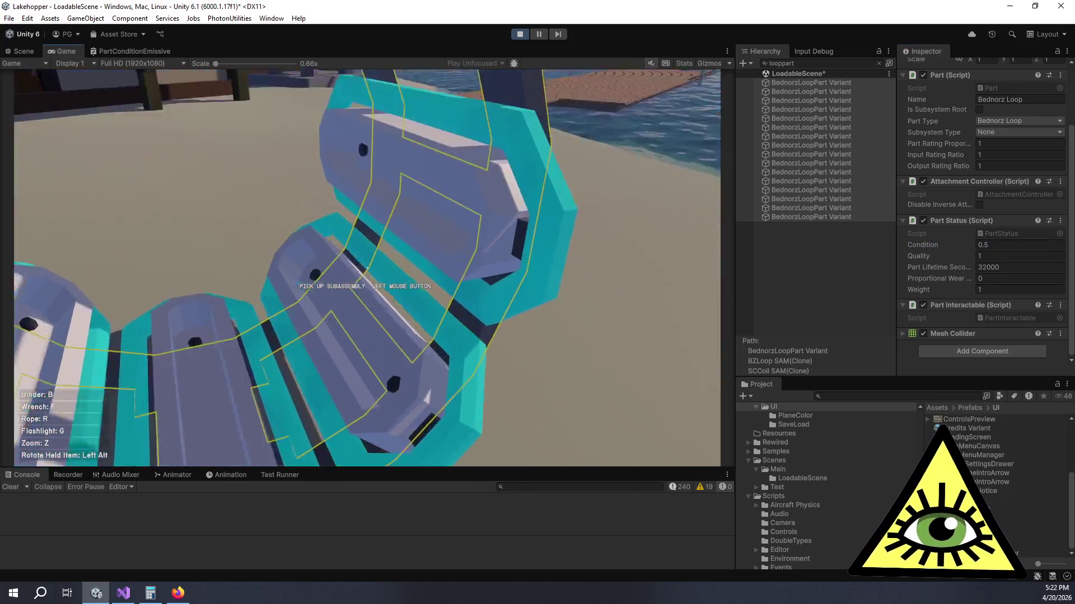
pyautogui.press('s')
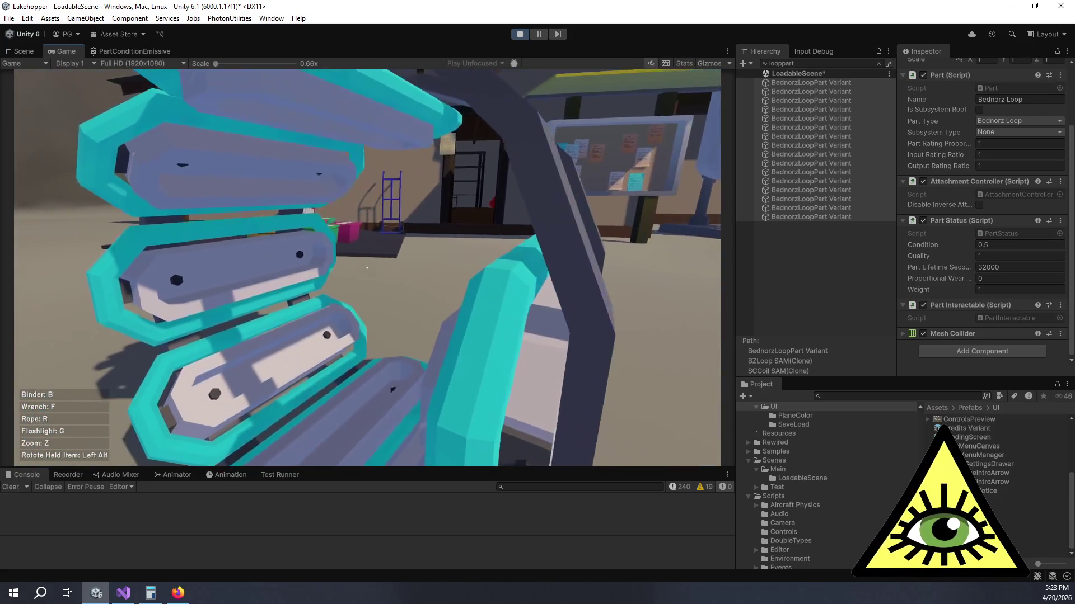
pyautogui.press('a')
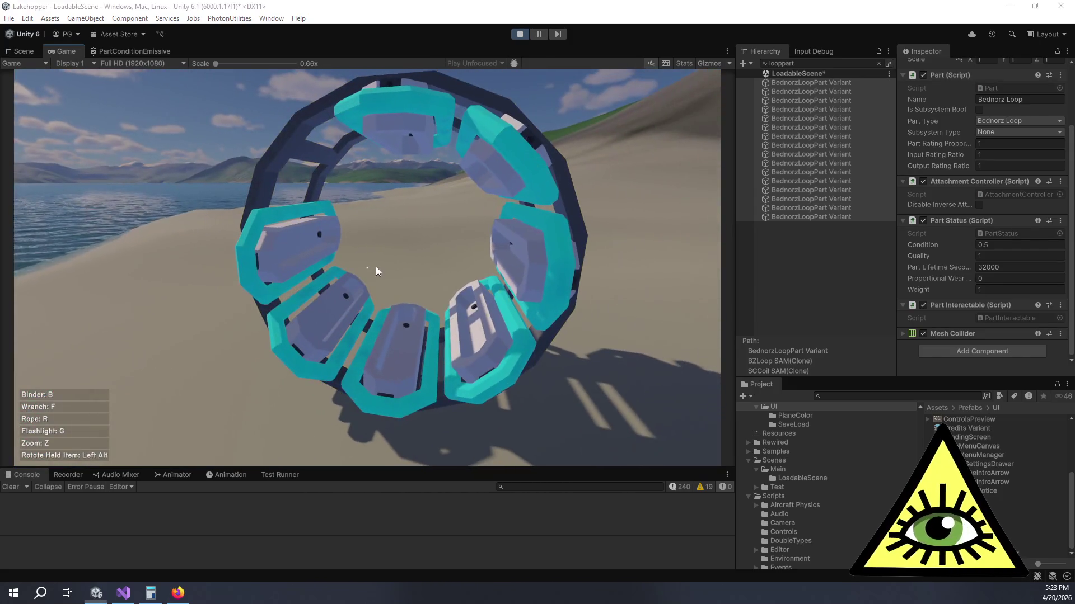
# Step: Change Condition to 0.4, view the ring from side and front, then return to the shader graph
pyautogui.click(1000, 244)
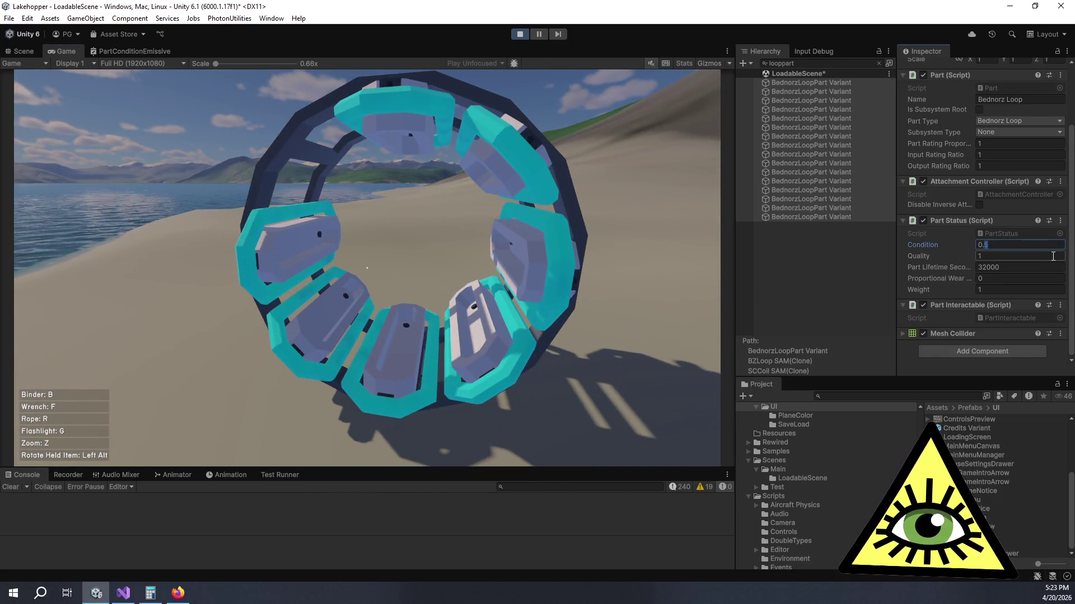
pyautogui.write('0.4')
pyautogui.click(504, 251)
pyautogui.press('w')
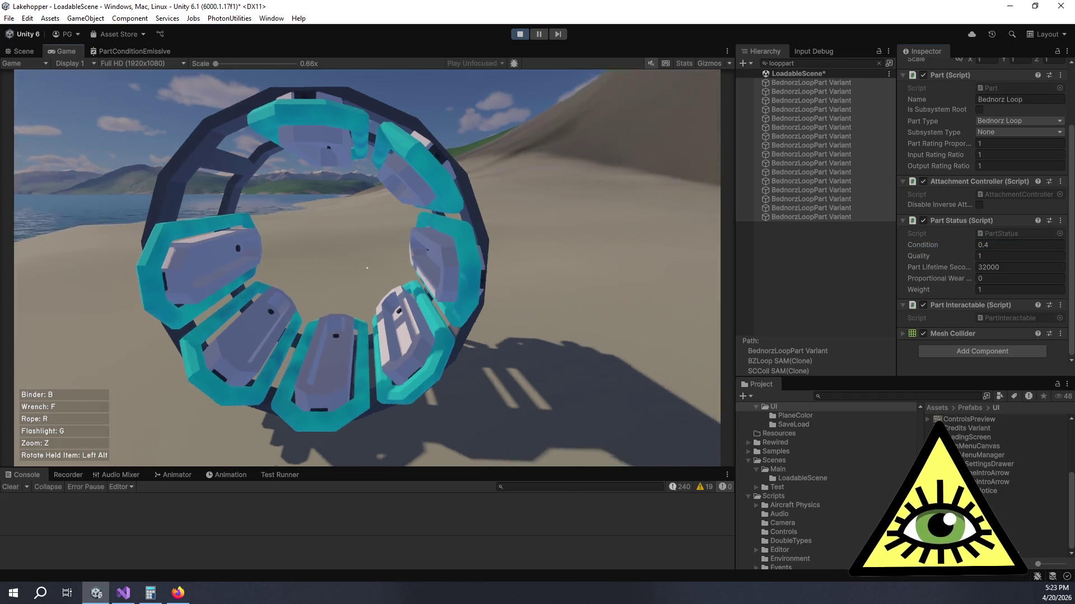
pyautogui.press('d')
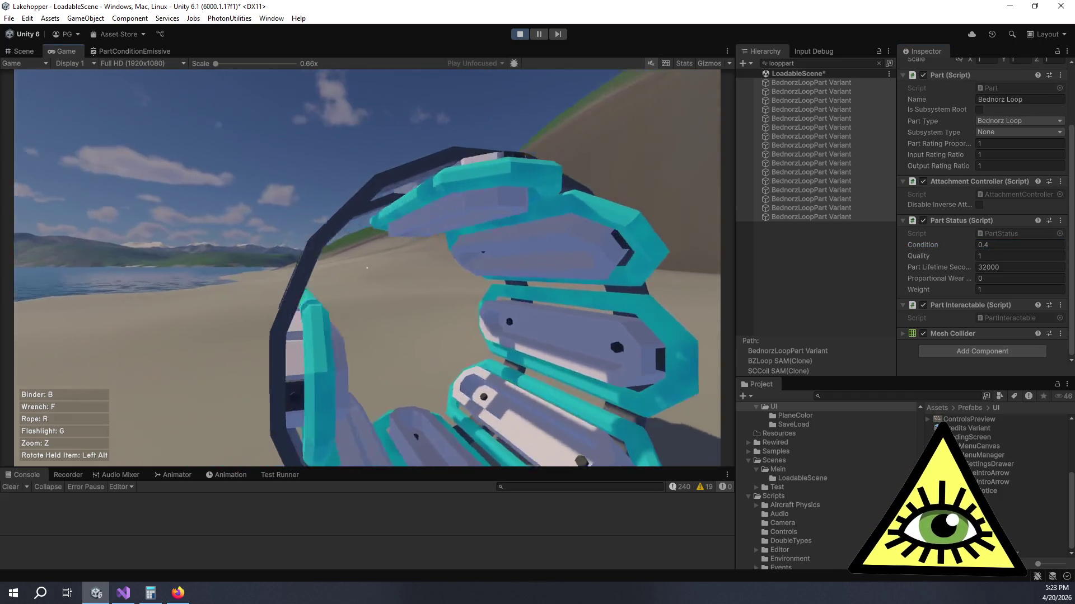
pyautogui.press('d')
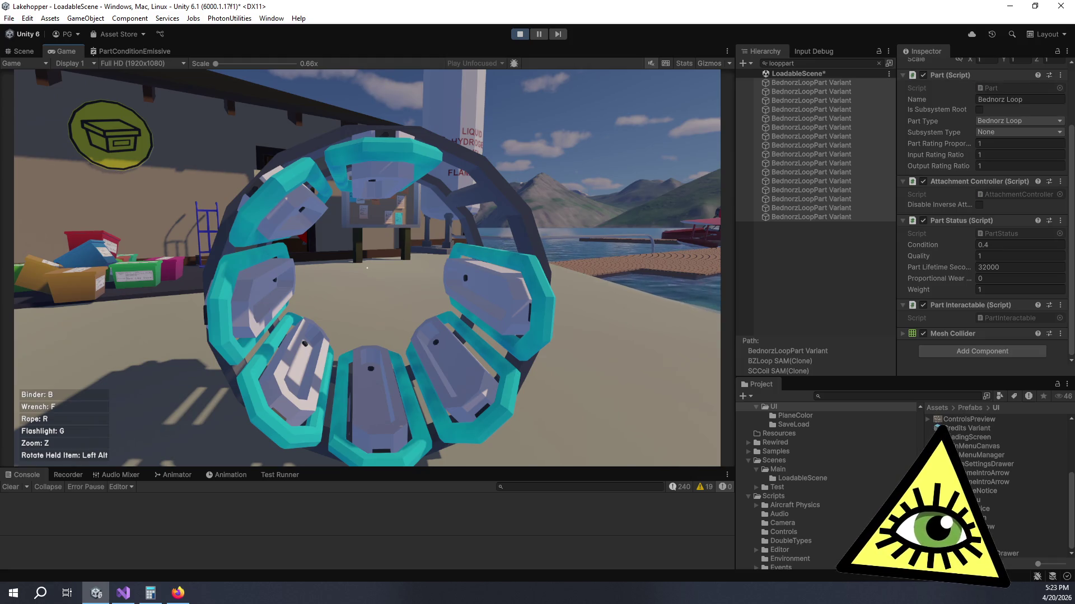
pyautogui.hotkey('alt', 'Tab')
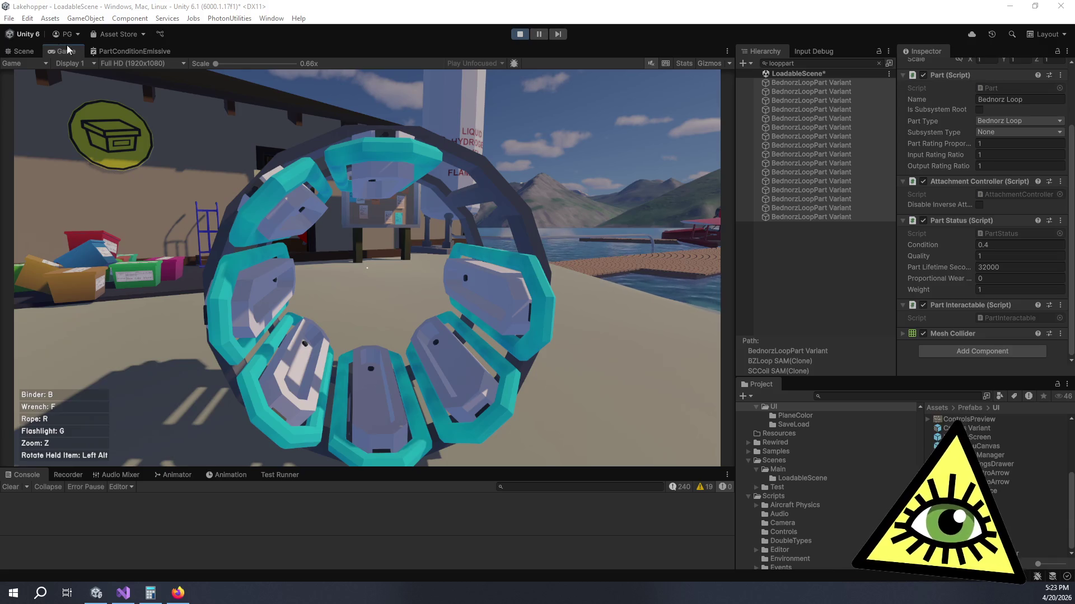
pyautogui.hotkey('alt', 'Tab')
# Step: Pan the shader graph past the Dirt group toward the Rust Appearance group
pyautogui.scroll(-5, 216, 235)
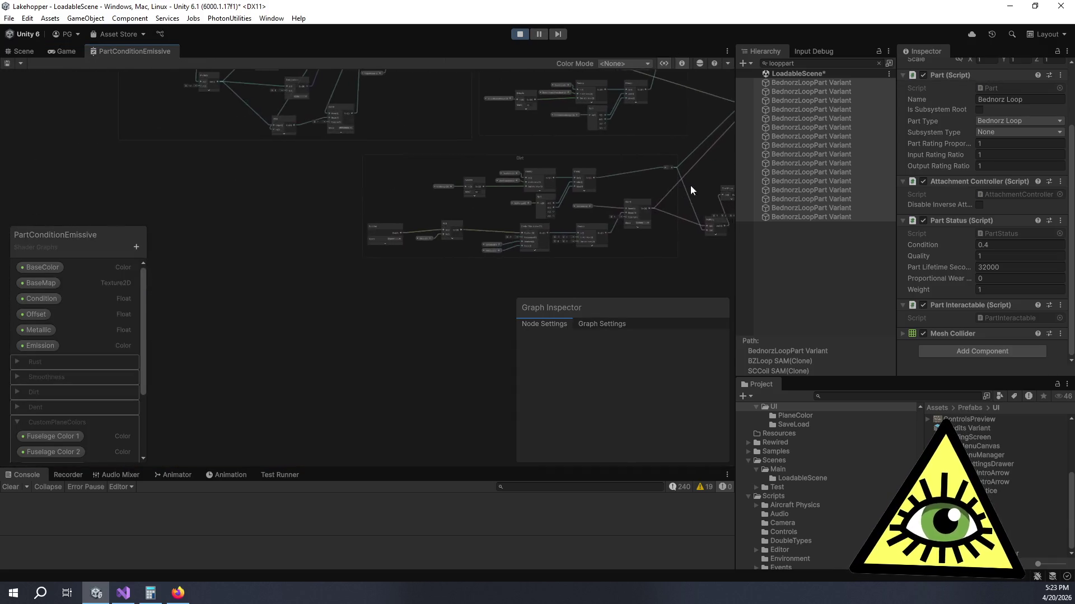
pyautogui.scroll(5, 481, 249)
pyautogui.moveTo(347, 247)
pyautogui.mouseDown()
pyautogui.moveTo(395, 294)
pyautogui.moveTo(413, 296)
pyautogui.mouseUp()
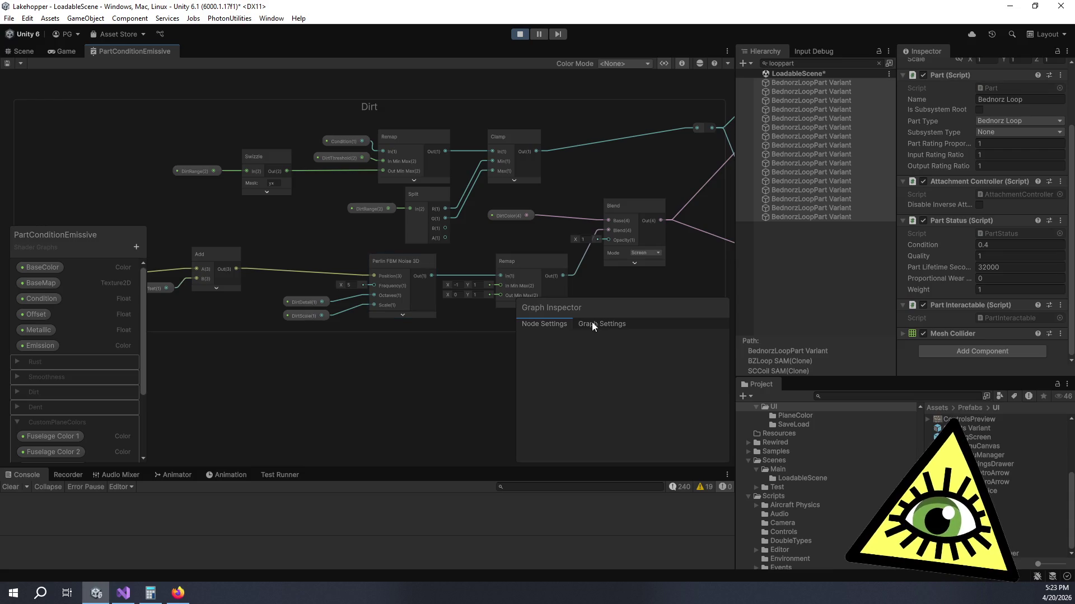
pyautogui.moveTo(625, 302)
pyautogui.mouseDown()
pyautogui.moveTo(579, 274)
pyautogui.moveTo(598, 273)
pyautogui.mouseUp()
pyautogui.moveTo(462, 223)
pyautogui.mouseDown()
pyautogui.moveTo(619, 193)
pyautogui.moveTo(273, 222)
pyautogui.mouseUp()
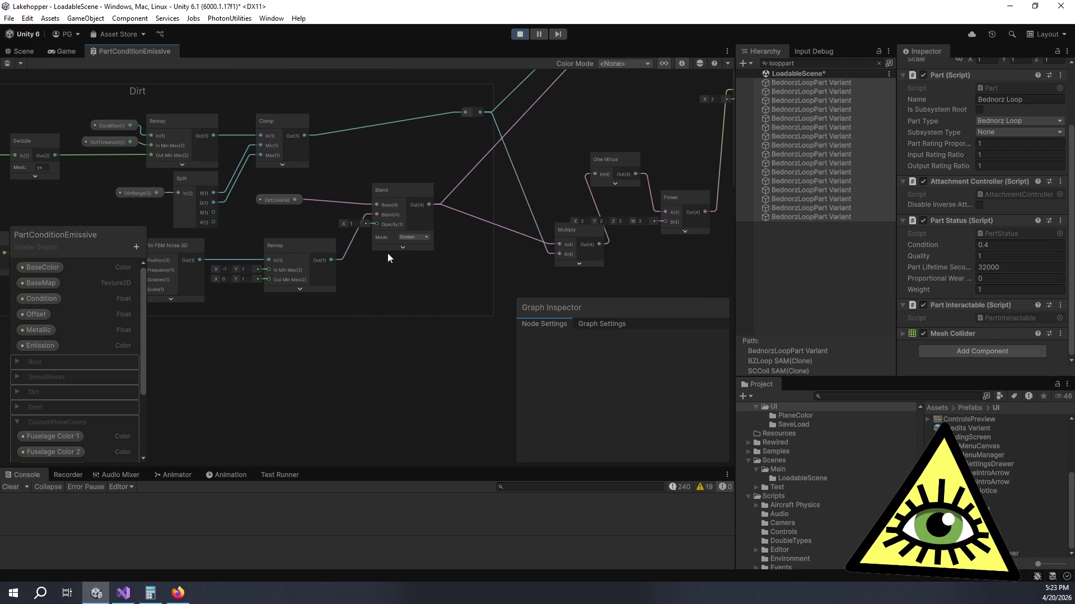
pyautogui.scroll(-5, 414, 251)
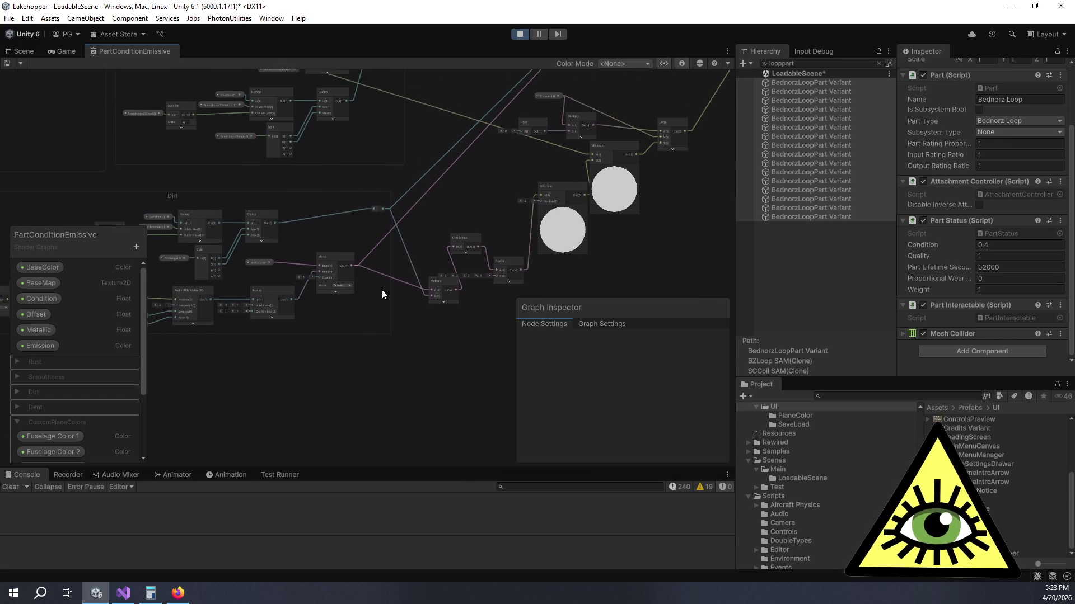
pyautogui.moveTo(355, 201); pyautogui.dragTo(456, 311)
pyautogui.moveTo(360, 216)
pyautogui.mouseDown()
pyautogui.moveTo(465, 275)
pyautogui.moveTo(539, 257)
pyautogui.moveTo(481, 203)
pyautogui.mouseUp()
# Step: Centre the Rust Appearance group's Step node in view and expand its preview
pyautogui.scroll(2, 482, 204)
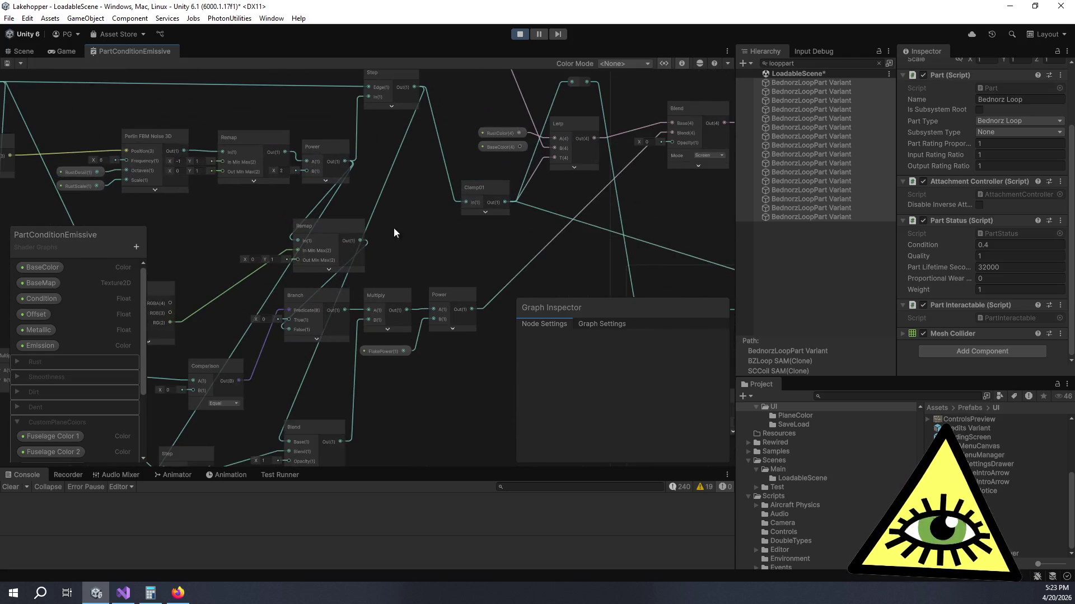
pyautogui.scroll(2, 394, 228)
pyautogui.moveTo(391, 237)
pyautogui.mouseDown()
pyautogui.moveTo(502, 145)
pyautogui.moveTo(503, 118)
pyautogui.moveTo(500, 160)
pyautogui.moveTo(335, 178)
pyautogui.moveTo(358, 362)
pyautogui.mouseUp()
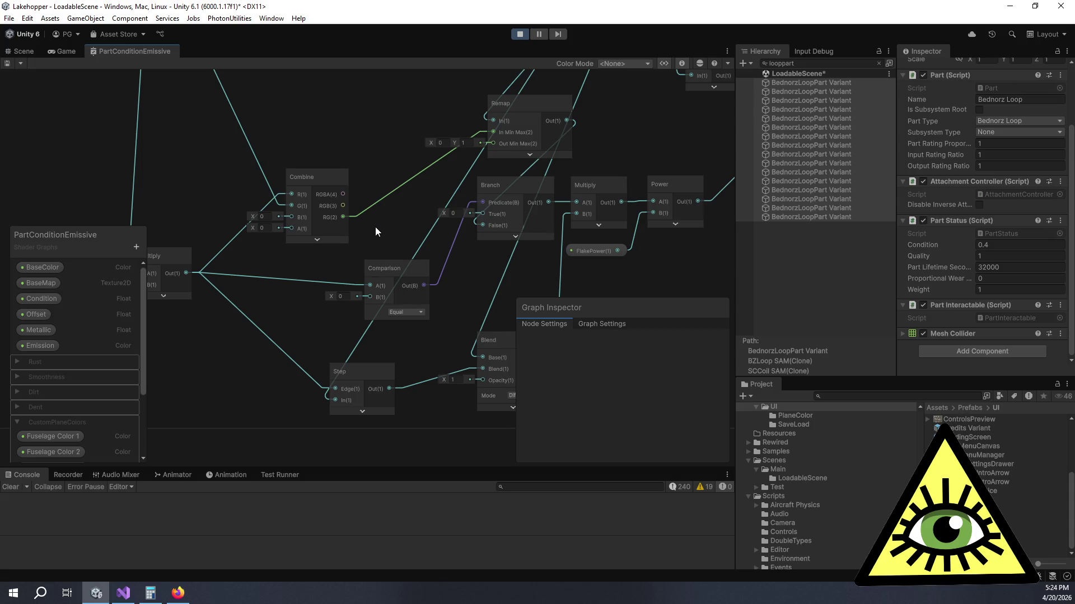
pyautogui.moveTo(425, 344)
pyautogui.mouseDown()
pyautogui.moveTo(394, 298)
pyautogui.moveTo(423, 251)
pyautogui.moveTo(401, 291)
pyautogui.mouseUp()
pyautogui.scroll(-3, 463, 243)
pyautogui.scroll(4, 375, 153)
pyautogui.moveTo(375, 153)
pyautogui.mouseDown()
pyautogui.moveTo(401, 337)
pyautogui.moveTo(263, 254)
pyautogui.mouseUp()
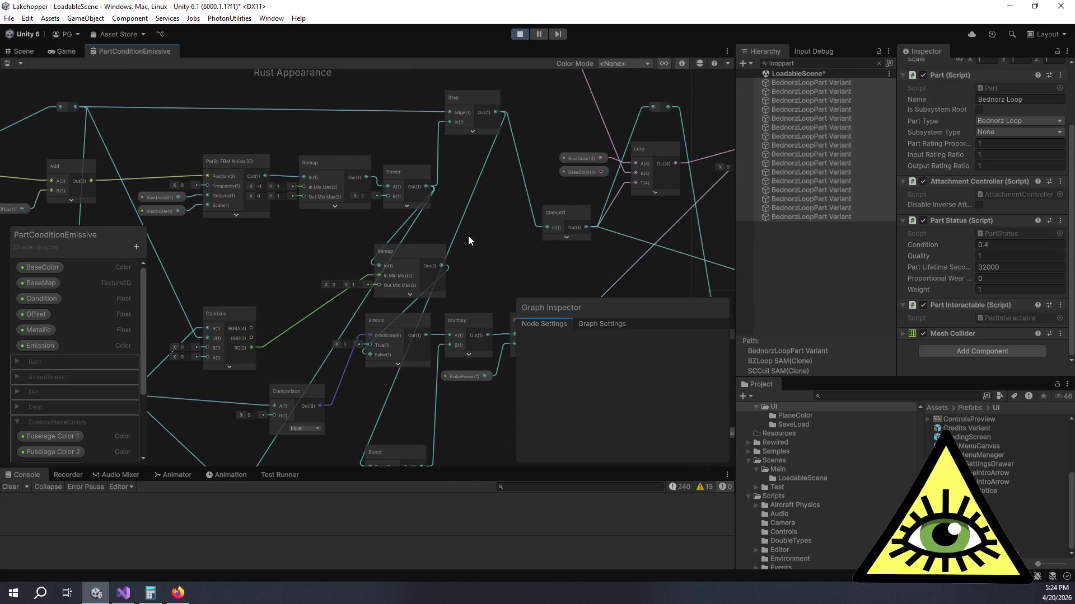
pyautogui.moveTo(404, 404)
pyautogui.mouseDown()
pyautogui.moveTo(465, 228)
pyautogui.moveTo(384, 270)
pyautogui.moveTo(360, 299)
pyautogui.moveTo(349, 368)
pyautogui.mouseUp()
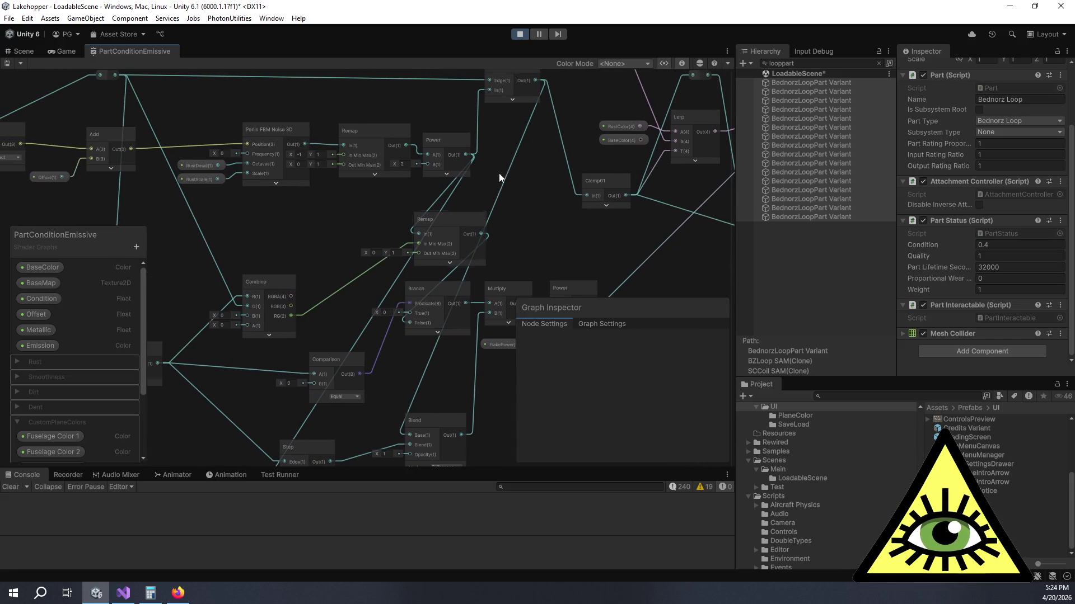
pyautogui.moveTo(499, 173); pyautogui.dragTo(401, 284)
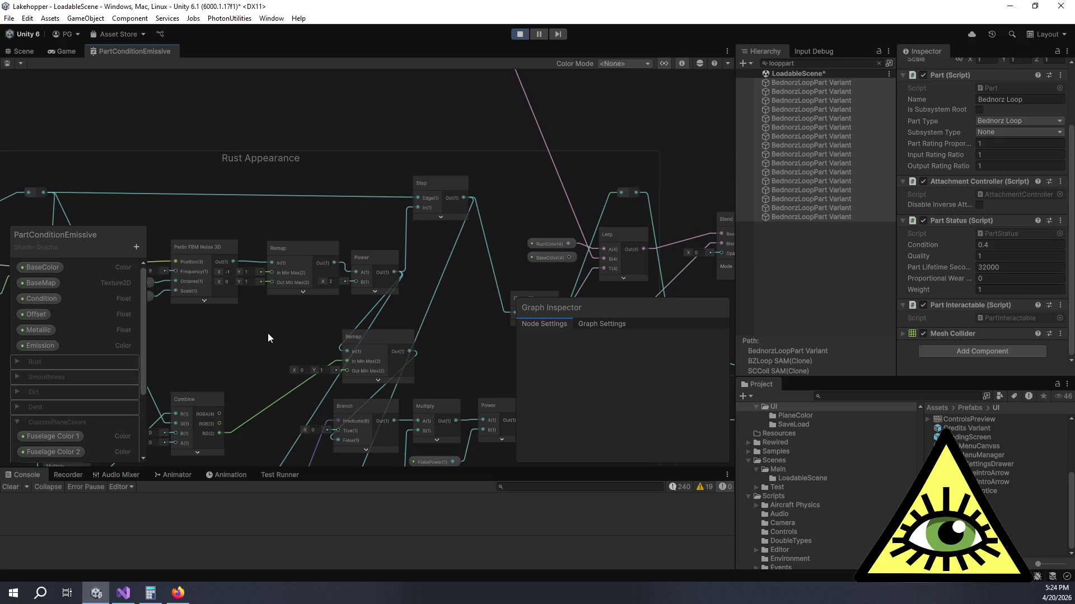
pyautogui.moveTo(267, 334); pyautogui.dragTo(193, 331)
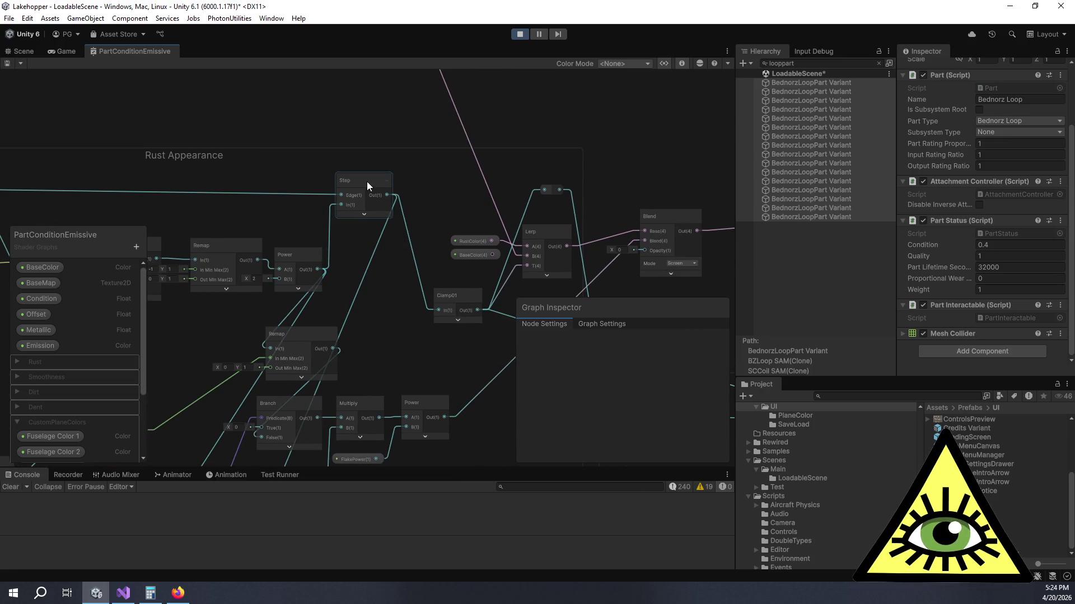
pyautogui.click(364, 214)
# Step: Move the Rust Threshold group's Clamp node up above its Float node
pyautogui.click(371, 220)
pyautogui.moveTo(312, 223); pyautogui.dragTo(564, 207)
pyautogui.moveTo(259, 218); pyautogui.dragTo(553, 237)
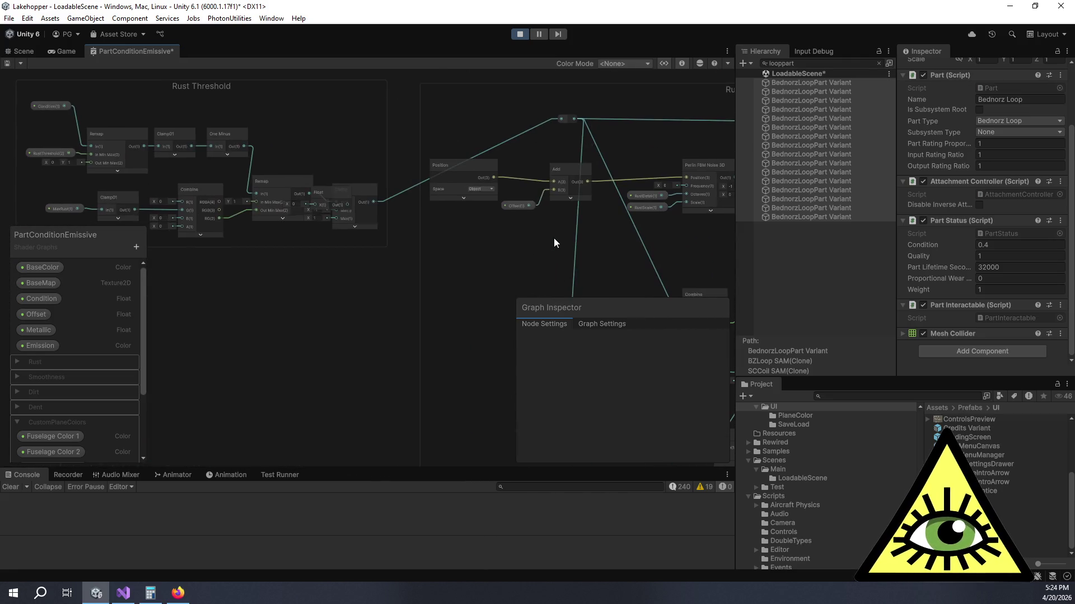
pyautogui.scroll(3, 445, 249)
pyautogui.moveTo(410, 217)
pyautogui.mouseDown()
pyautogui.moveTo(408, 106)
pyautogui.moveTo(411, 128)
pyautogui.moveTo(401, 129)
pyautogui.mouseUp()
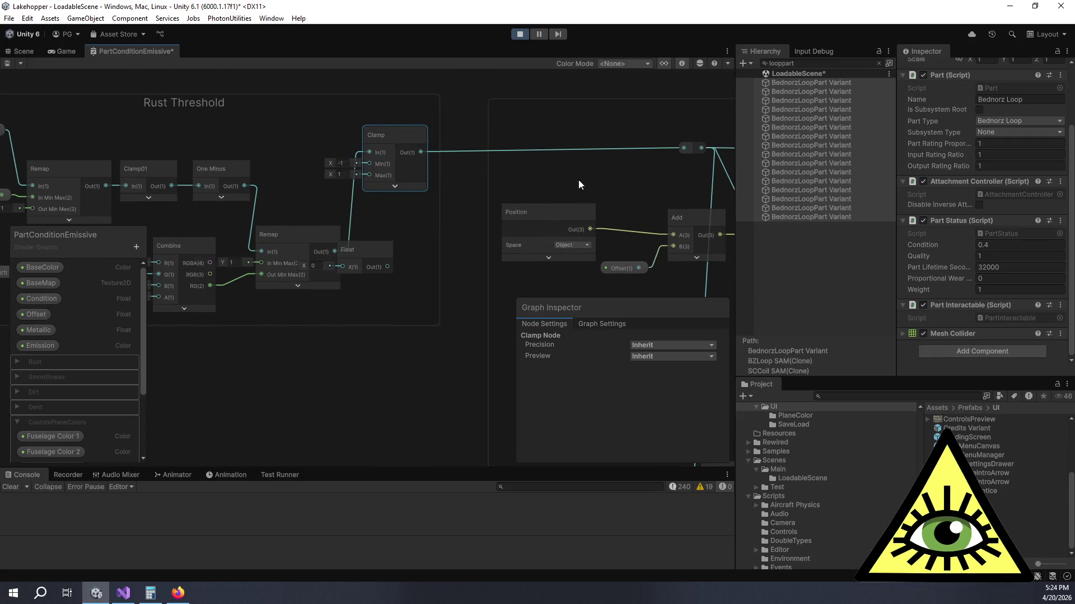
pyautogui.moveTo(534, 177)
pyautogui.mouseDown()
pyautogui.moveTo(607, 180)
pyautogui.moveTo(312, 163)
pyautogui.moveTo(435, 238)
pyautogui.moveTo(395, 167)
pyautogui.moveTo(396, 189)
pyautogui.mouseUp()
# Step: Duplicate the Rust Appearance Step node and feed the original's output into the copy's In
pyautogui.click(403, 179)
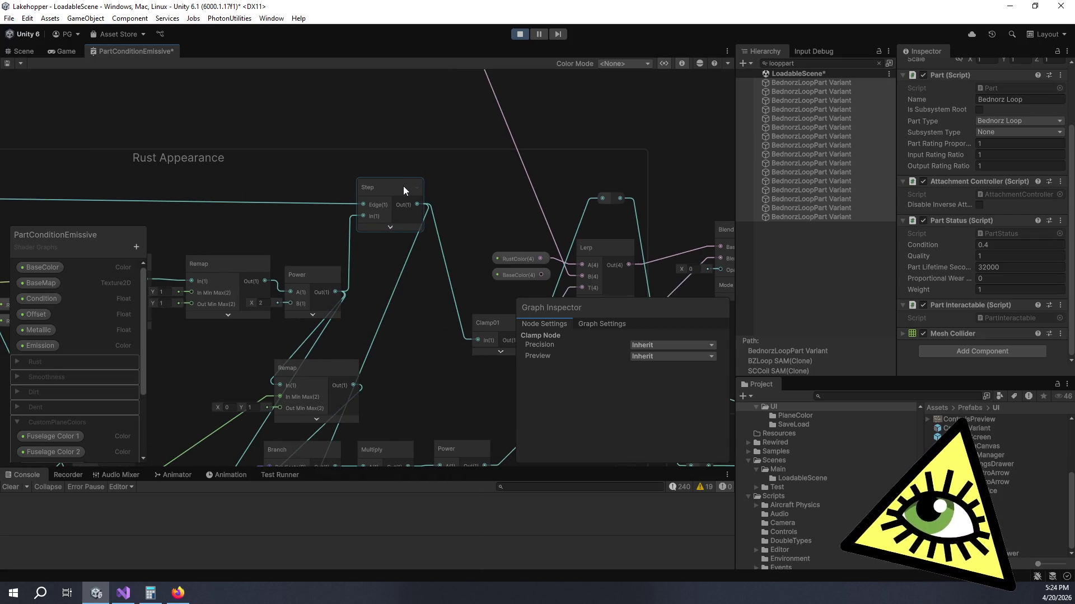
pyautogui.click(403, 186)
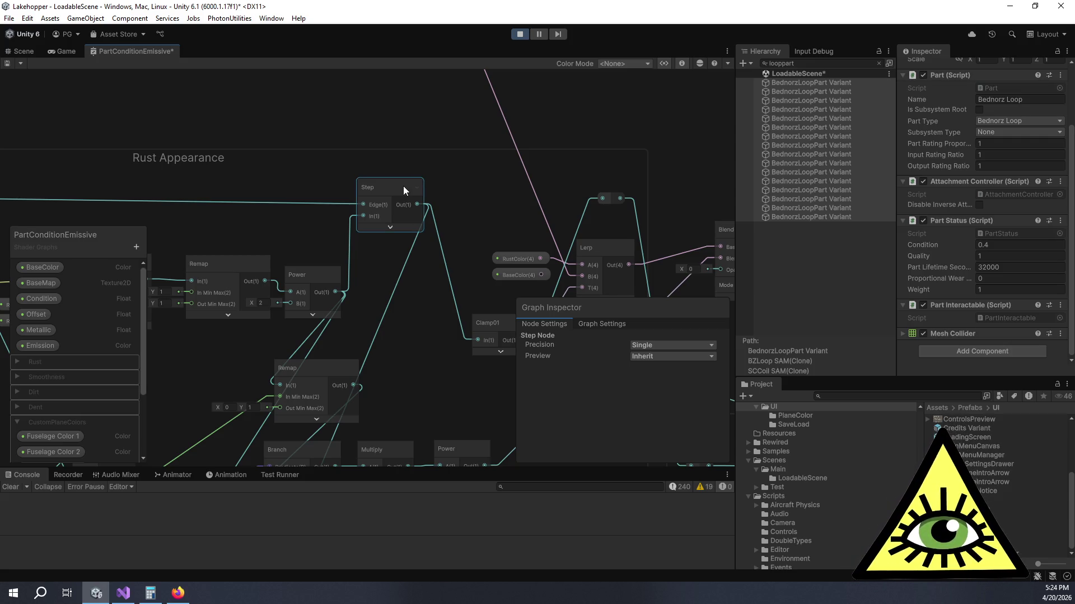
pyautogui.hotkey('ctrl', 'd')
pyautogui.moveTo(464, 211)
pyautogui.mouseDown()
pyautogui.moveTo(421, 76)
pyautogui.moveTo(400, 150)
pyautogui.moveTo(388, 152)
pyautogui.mouseUp()
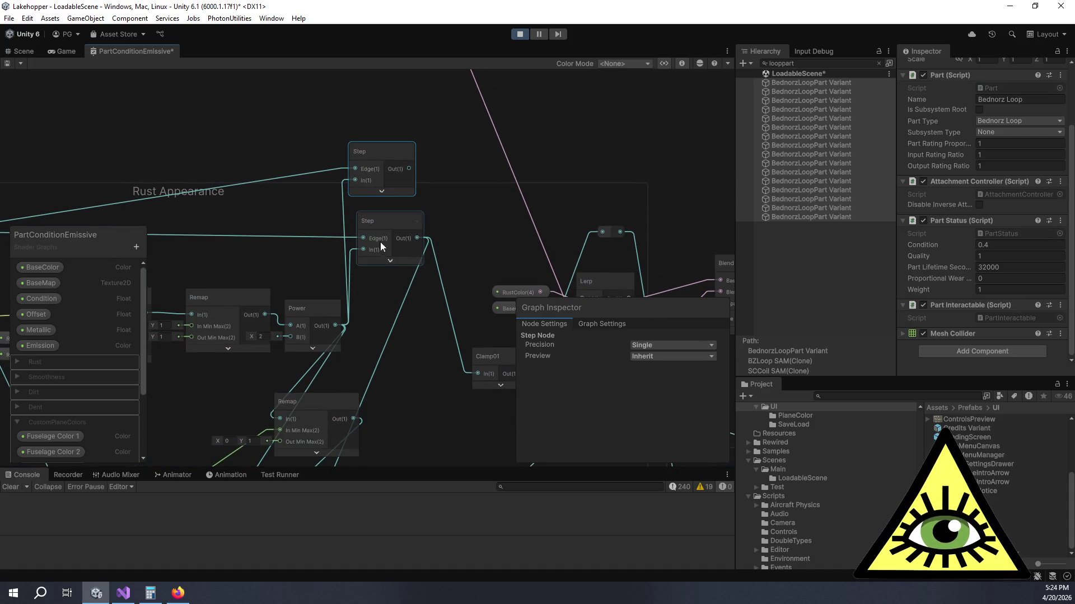
pyautogui.moveTo(418, 240); pyautogui.dragTo(358, 180)
# Step: Add an Add node with B set to 0.05 and wire it into the new Step's Edge
pyautogui.press('space')
pyautogui.write('add')
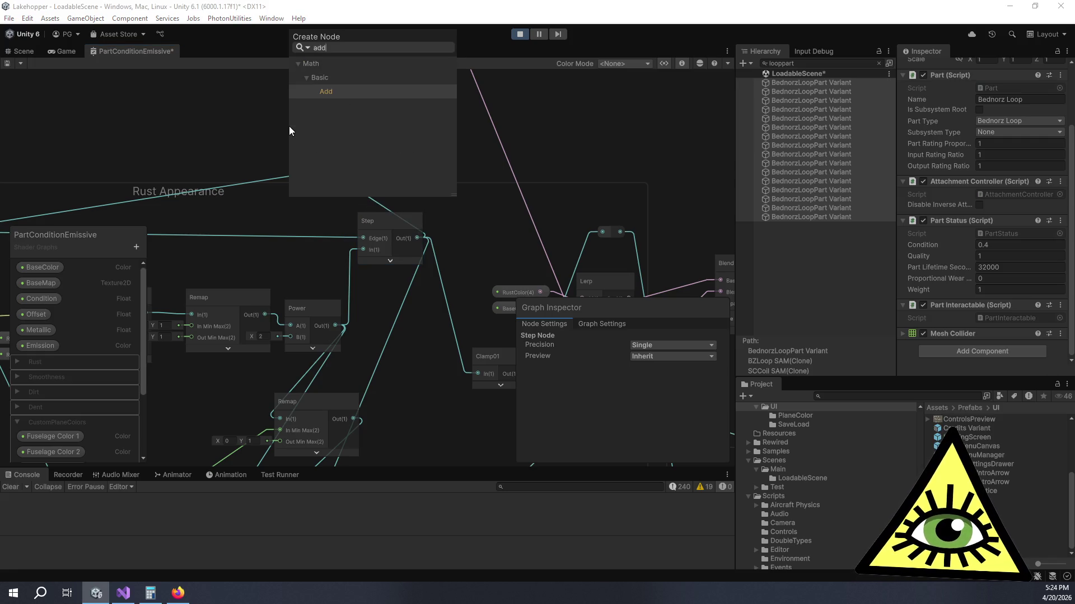
pyautogui.press('Return')
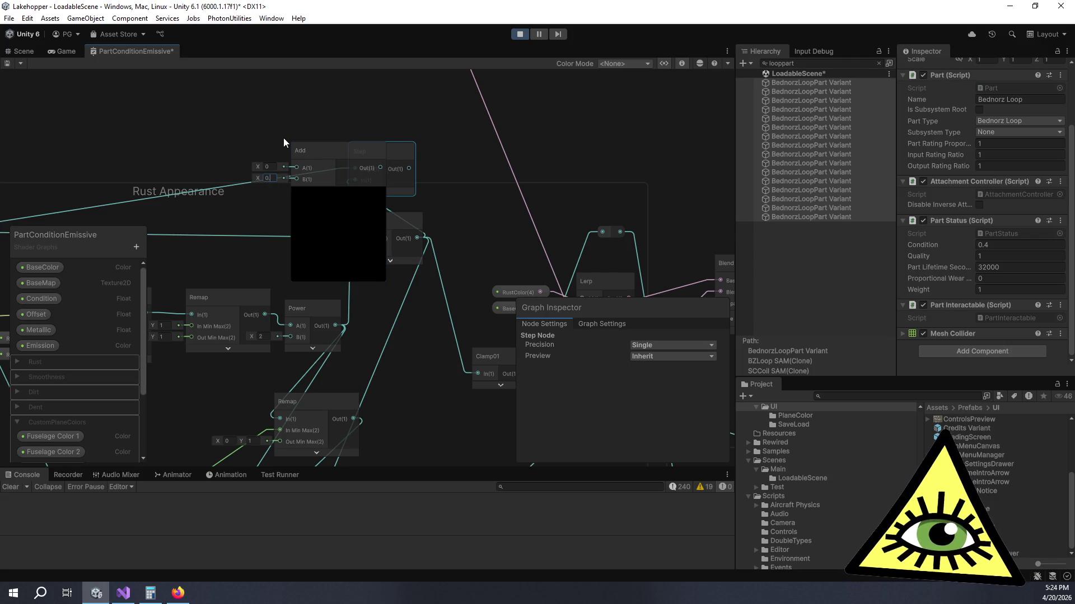
pyautogui.write('.05')
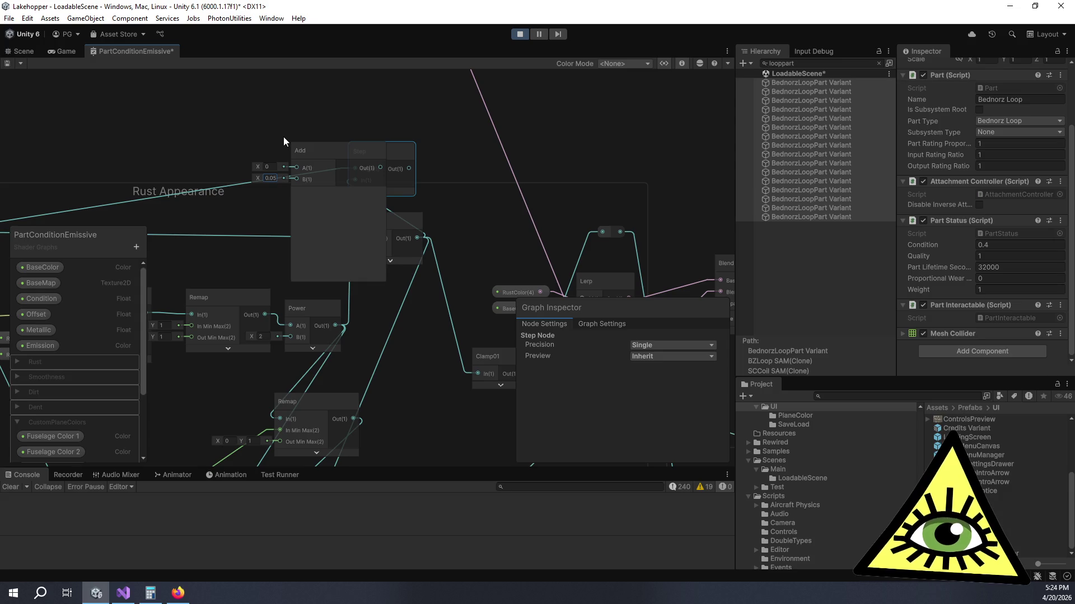
pyautogui.moveTo(308, 151)
pyautogui.mouseDown()
pyautogui.moveTo(313, 263)
pyautogui.moveTo(281, 170)
pyautogui.mouseUp()
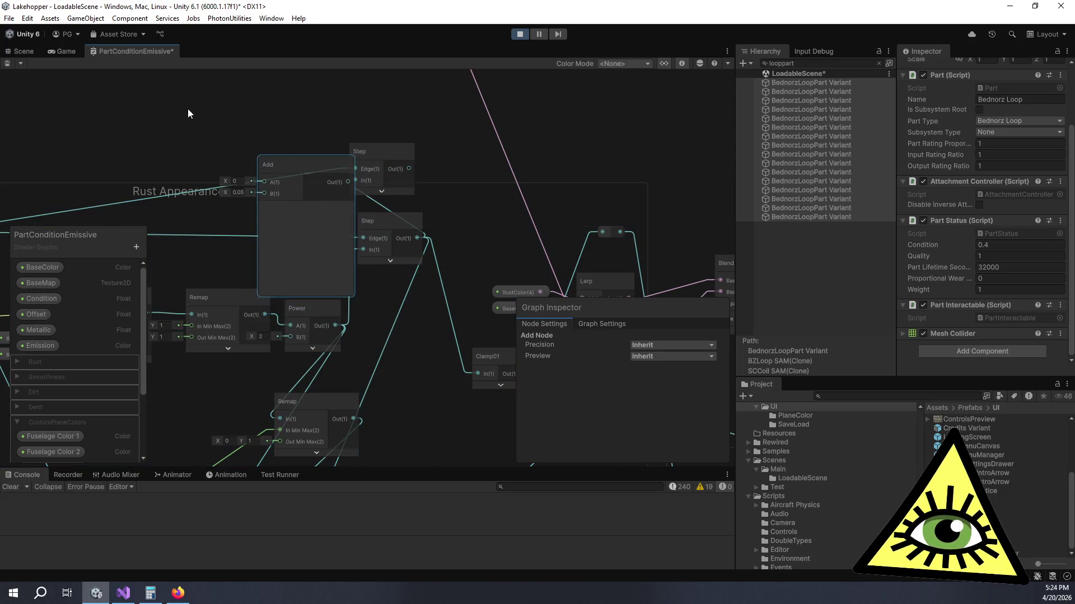
pyautogui.scroll(-5, 377, 180)
pyautogui.scroll(5, 363, 180)
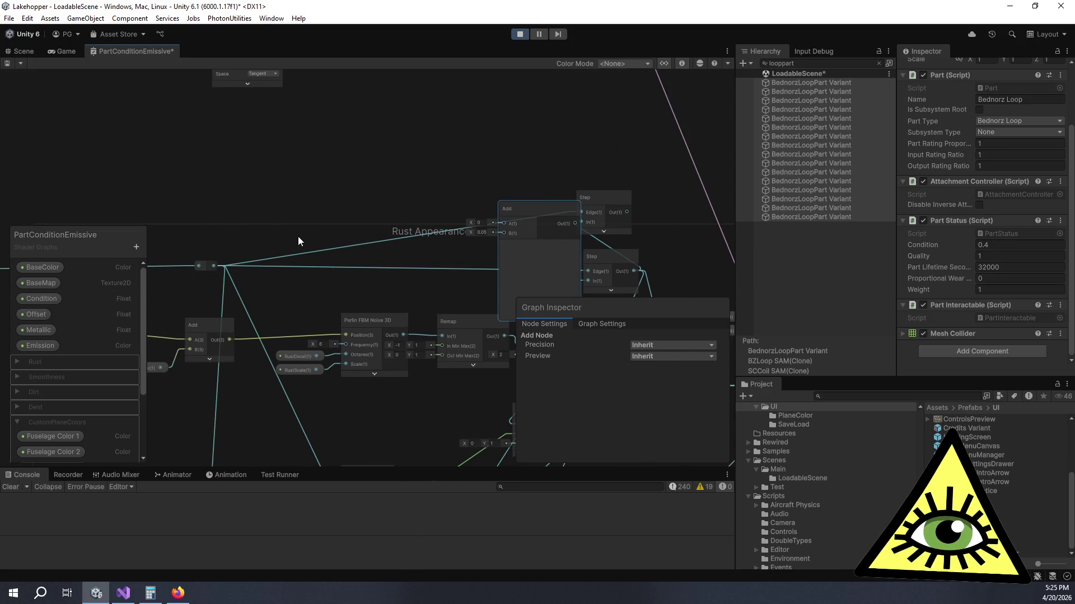
pyautogui.moveTo(522, 214)
pyautogui.mouseDown()
pyautogui.moveTo(411, 140)
pyautogui.moveTo(438, 147)
pyautogui.mouseUp()
pyautogui.click(445, 178)
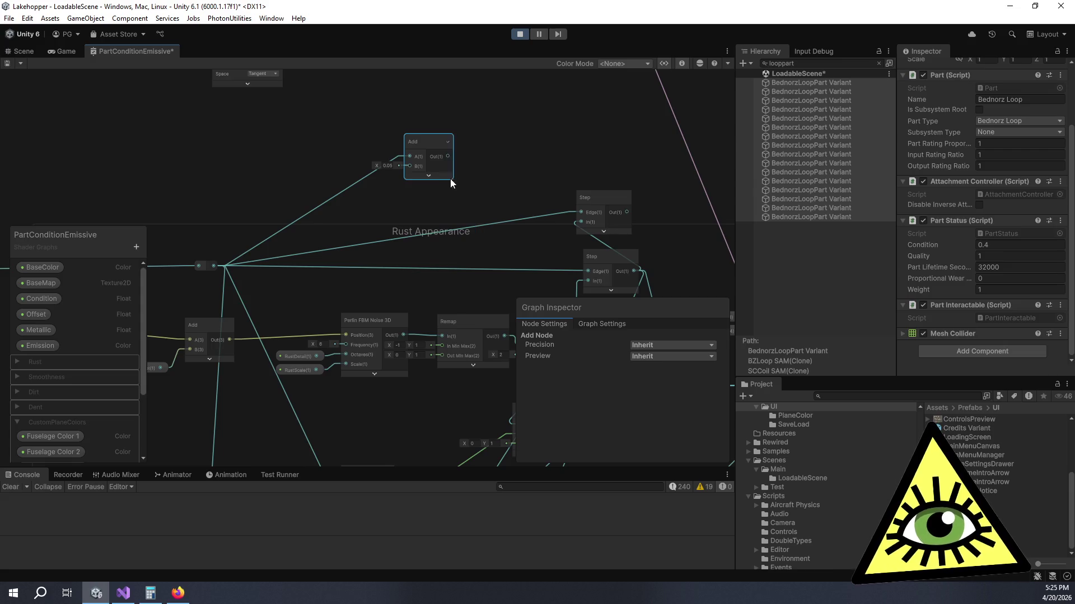
pyautogui.scroll(1, 520, 191)
pyautogui.moveTo(306, 194)
pyautogui.mouseDown()
pyautogui.moveTo(475, 259)
pyautogui.moveTo(462, 262)
pyautogui.mouseUp()
# Step: Insert a reroute point on the Step output and route the upper Step's output through it
pyautogui.moveTo(542, 192); pyautogui.dragTo(400, 56)
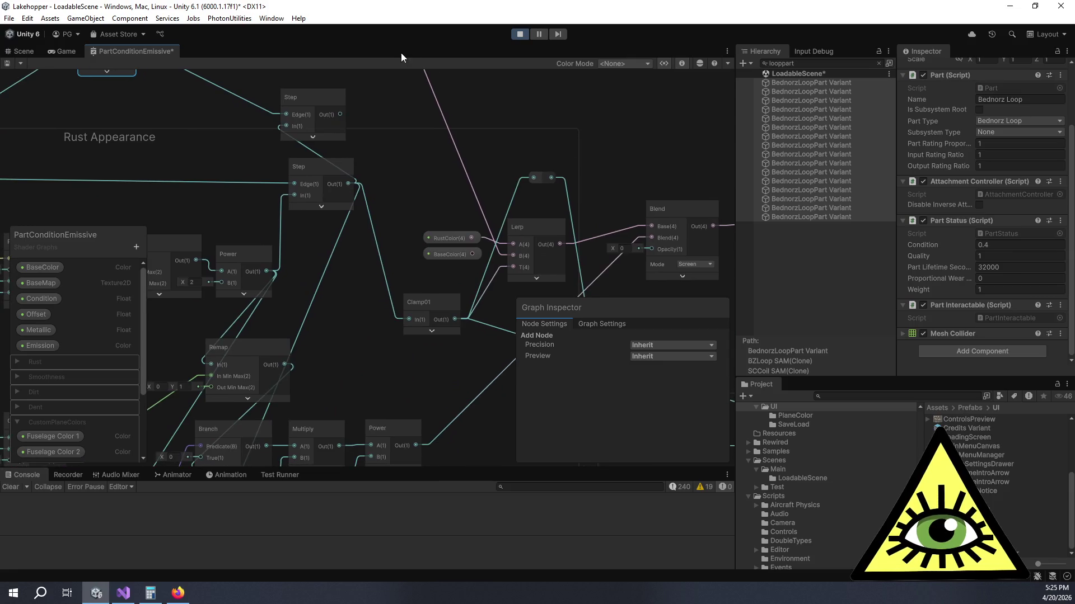
pyautogui.scroll(-1, 443, 168)
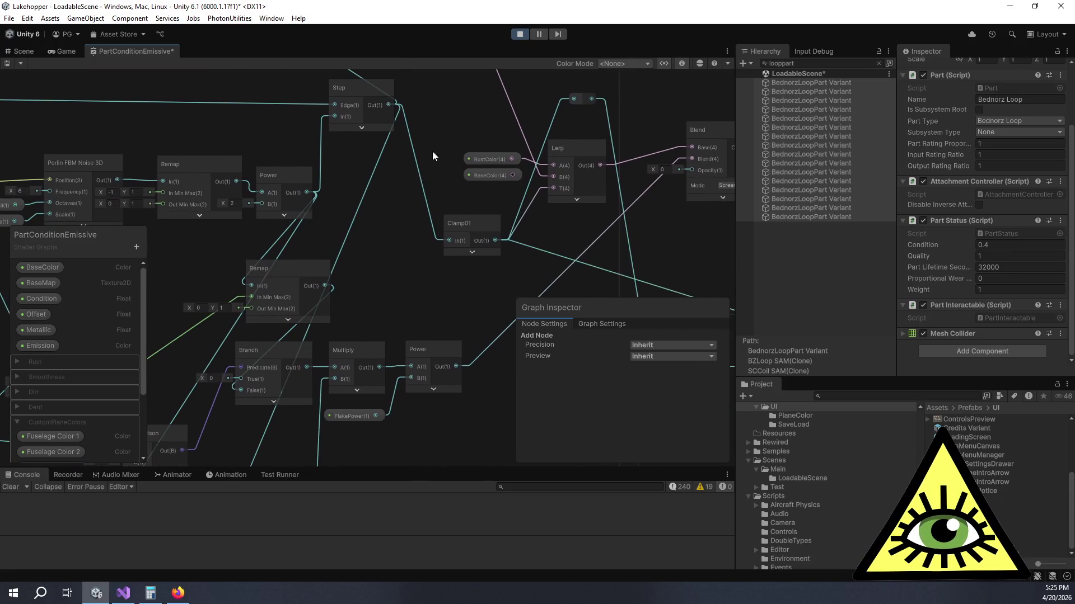
pyautogui.scroll(-1, 390, 300)
pyautogui.click(281, 272)
pyautogui.moveTo(281, 272); pyautogui.dragTo(251, 273)
pyautogui.moveTo(436, 249); pyautogui.dragTo(397, 316)
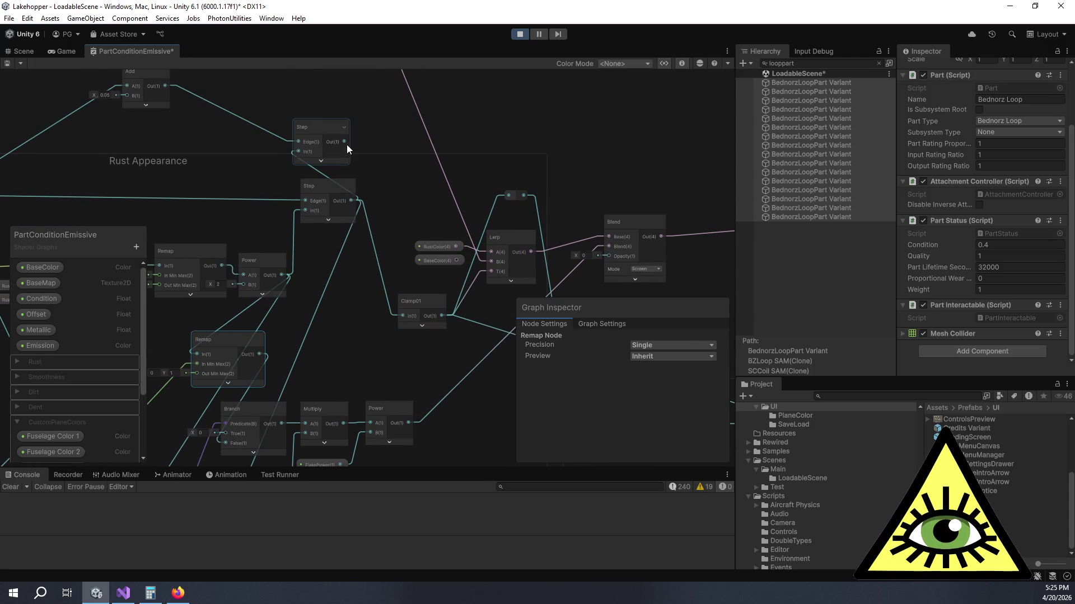
pyautogui.click(331, 278)
pyautogui.rightClick(331, 277)
pyautogui.click(354, 301)
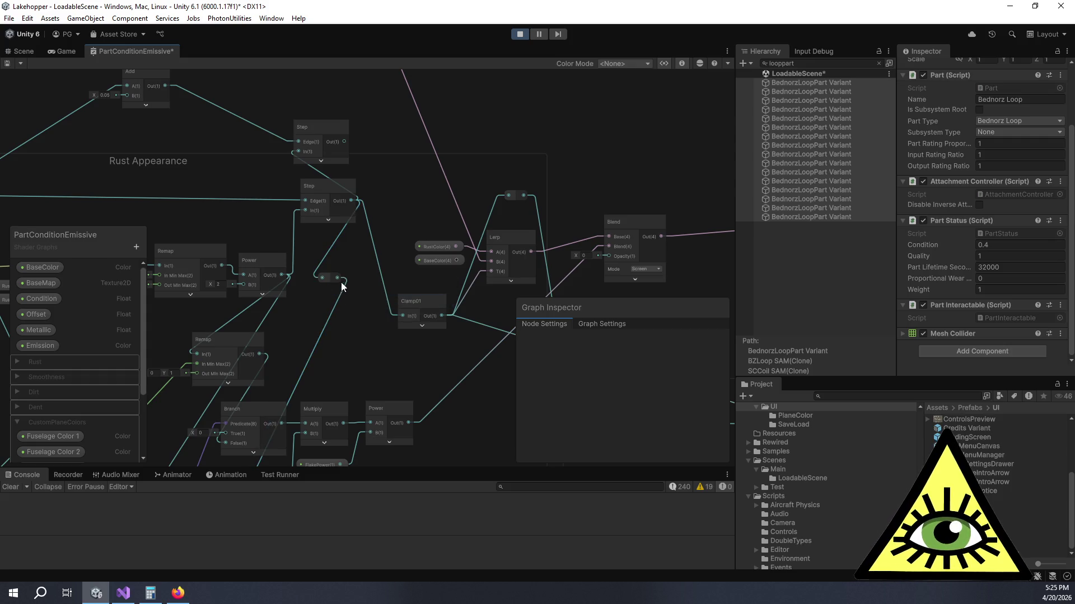
pyautogui.moveTo(341, 274); pyautogui.dragTo(345, 275)
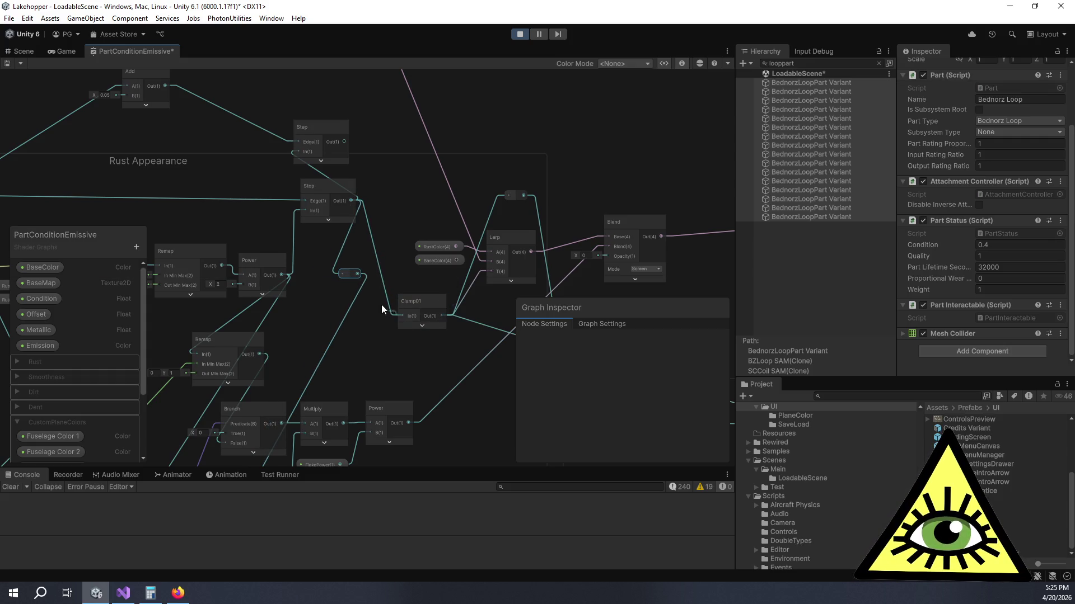
pyautogui.moveTo(360, 276)
pyautogui.mouseDown()
pyautogui.moveTo(375, 214)
pyautogui.moveTo(391, 203)
pyautogui.moveTo(385, 188)
pyautogui.mouseUp()
pyautogui.moveTo(345, 143)
pyautogui.mouseDown()
pyautogui.moveTo(381, 196)
pyautogui.moveTo(375, 189)
pyautogui.mouseUp()
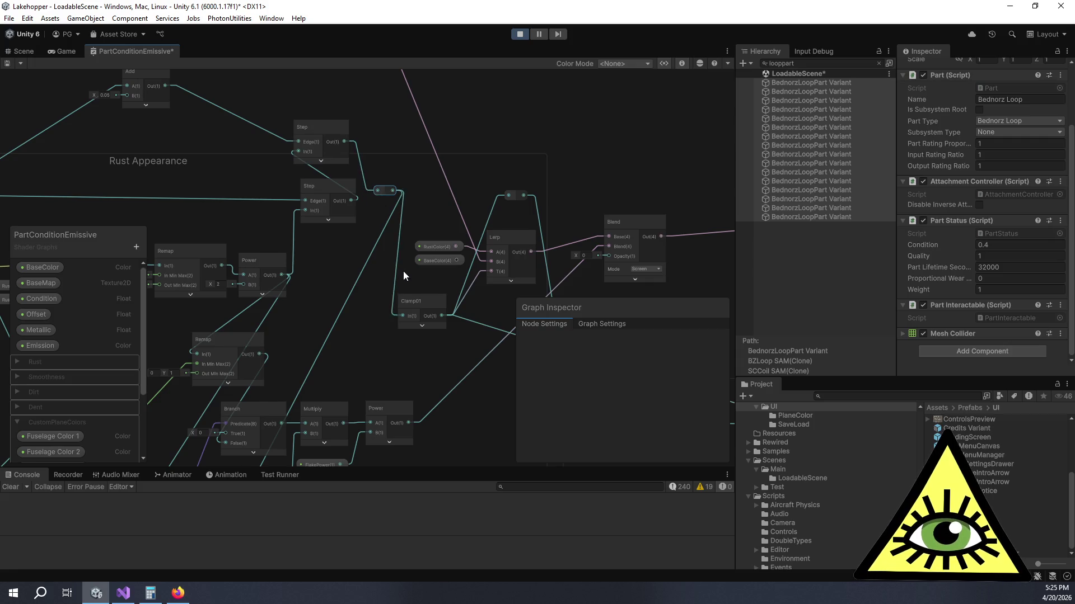
pyautogui.scroll(-3, 403, 271)
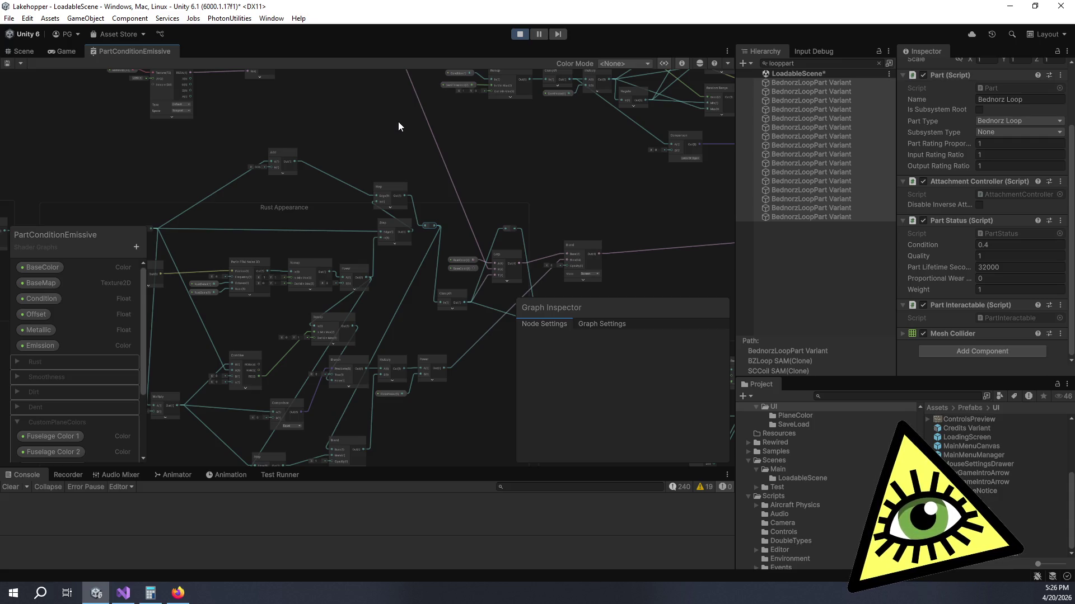
# Step: Zoom out to review the whole saved shader graph
pyautogui.scroll(-6, 398, 122)
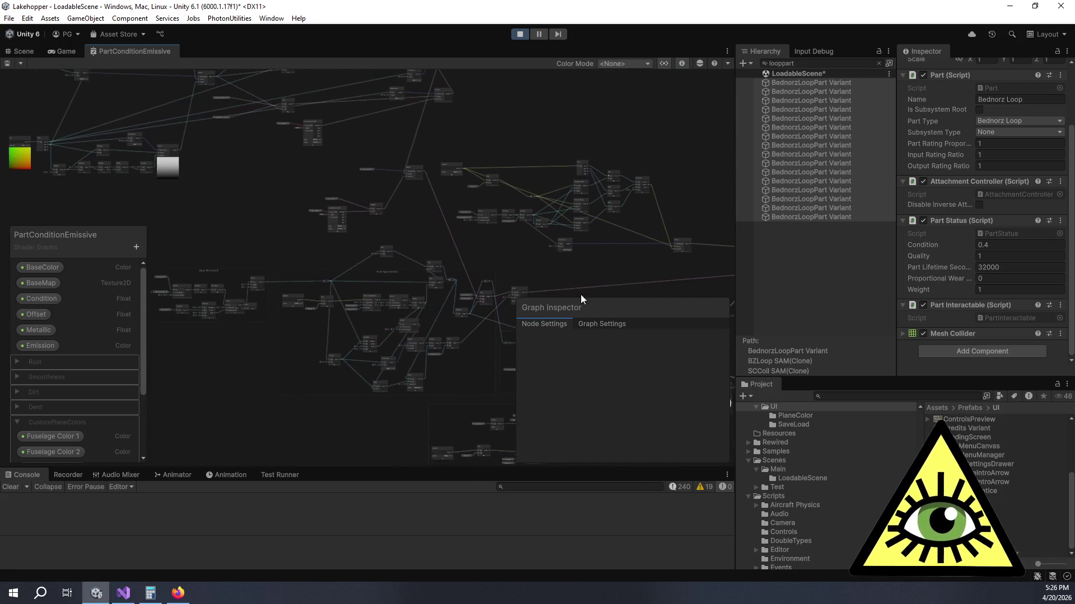
# Step: Nudge the reroute point right and move the upper Step node up beside the original Step
pyautogui.scroll(-4, 386, 140)
pyautogui.scroll(10, 454, 227)
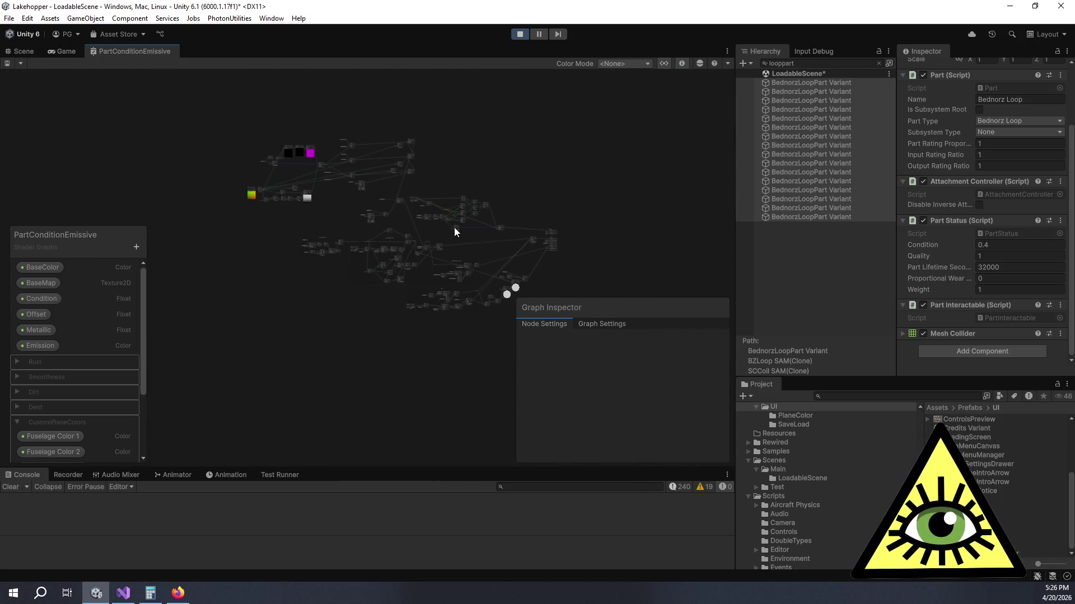
pyautogui.scroll(5, 336, 207)
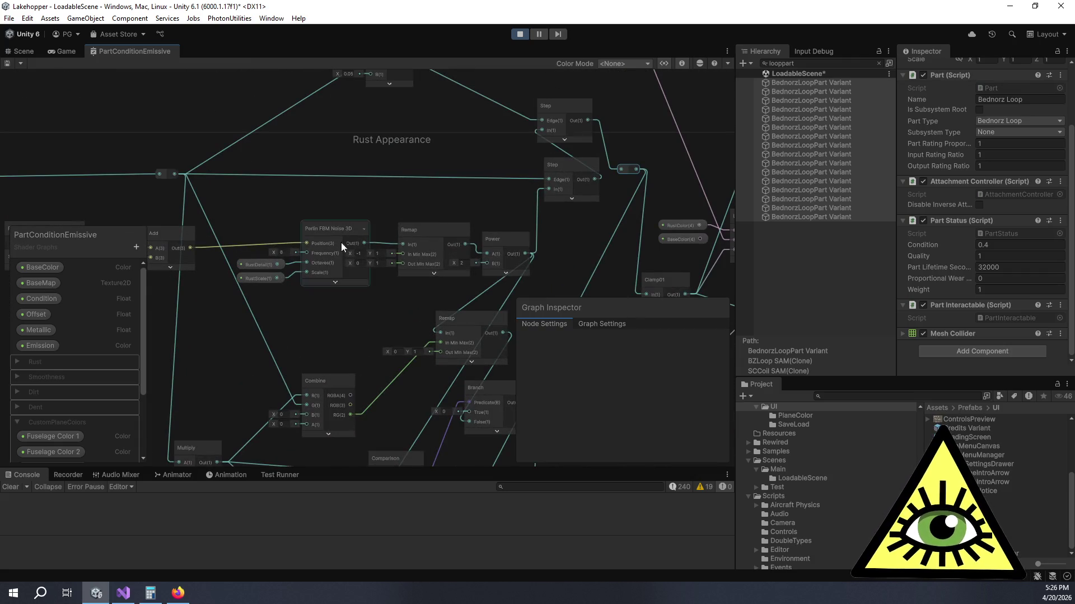
pyautogui.scroll(-4, 303, 235)
pyautogui.scroll(5, 495, 191)
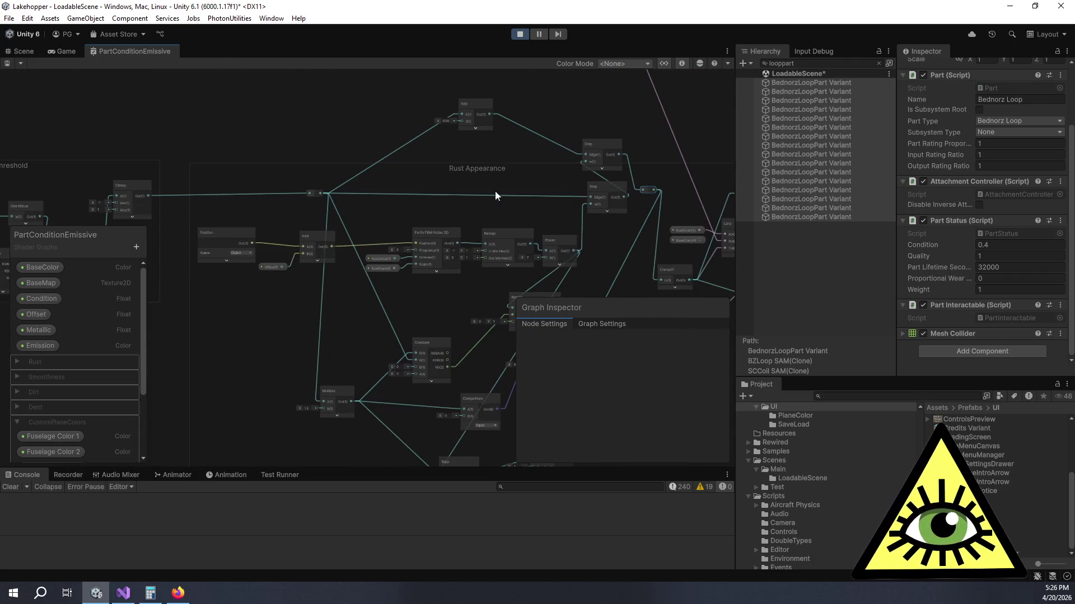
pyautogui.scroll(-3, 454, 233)
pyautogui.scroll(3, 410, 223)
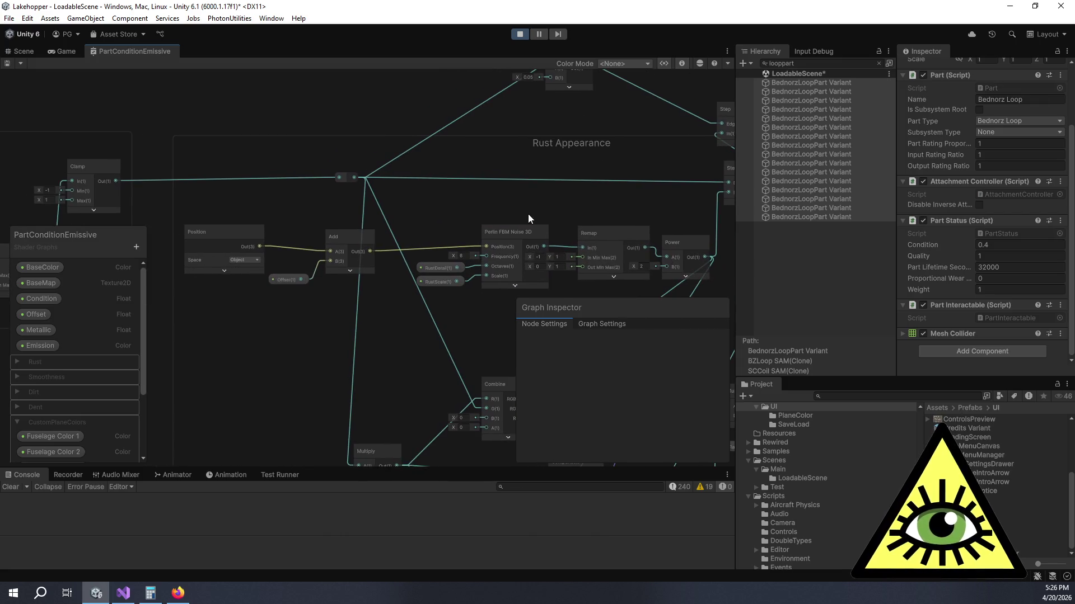
pyautogui.scroll(-3, 280, 215)
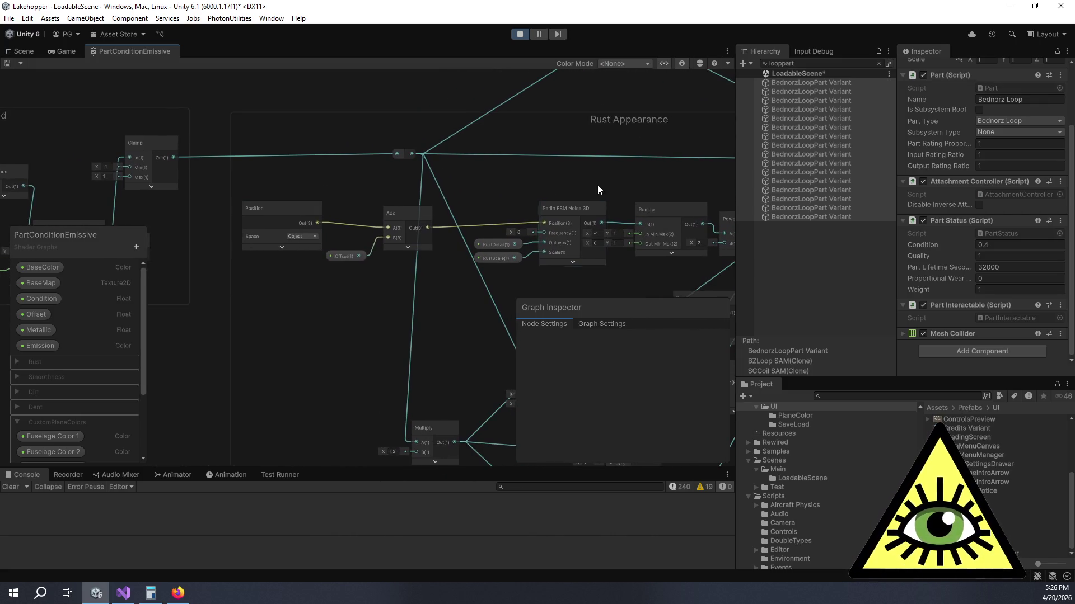
pyautogui.scroll(3, 294, 323)
pyautogui.scroll(-3, 301, 247)
pyautogui.scroll(3, 411, 163)
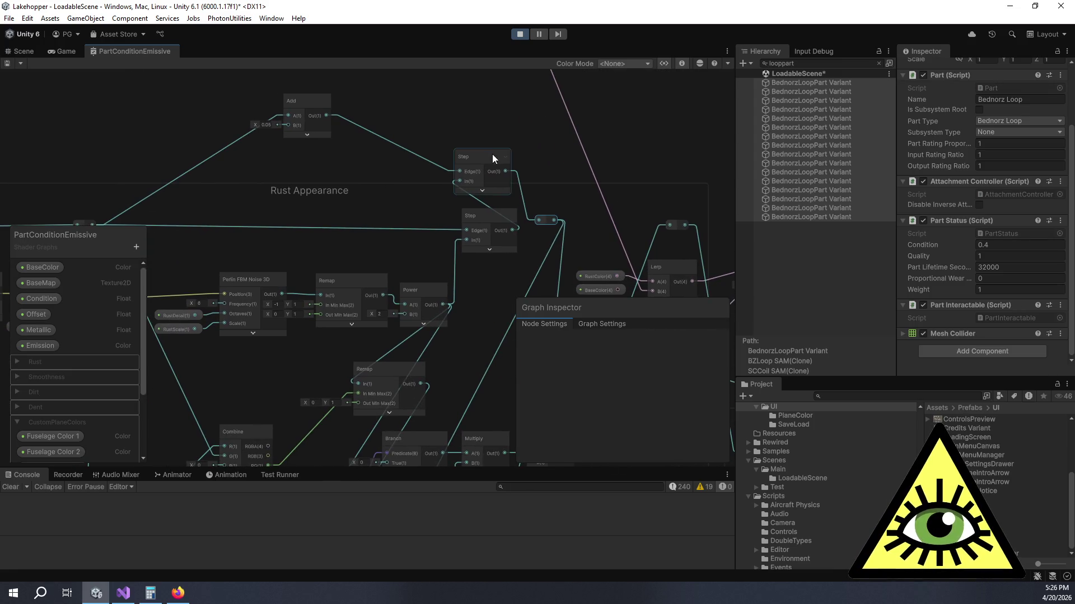
pyautogui.scroll(3, 461, 166)
pyautogui.scroll(-3, 436, 185)
pyautogui.moveTo(482, 264); pyautogui.dragTo(497, 263)
pyautogui.click(468, 261)
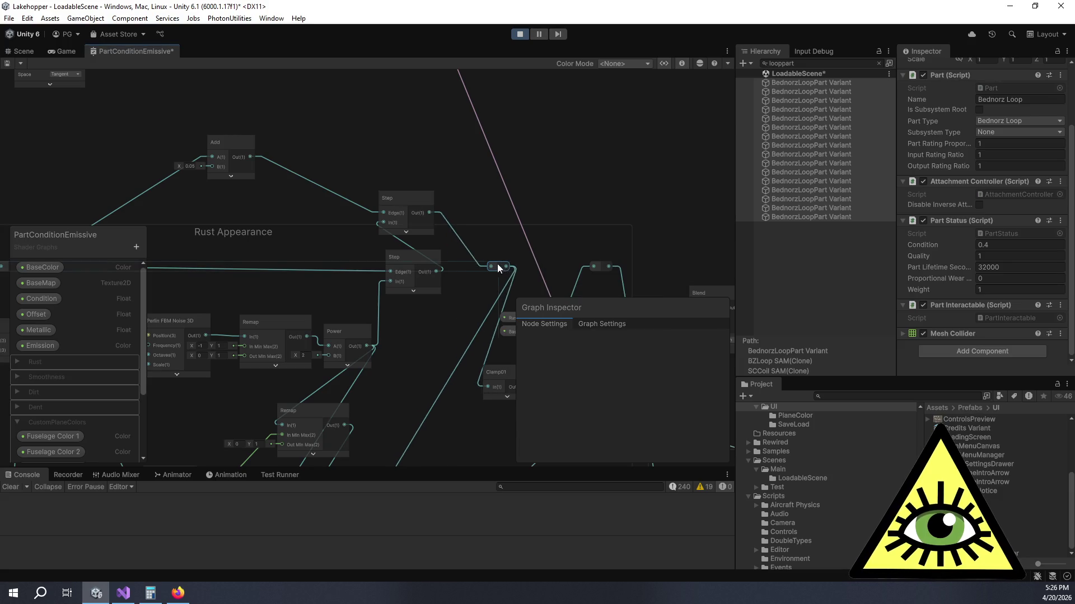
pyautogui.moveTo(404, 199)
pyautogui.mouseDown()
pyautogui.moveTo(457, 192)
pyautogui.moveTo(441, 185)
pyautogui.mouseUp()
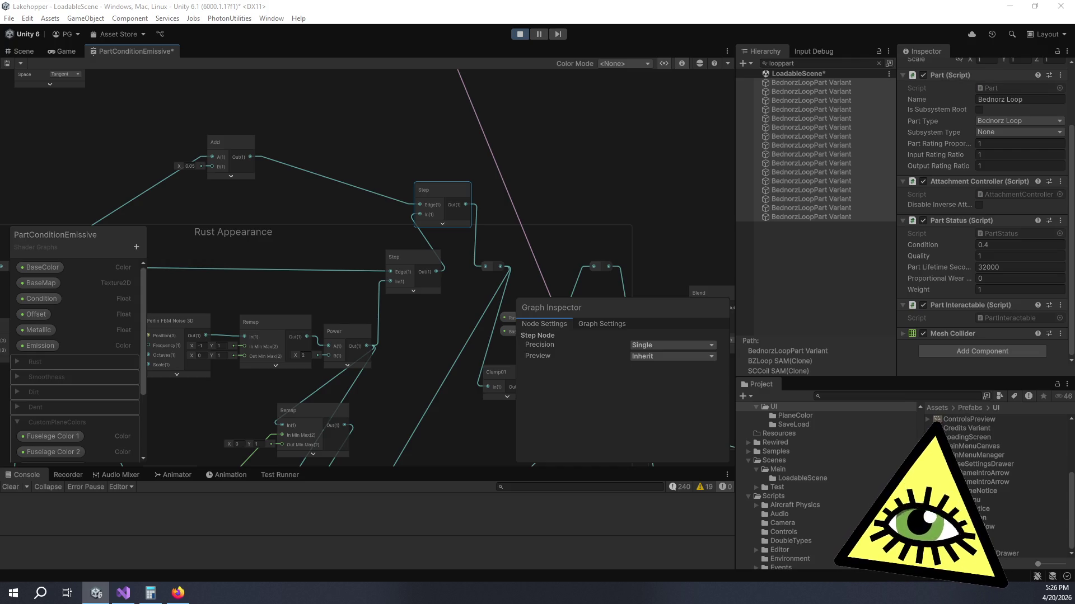
# Step: Save the shader graph and return to the running game view
pyautogui.moveTo(492, 265)
pyautogui.mouseDown()
pyautogui.moveTo(488, 216)
pyautogui.moveTo(469, 213)
pyautogui.mouseUp()
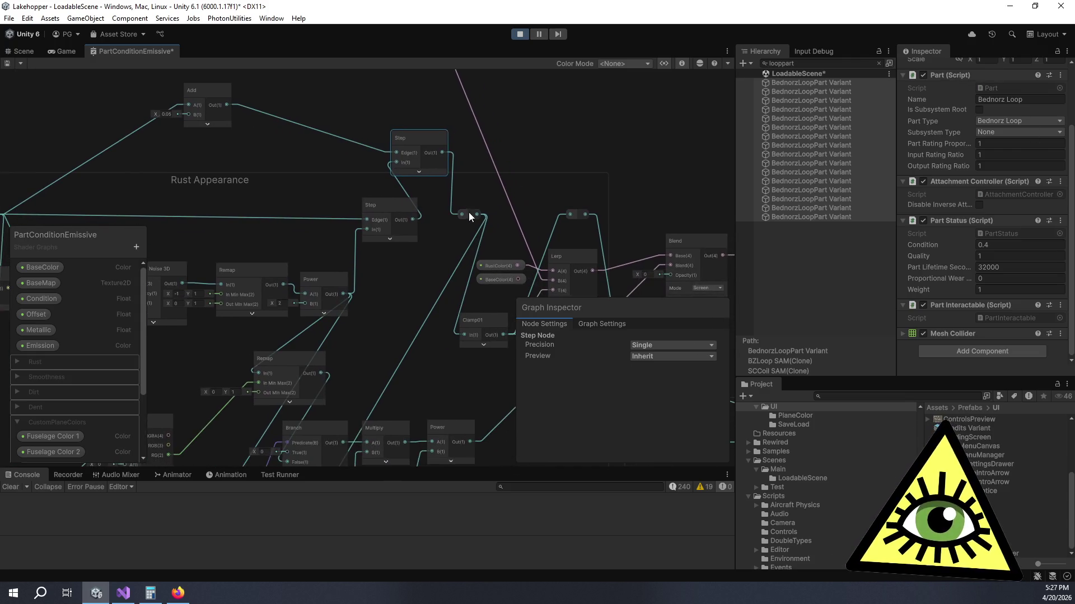
pyautogui.hotkey('ctrl', 's')
pyautogui.hotkey('ctrl', '2')
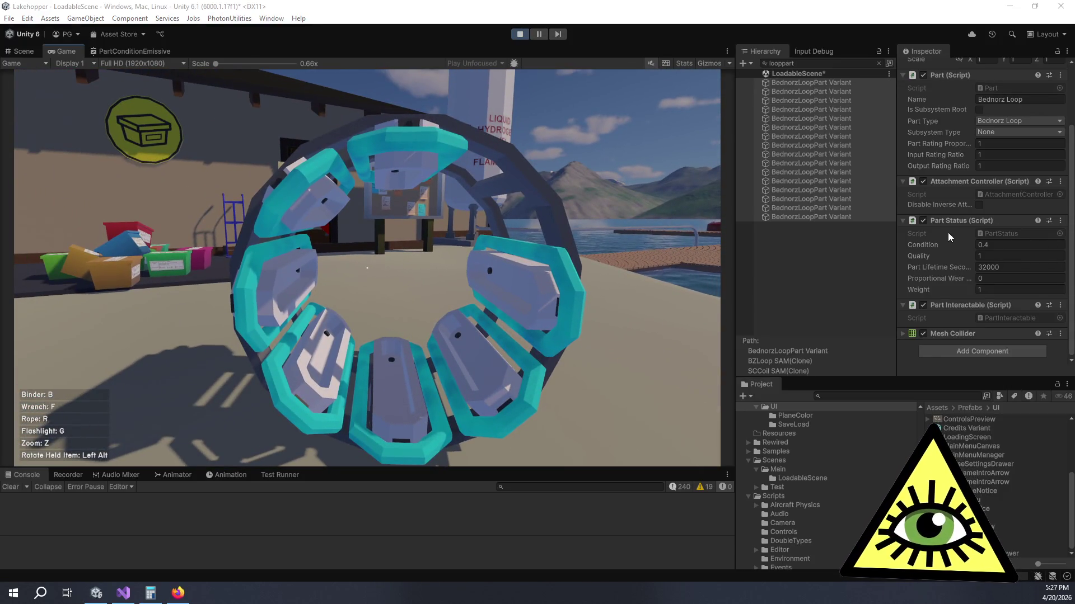
# Step: Lower the loop's Condition to 0.18, then walk over and pick up the loop part
pyautogui.moveTo(945, 243); pyautogui.dragTo(941, 244)
pyautogui.click(472, 270)
pyautogui.press('d')
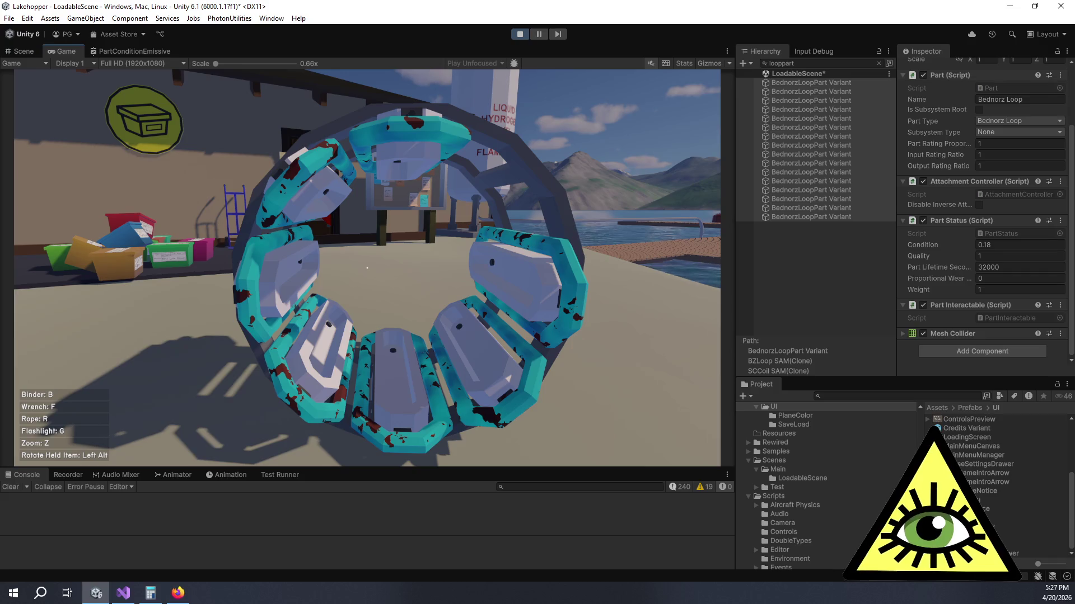
pyautogui.press('d')
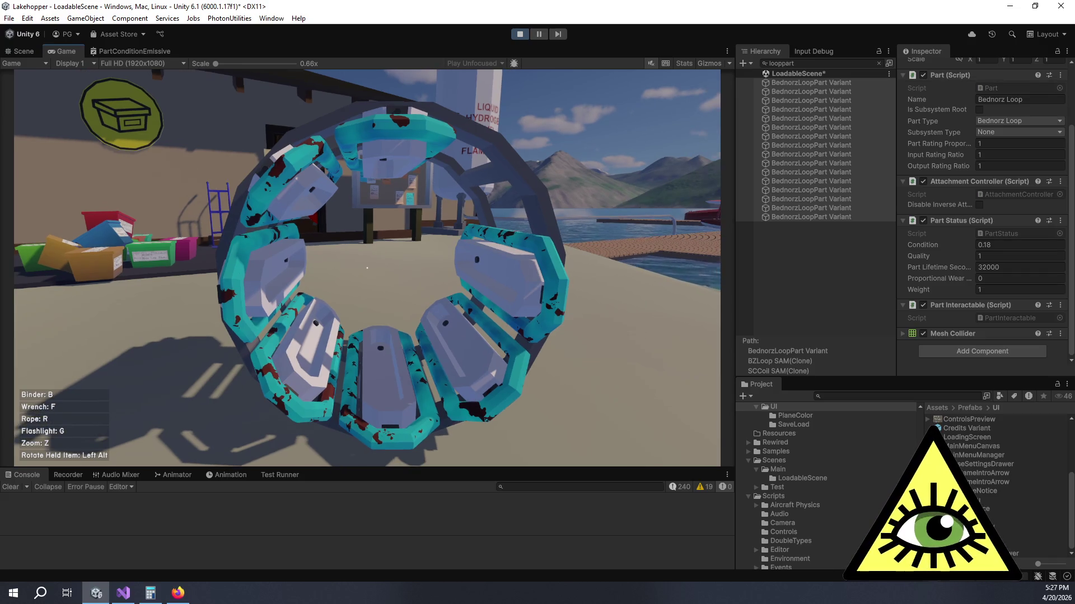
pyautogui.moveTo(367, 268)
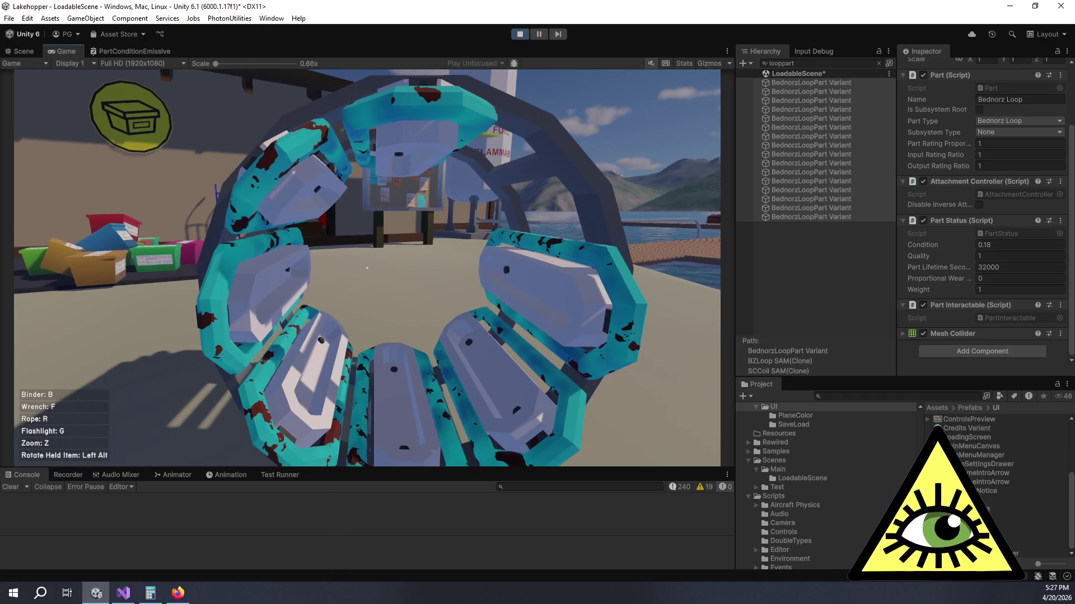
pyautogui.press('w')
pyautogui.click(367, 269)
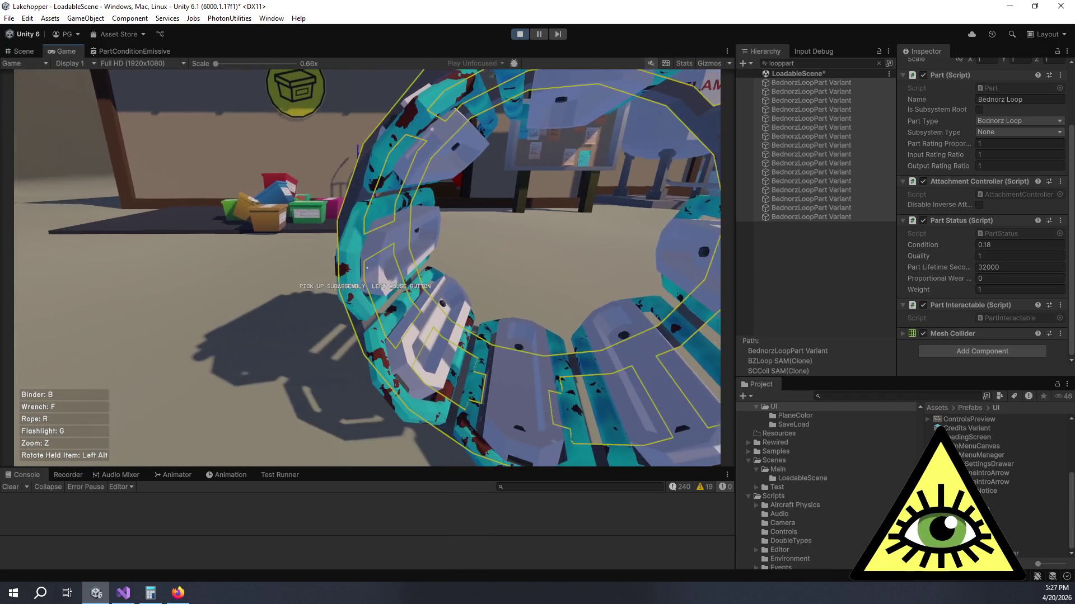
# Step: Raise the held loop's Condition to 0.27, then return to the PartConditionEmissive shader graph
pyautogui.hotkey('alt', 'Tab')
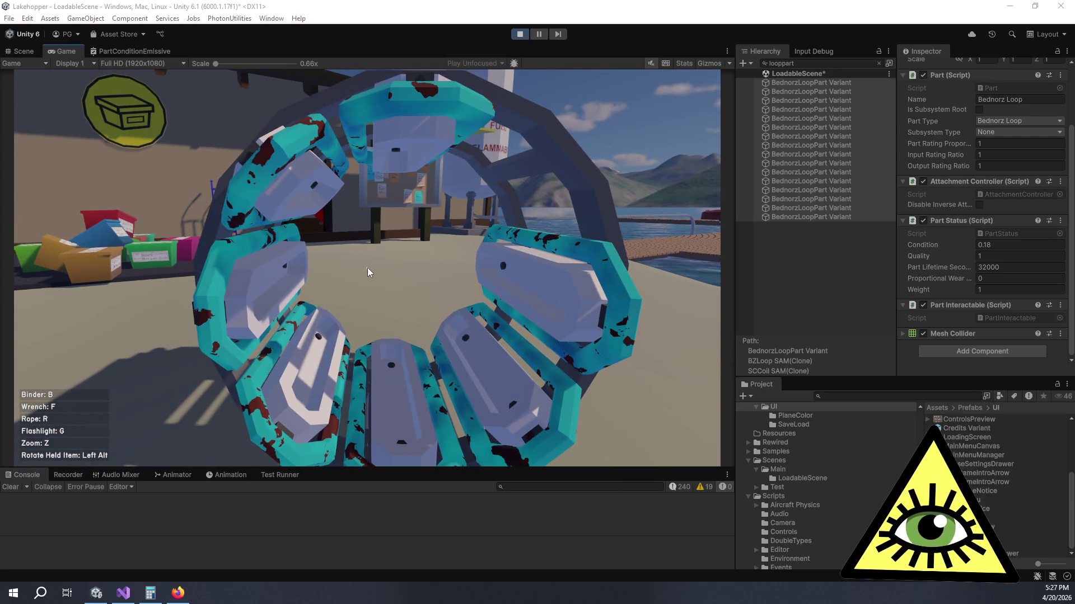
pyautogui.moveTo(945, 244); pyautogui.dragTo(935, 251)
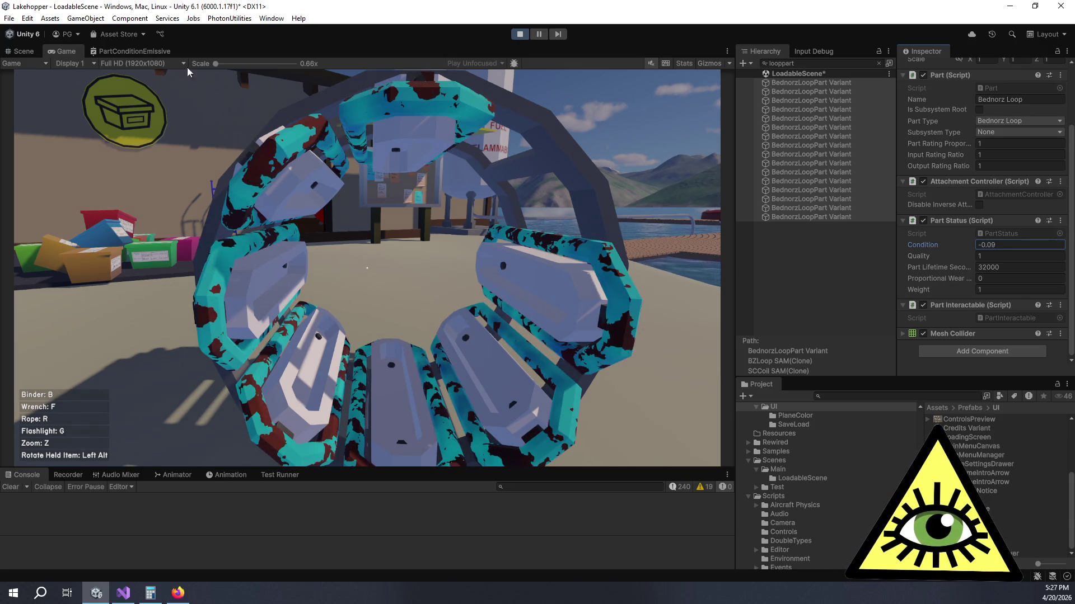
pyautogui.click(26, 50)
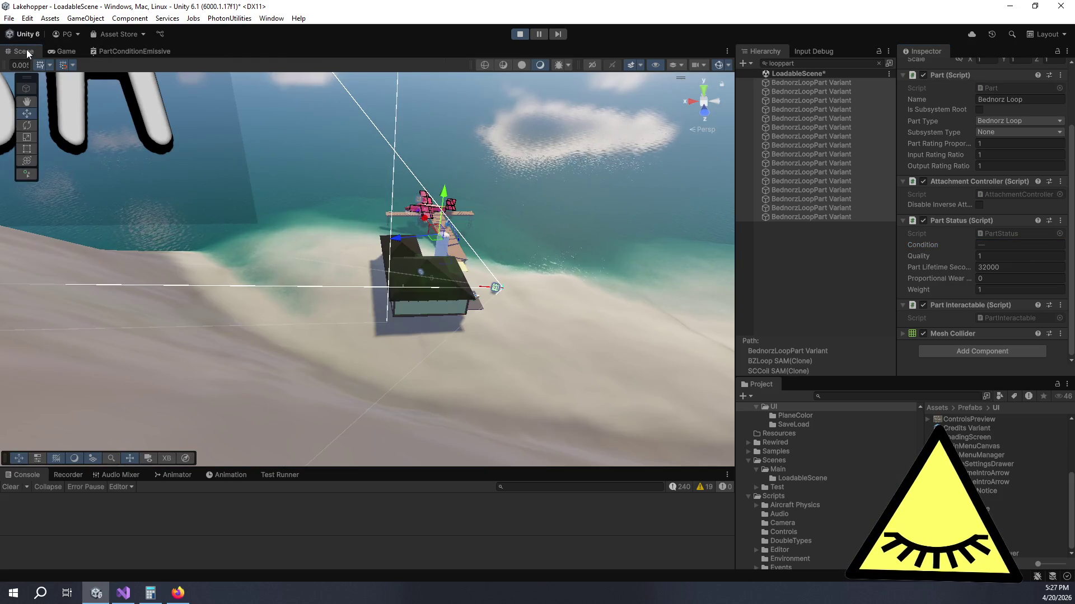
pyautogui.click(115, 53)
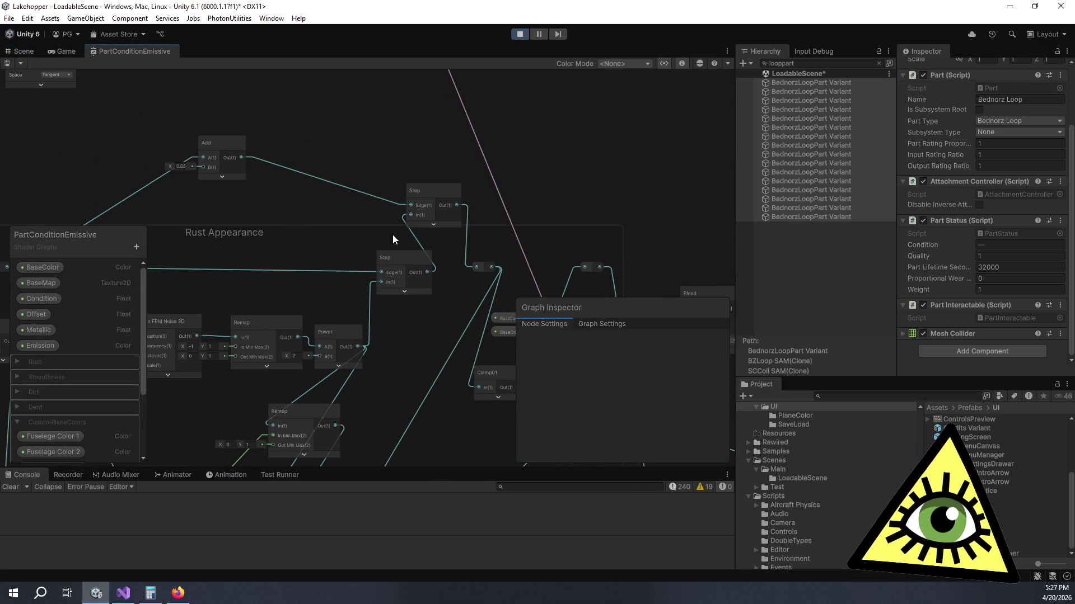
# Step: Add a Subtract node with the upper Step into A and the lower Step into B
pyautogui.press('space')
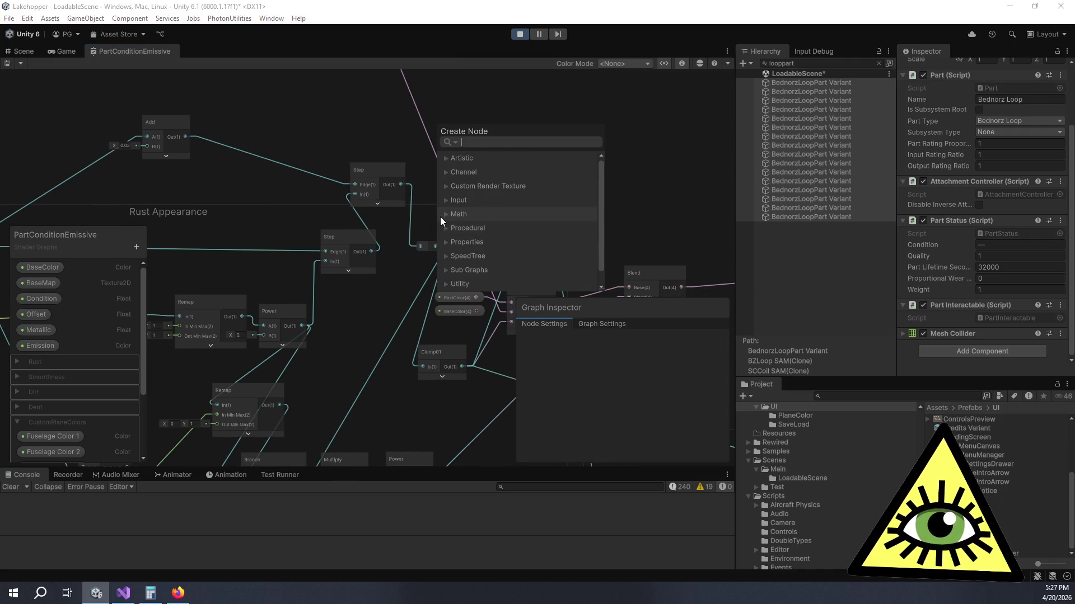
pyautogui.write('minus')
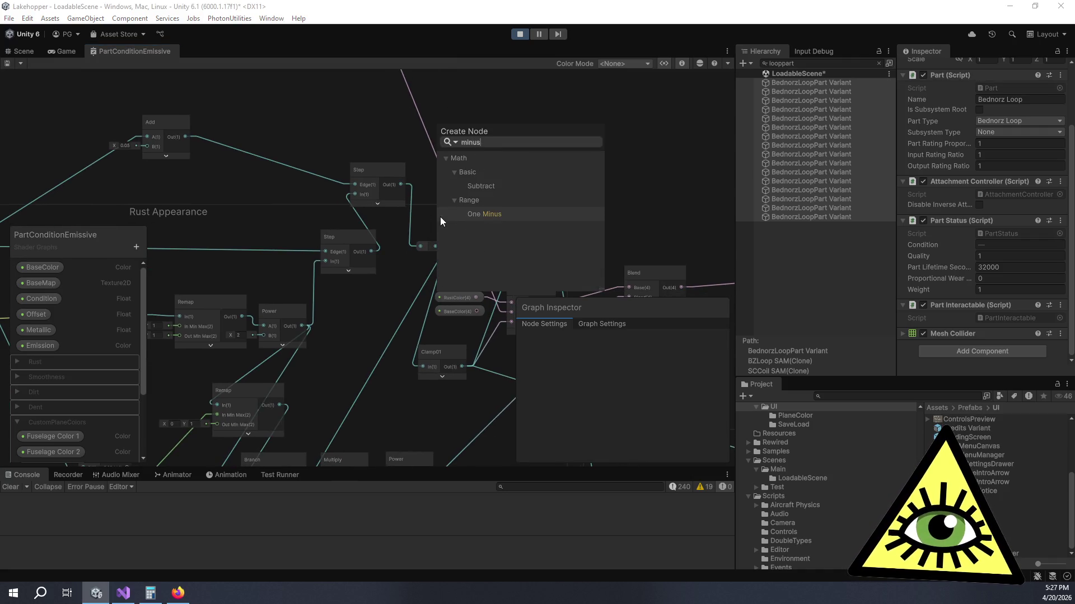
pyautogui.click(494, 186)
pyautogui.moveTo(510, 247)
pyautogui.mouseDown()
pyautogui.moveTo(566, 132)
pyautogui.moveTo(536, 129)
pyautogui.moveTo(520, 143)
pyautogui.mouseUp()
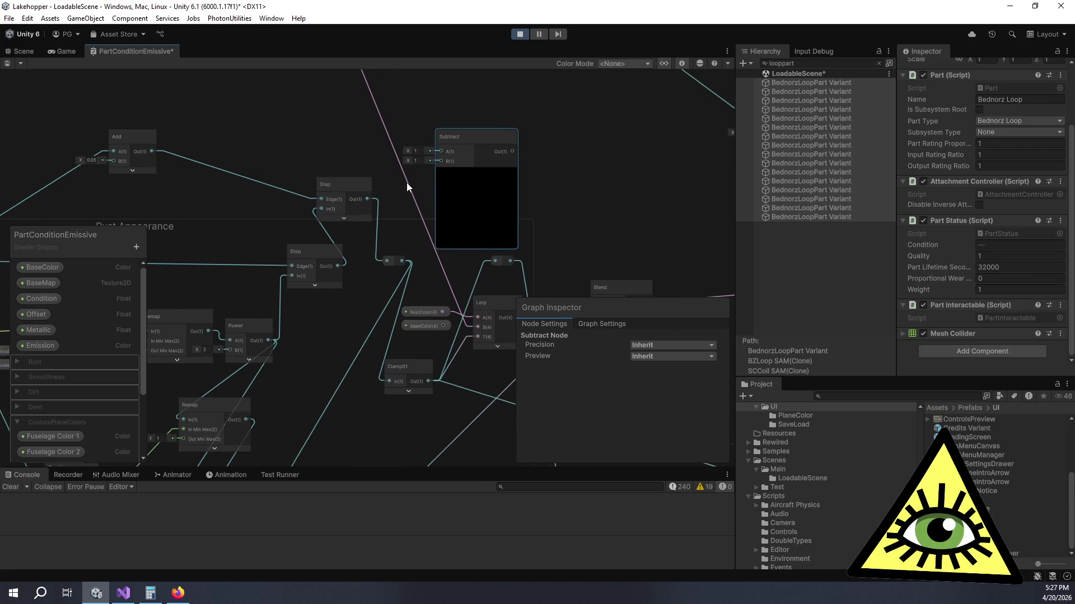
pyautogui.moveTo(370, 198); pyautogui.dragTo(442, 152)
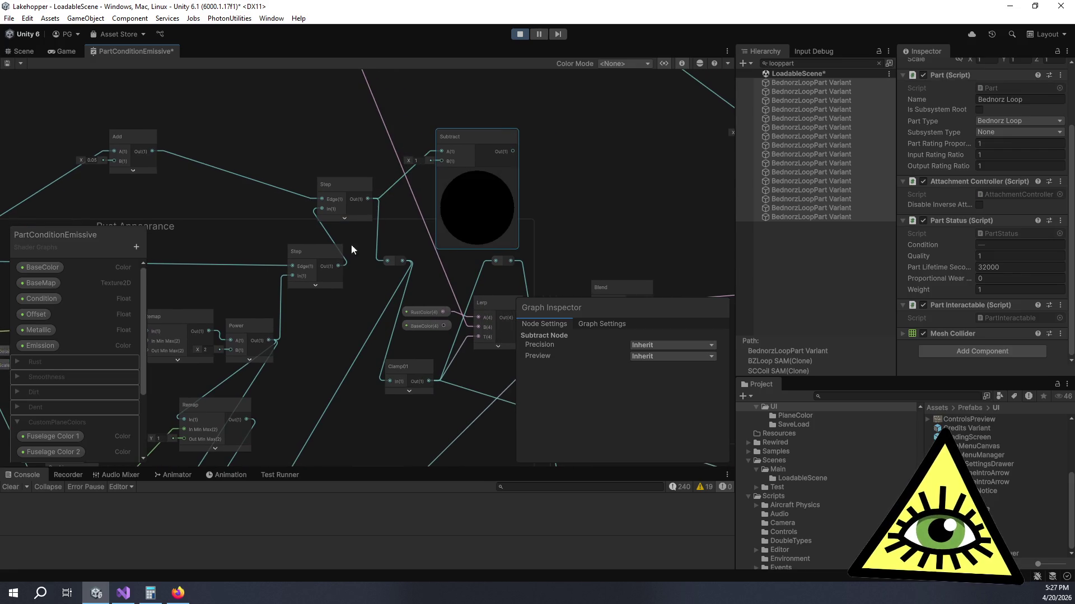
pyautogui.moveTo(340, 266); pyautogui.dragTo(442, 161)
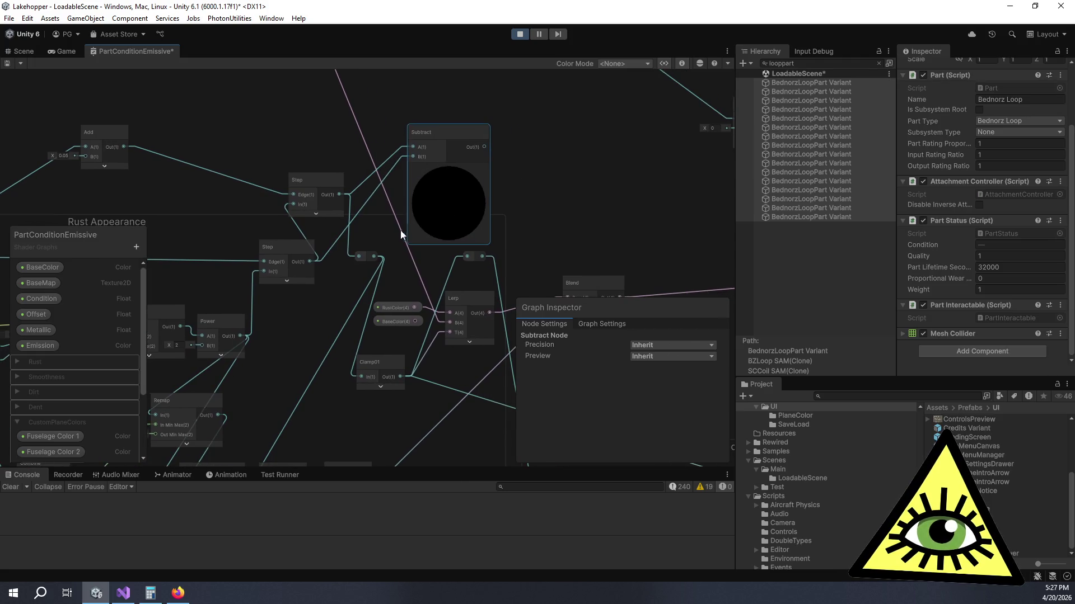
# Step: Send the Subtract result into the reroute point and check the rusted ring in game
pyautogui.moveTo(335, 240); pyautogui.dragTo(545, 251)
pyautogui.scroll(-2, 546, 252)
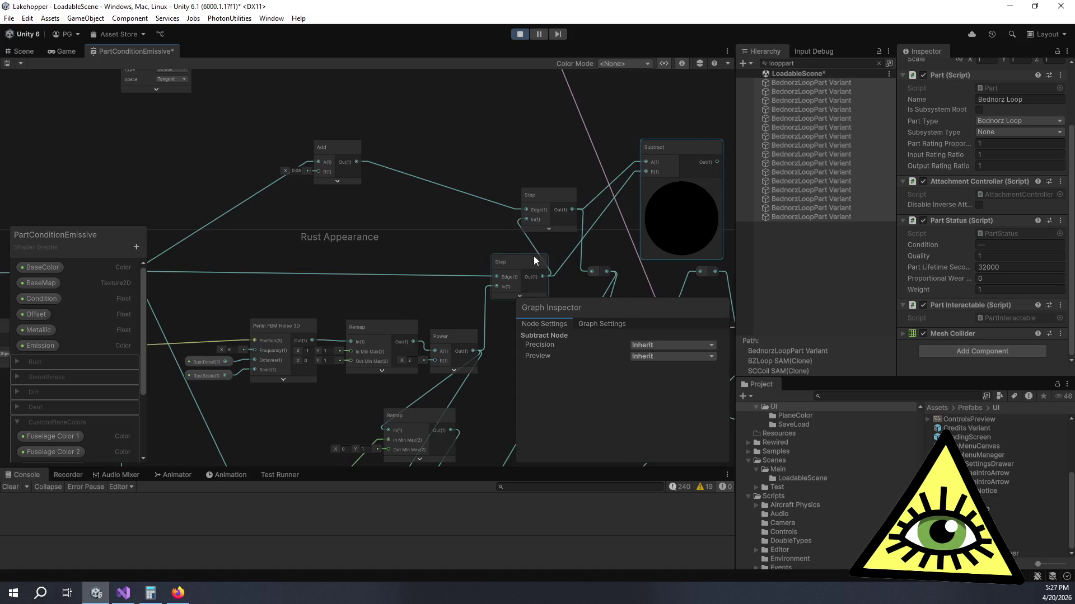
pyautogui.scroll(-1, 327, 273)
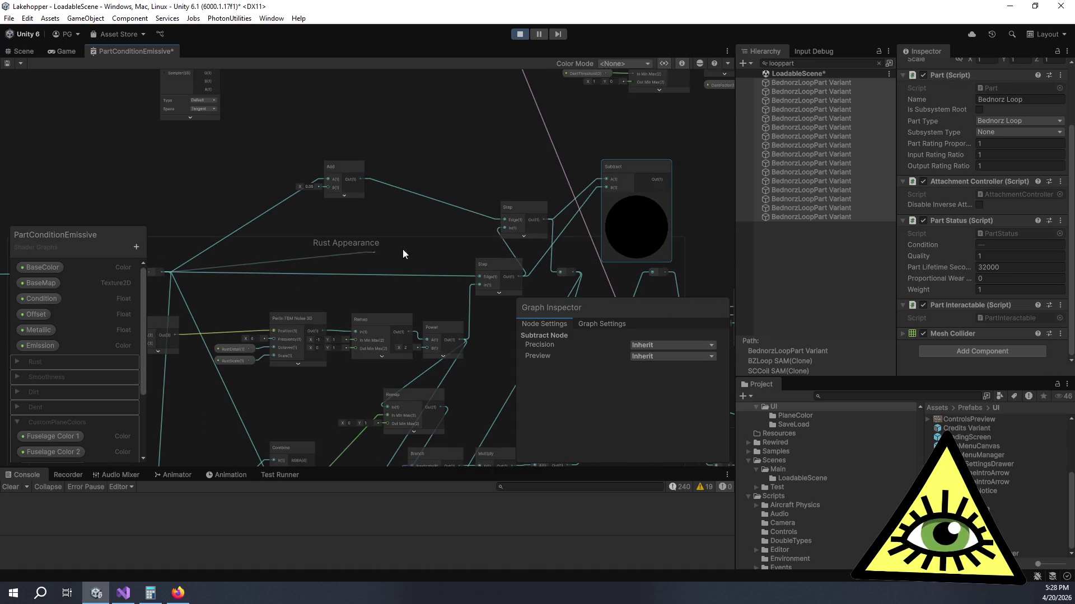
pyautogui.moveTo(498, 234); pyautogui.dragTo(308, 225)
pyautogui.scroll(1, 325, 232)
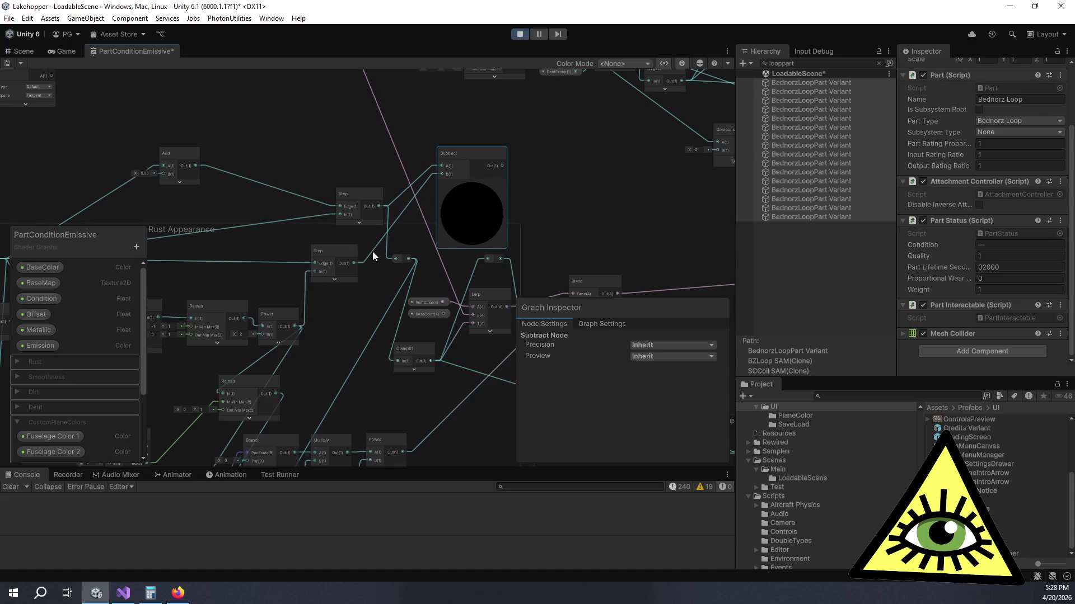
pyautogui.scroll(1, 392, 250)
pyautogui.moveTo(519, 147); pyautogui.dragTo(391, 260)
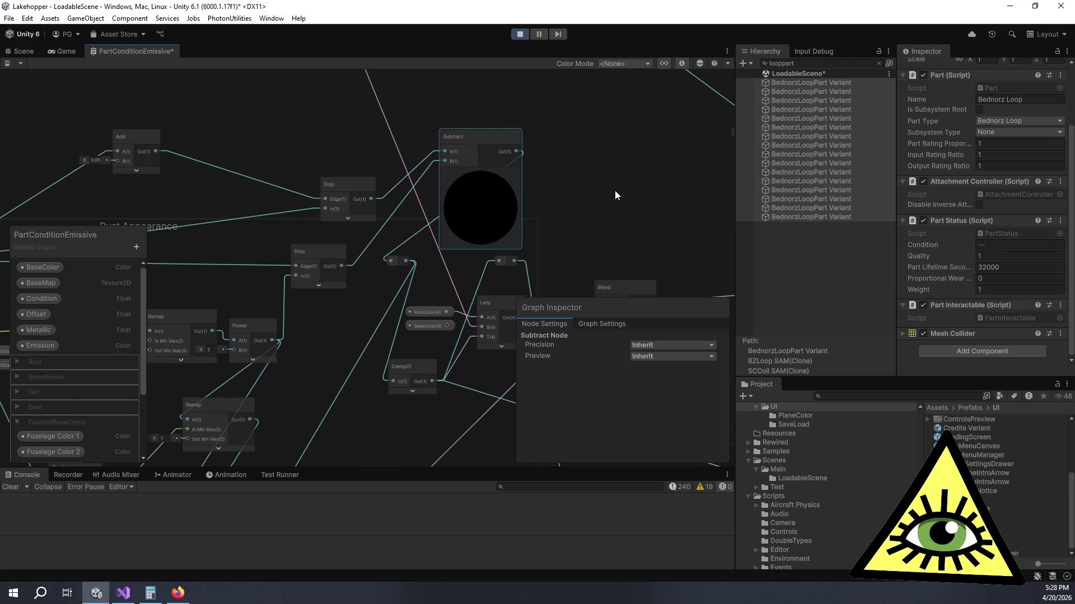
pyautogui.click(61, 56)
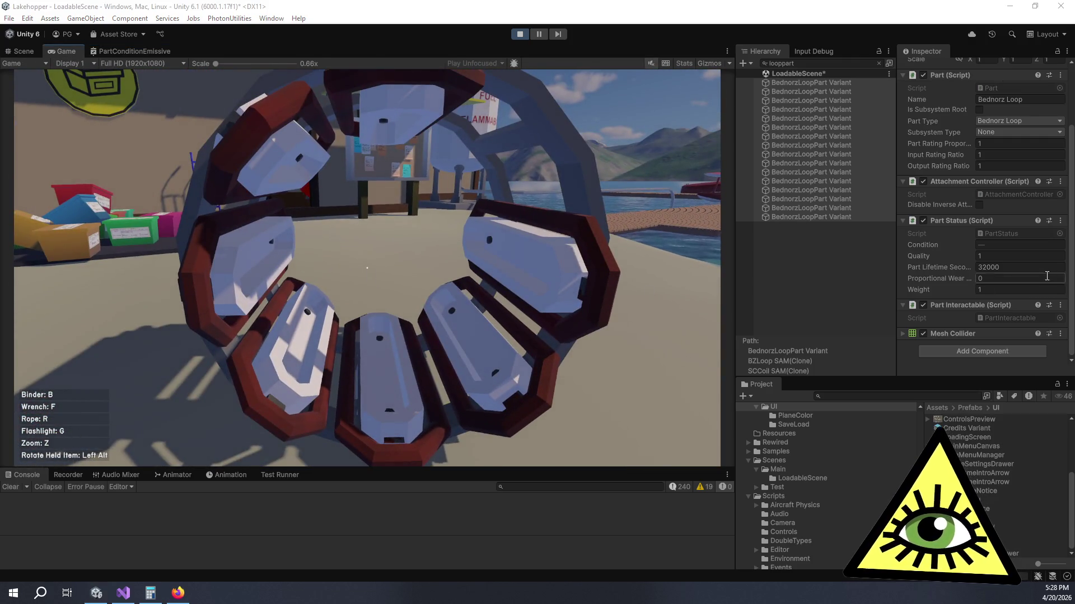
# Step: Feed the lower Step output into Subtract input B and compare rust at Condition 0.36 and -0.19
pyautogui.moveTo(952, 245)
pyautogui.mouseDown()
pyautogui.moveTo(934, 249)
pyautogui.moveTo(965, 256)
pyautogui.mouseUp()
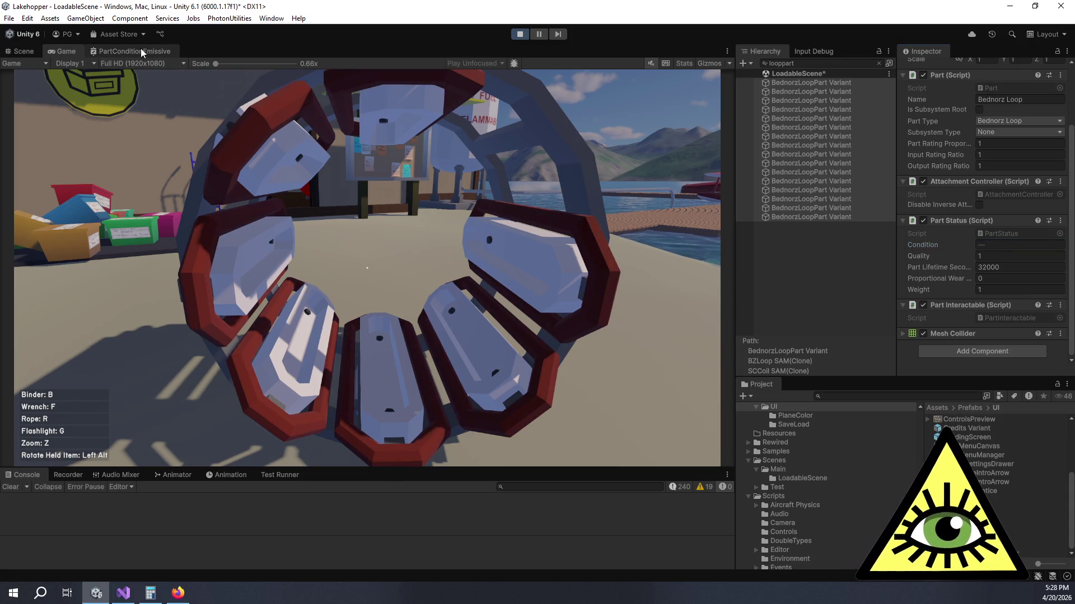
pyautogui.click(140, 49)
pyautogui.moveTo(372, 196)
pyautogui.mouseDown()
pyautogui.moveTo(423, 170)
pyautogui.moveTo(360, 180)
pyautogui.moveTo(441, 161)
pyautogui.mouseUp()
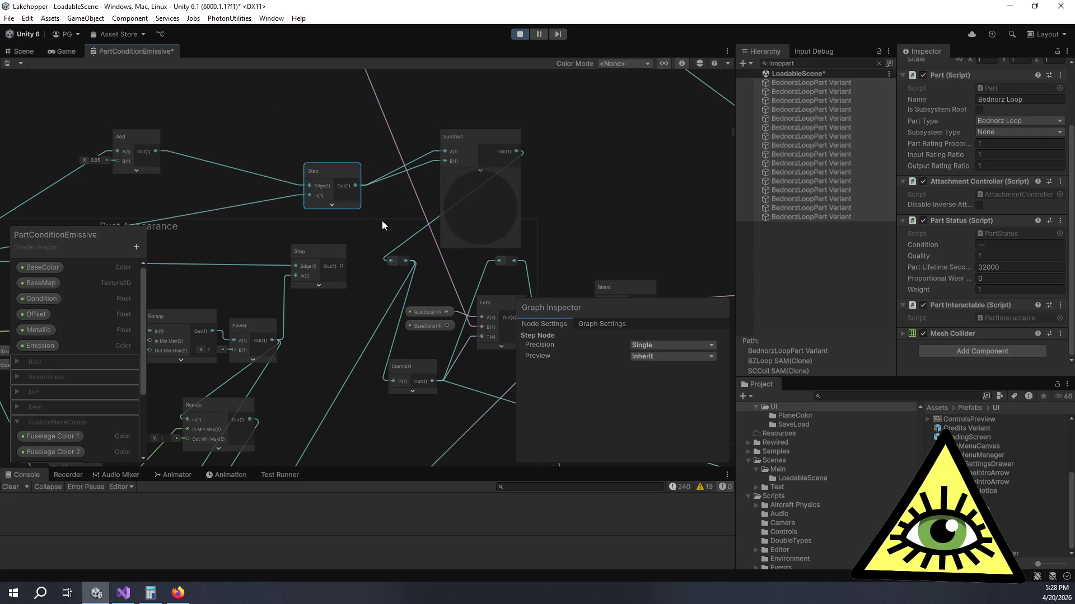
pyautogui.moveTo(342, 266)
pyautogui.mouseDown()
pyautogui.moveTo(444, 151)
pyautogui.moveTo(445, 161)
pyautogui.mouseUp()
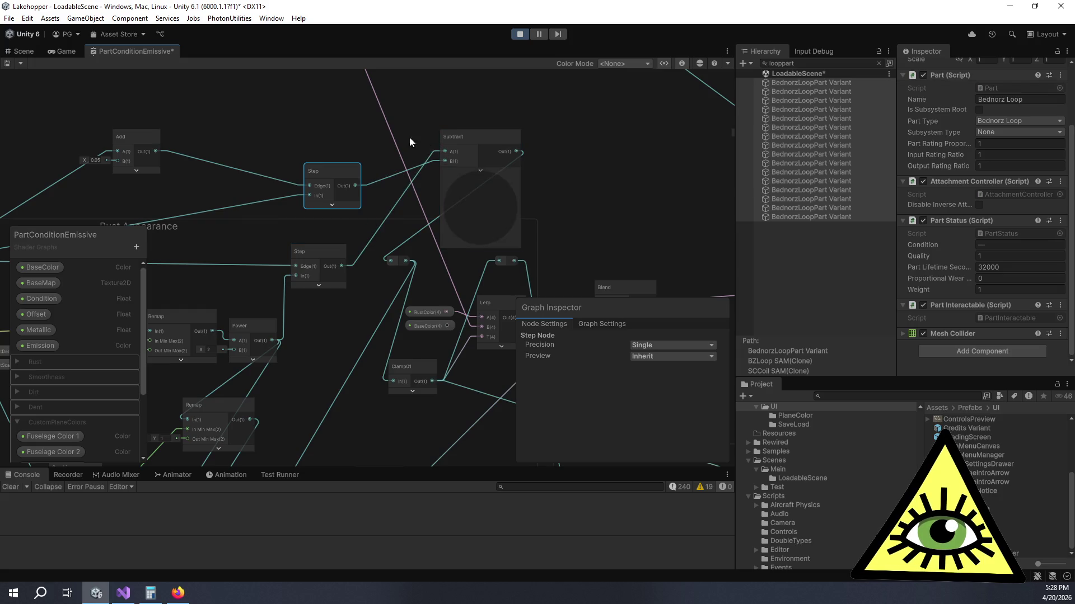
pyautogui.click(62, 53)
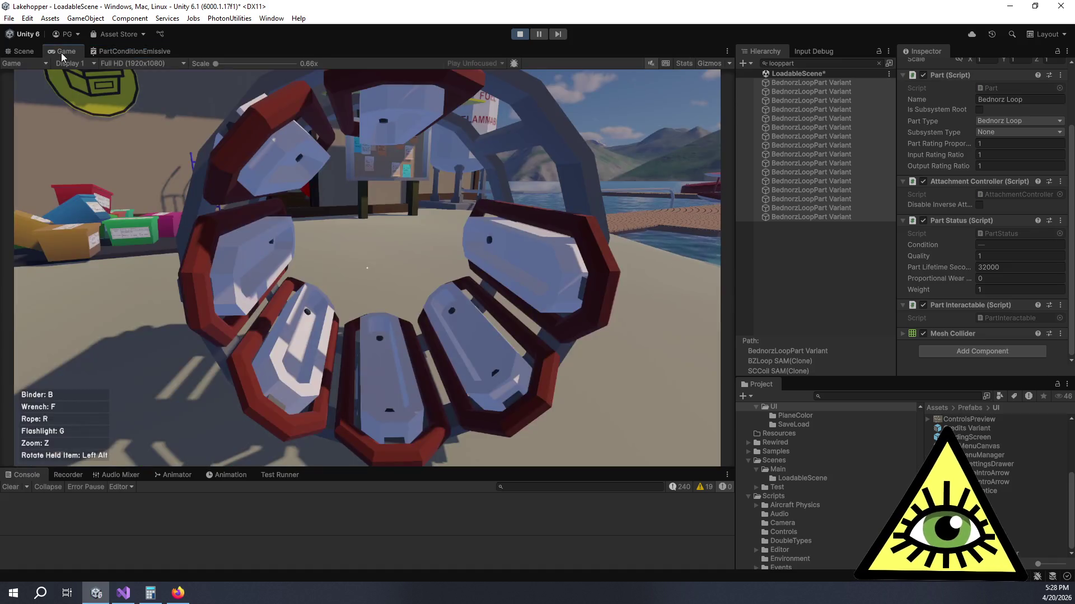
pyautogui.moveTo(924, 245); pyautogui.dragTo(934, 246)
pyautogui.moveTo(939, 247)
pyautogui.mouseDown()
pyautogui.moveTo(919, 248)
pyautogui.moveTo(952, 247)
pyautogui.moveTo(925, 246)
pyautogui.mouseUp()
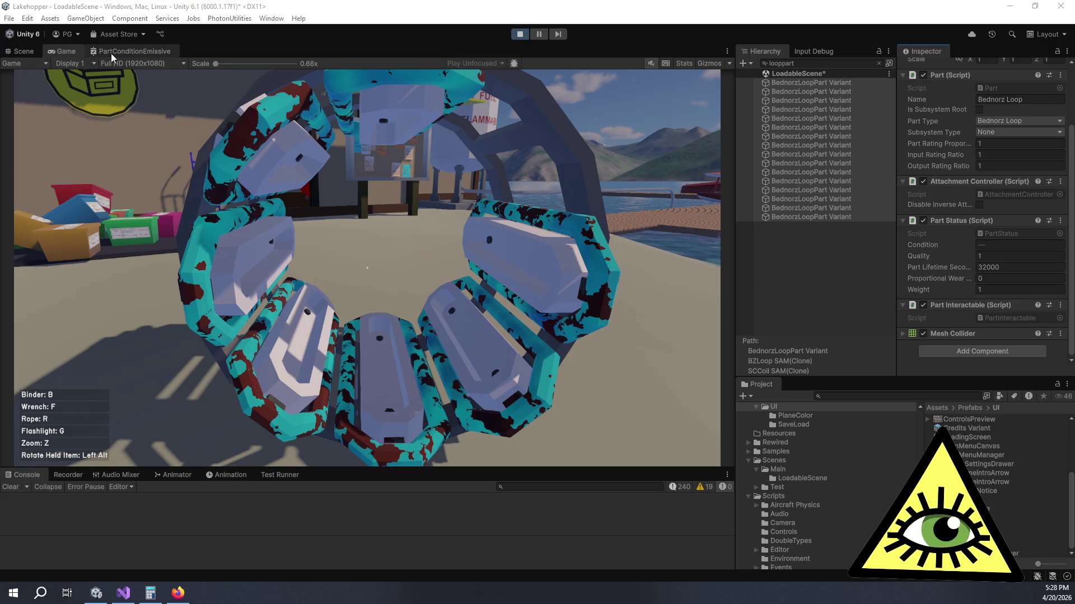
# Step: Set the Add node's offset to -0.1 and check the loop ring at Condition 1
pyautogui.click(133, 51)
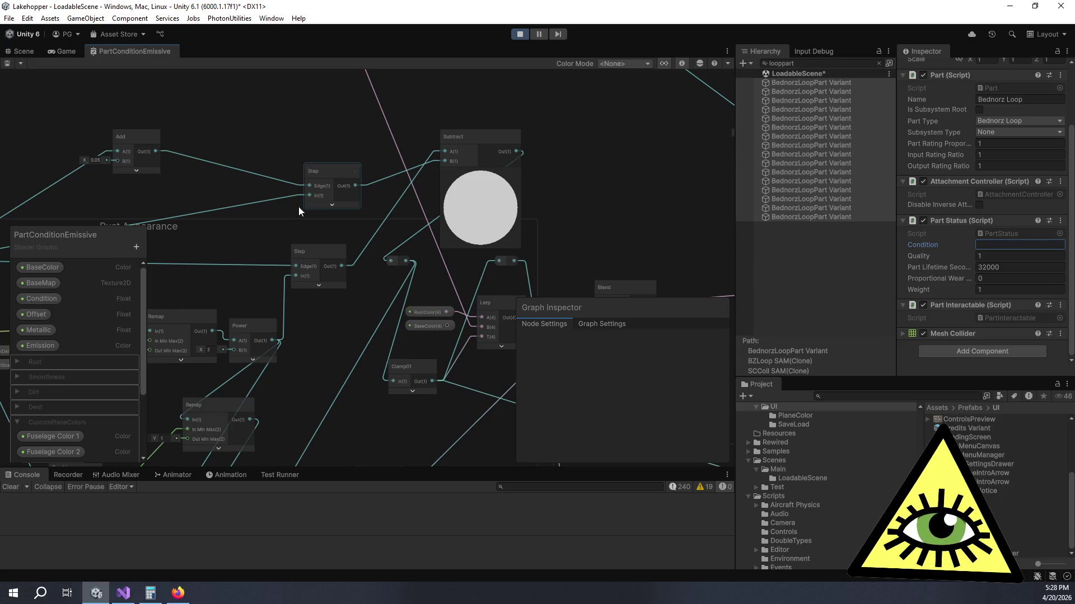
pyautogui.moveTo(299, 210); pyautogui.dragTo(492, 223)
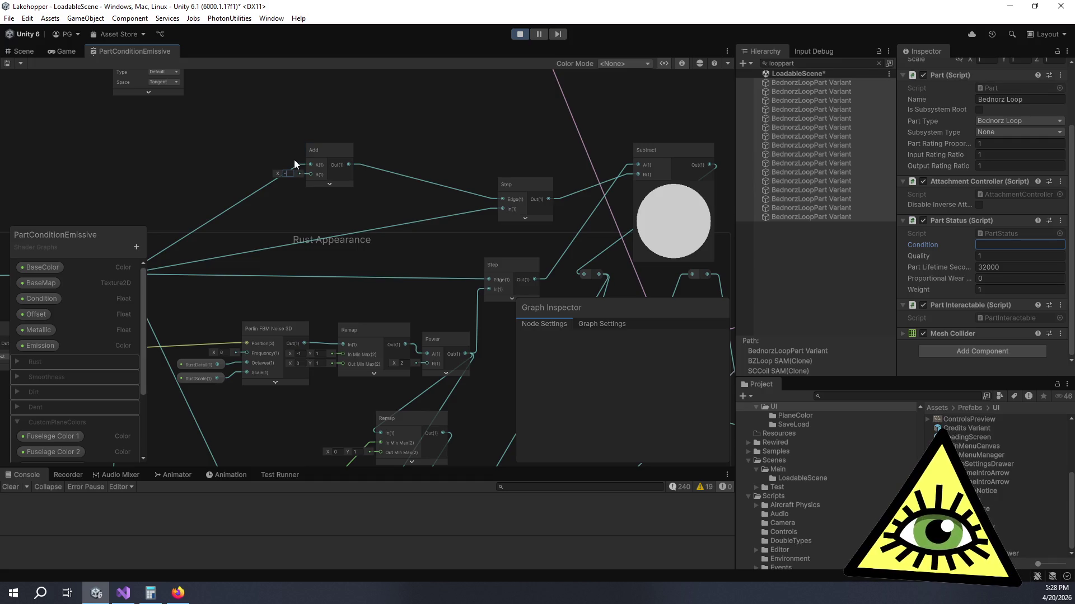
pyautogui.write('0.1')
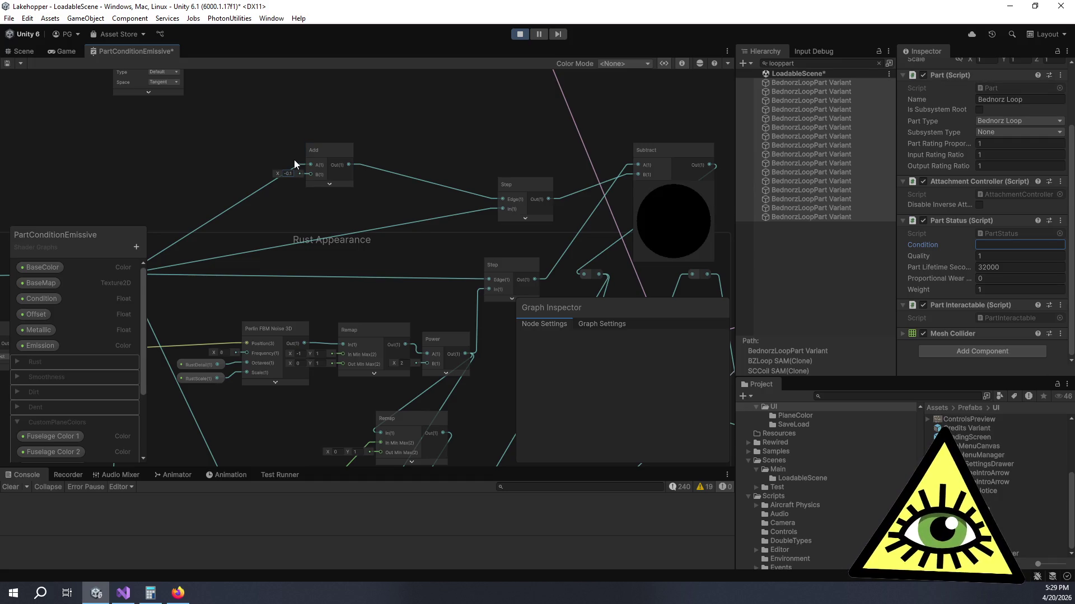
pyautogui.click(68, 50)
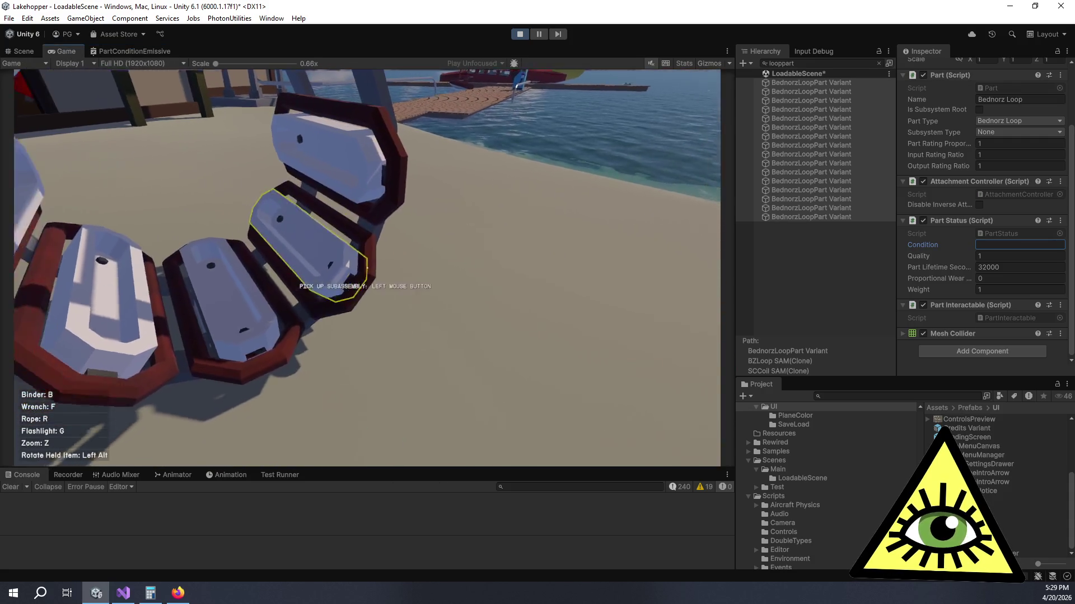
pyautogui.press('Escape')
pyautogui.write('1')
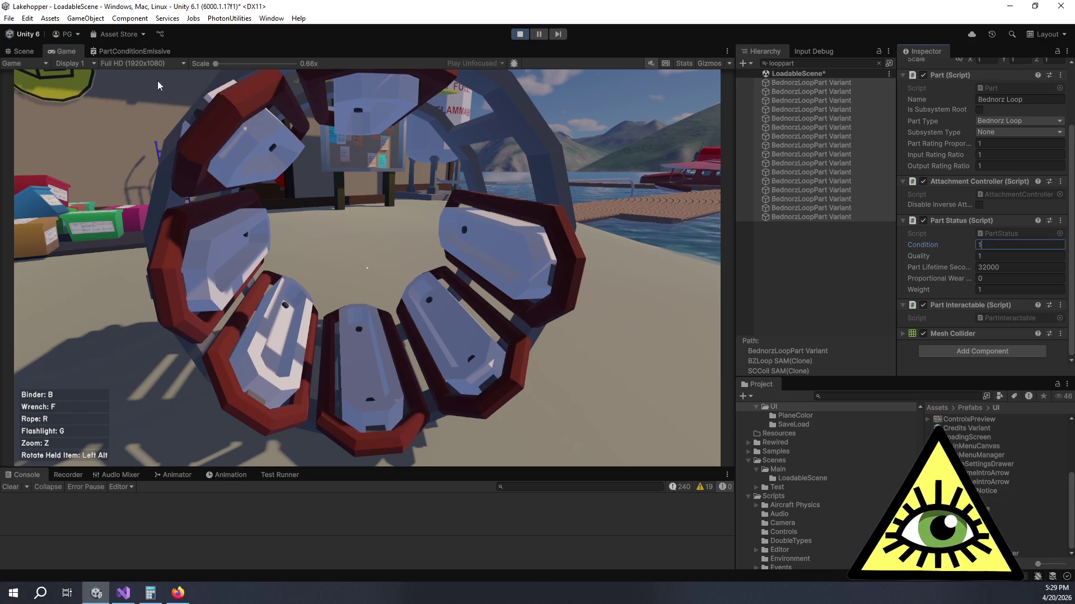
# Step: Wire the upper Step output into Subtract instead, detaching the earlier Step links
pyautogui.click(123, 48)
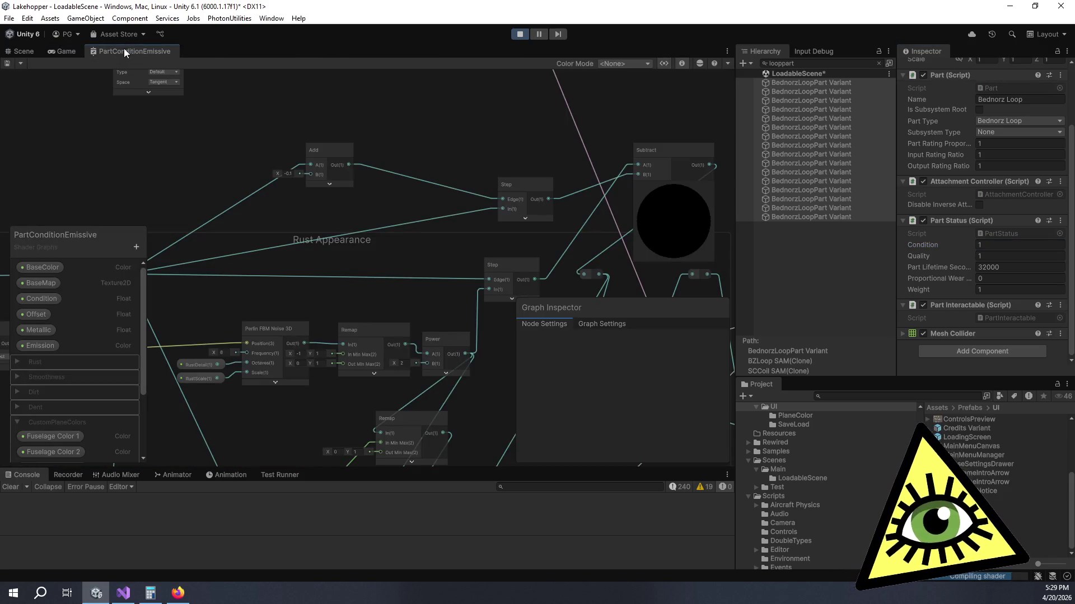
pyautogui.moveTo(415, 126); pyautogui.dragTo(344, 132)
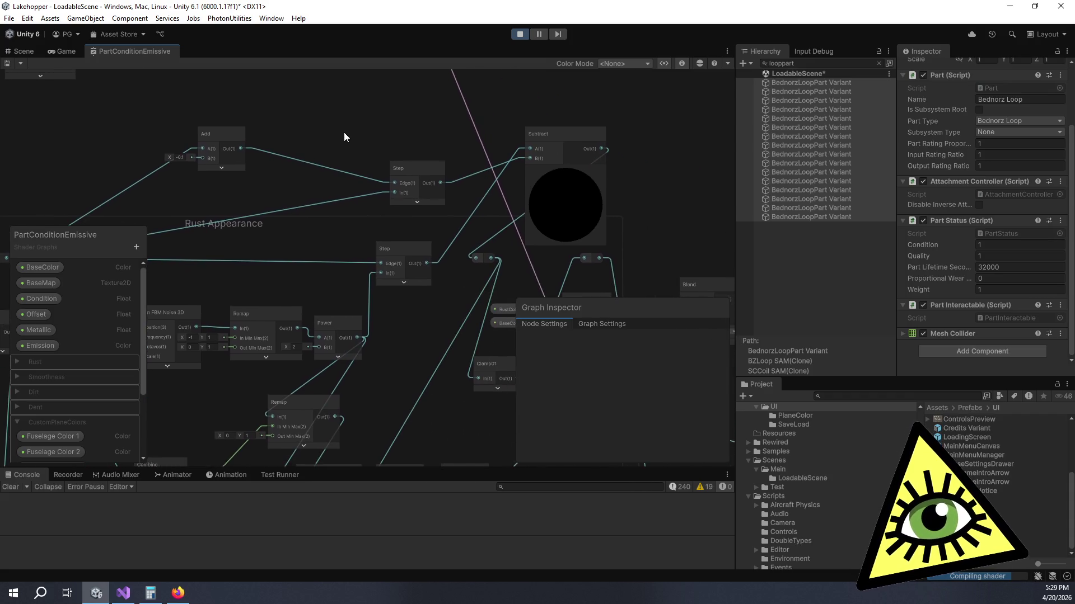
pyautogui.moveTo(442, 182)
pyautogui.mouseDown()
pyautogui.moveTo(540, 144)
pyautogui.moveTo(525, 161)
pyautogui.mouseUp()
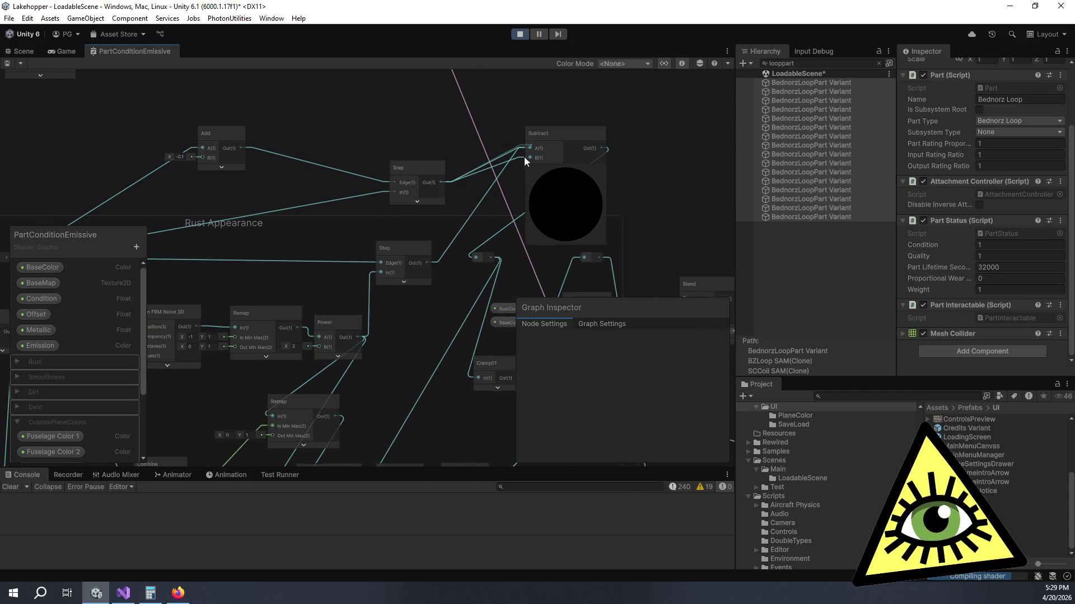
pyautogui.click(428, 264)
pyautogui.moveTo(533, 158); pyautogui.dragTo(515, 202)
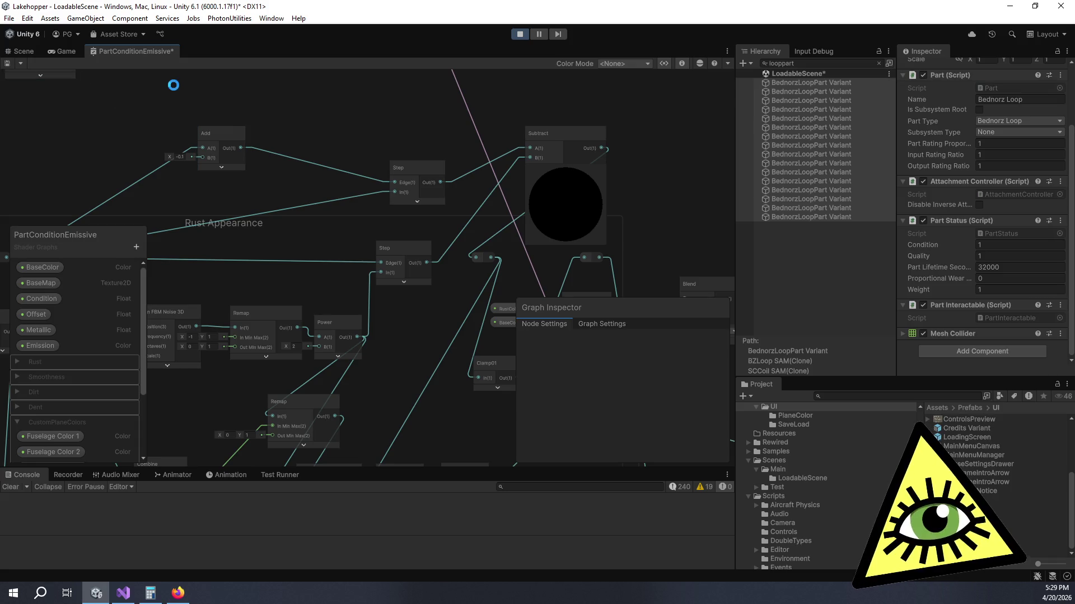
pyautogui.click(69, 51)
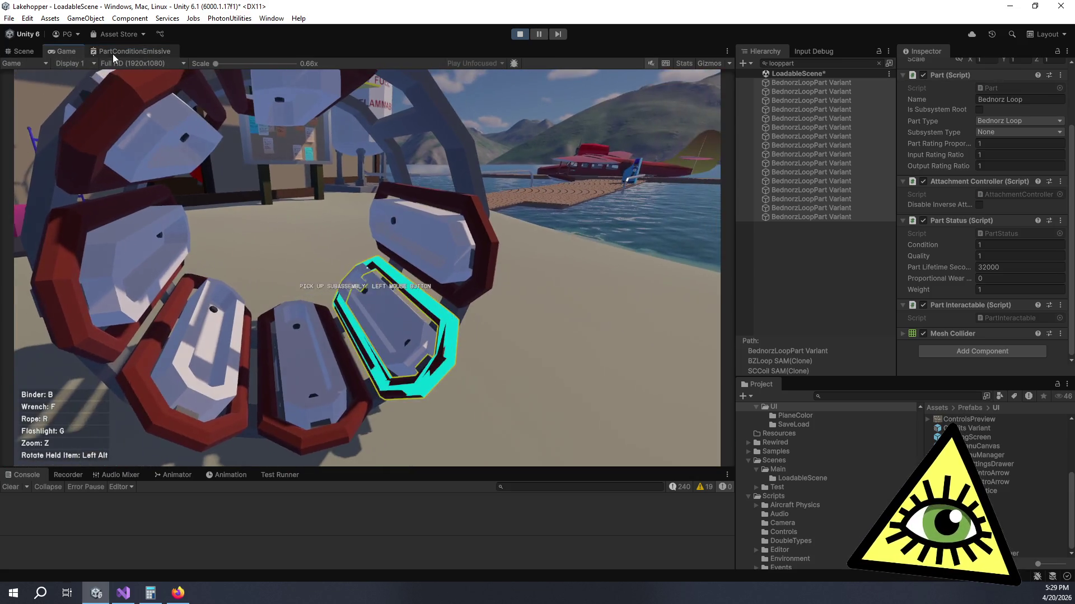
# Step: Drag the loop parts' Condition down to about -1.35 to see cyan and rust mottling
pyautogui.click(112, 54)
pyautogui.click(60, 50)
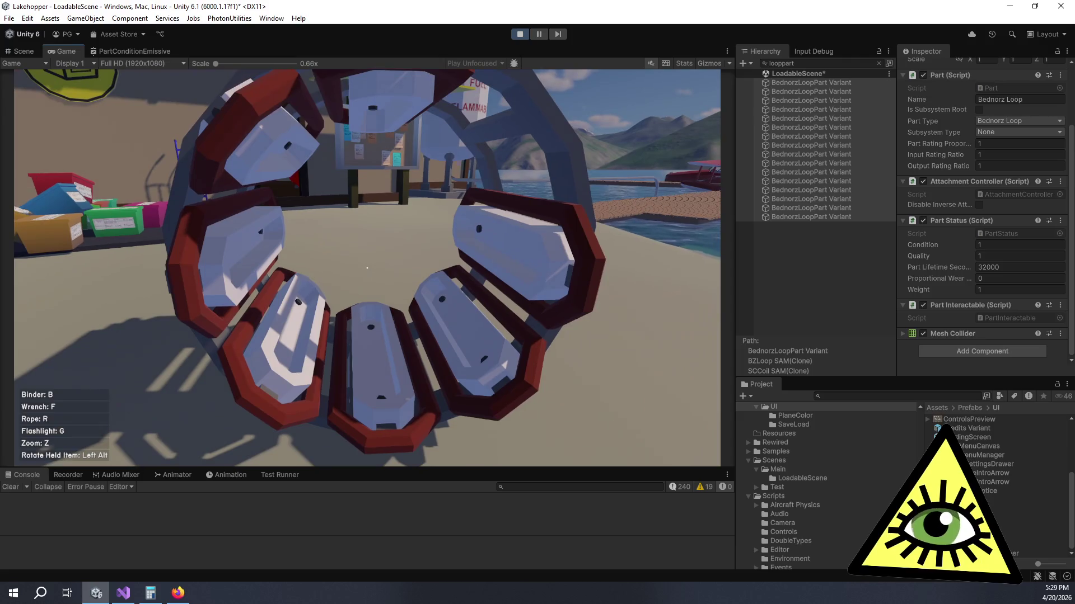
pyautogui.moveTo(939, 240); pyautogui.dragTo(918, 244)
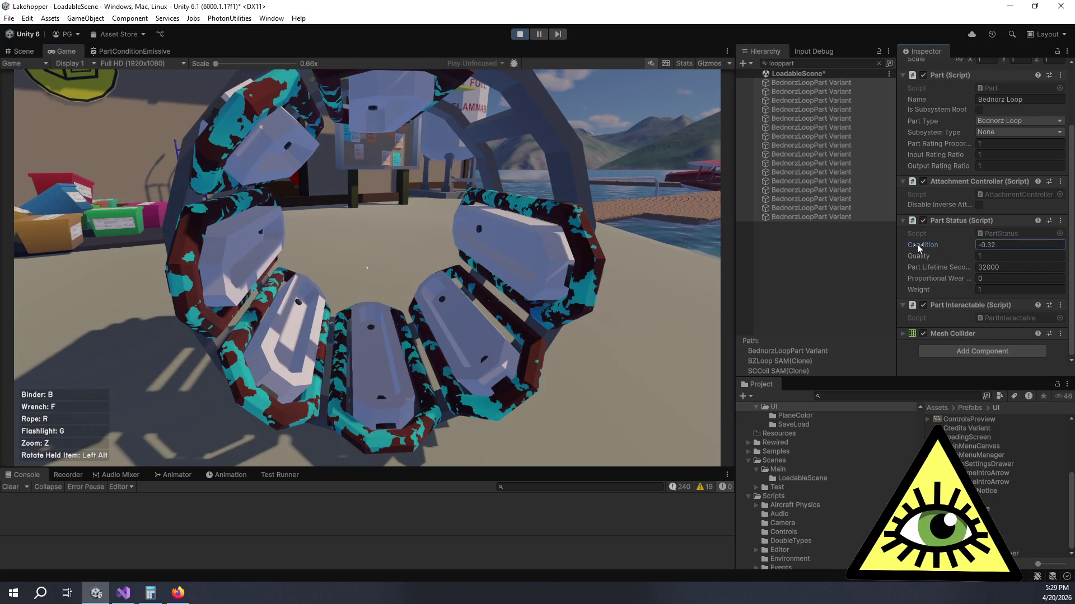
pyautogui.moveTo(917, 244)
pyautogui.mouseDown()
pyautogui.moveTo(934, 247)
pyautogui.moveTo(909, 248)
pyautogui.mouseUp()
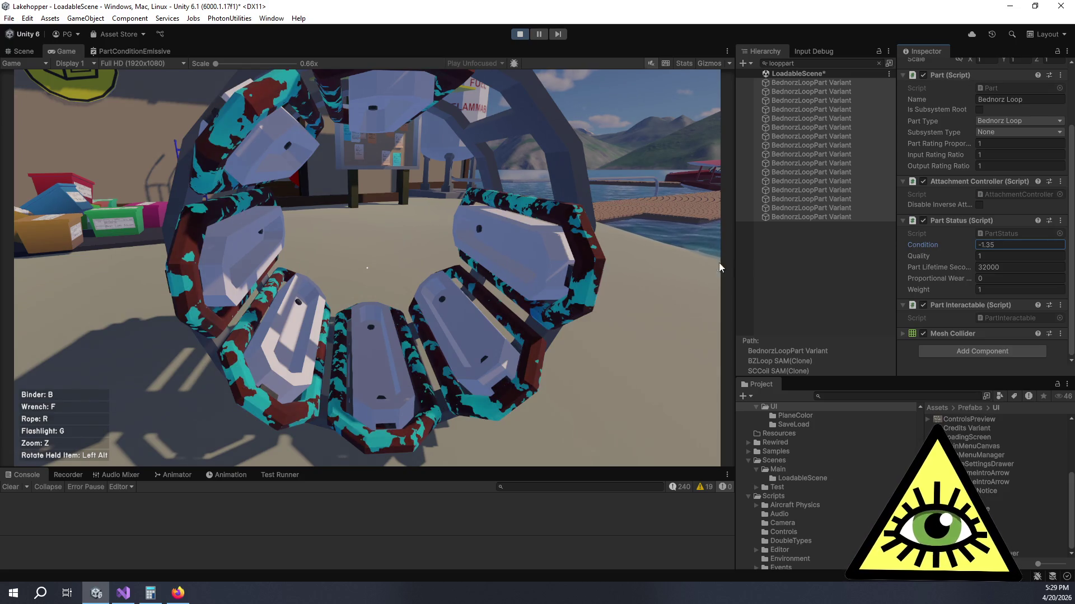
pyautogui.click(133, 51)
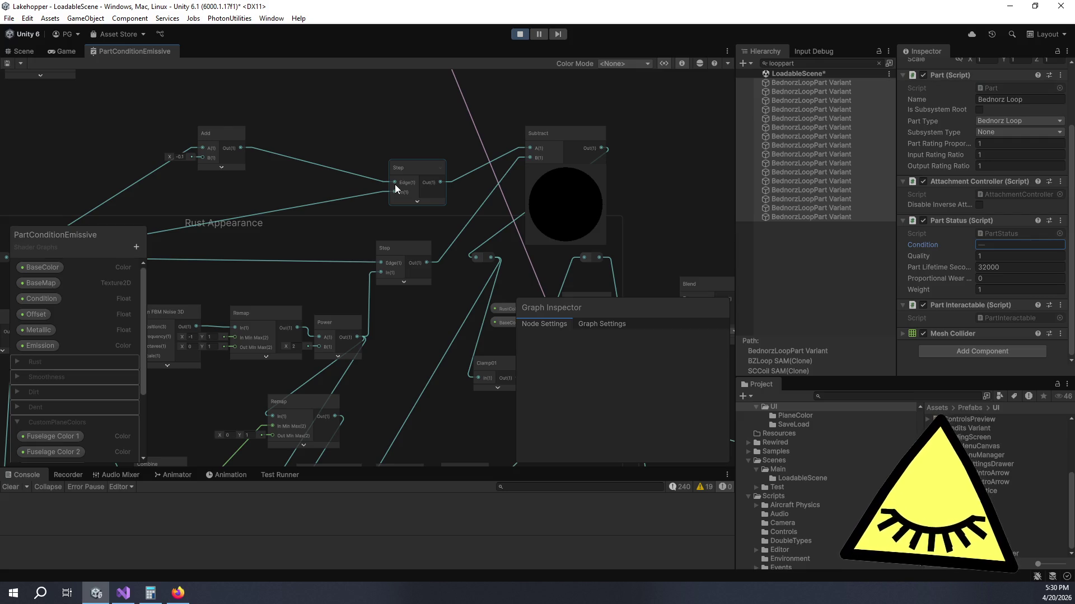
# Step: Delete the Subtract, Step and Add nodes, leaving noise, Remap, Power and Step feeding the Lerp
pyautogui.scroll(-5, 395, 183)
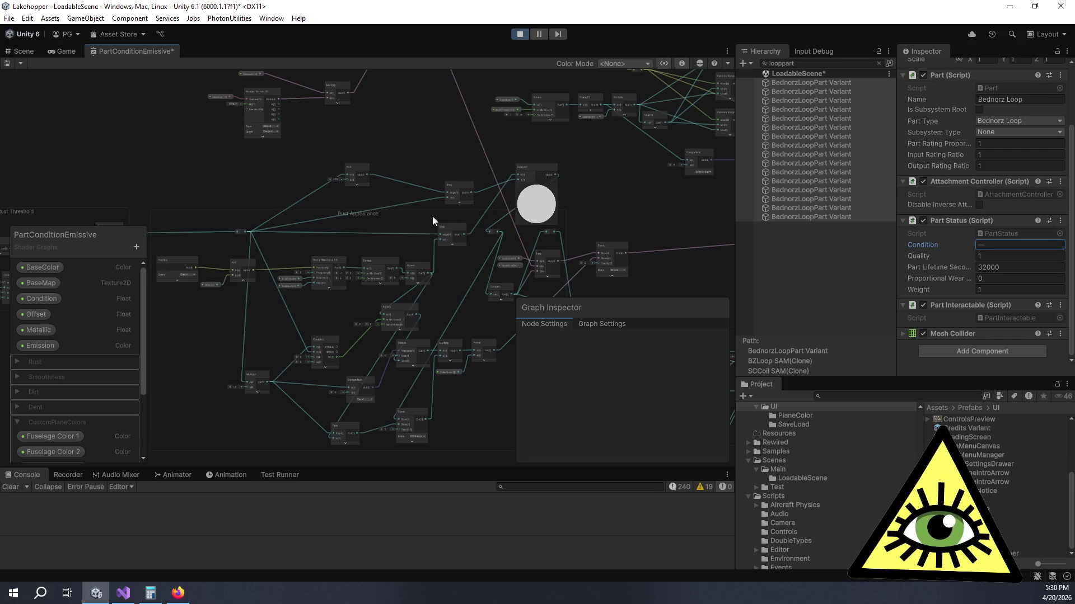
pyautogui.scroll(4, 434, 216)
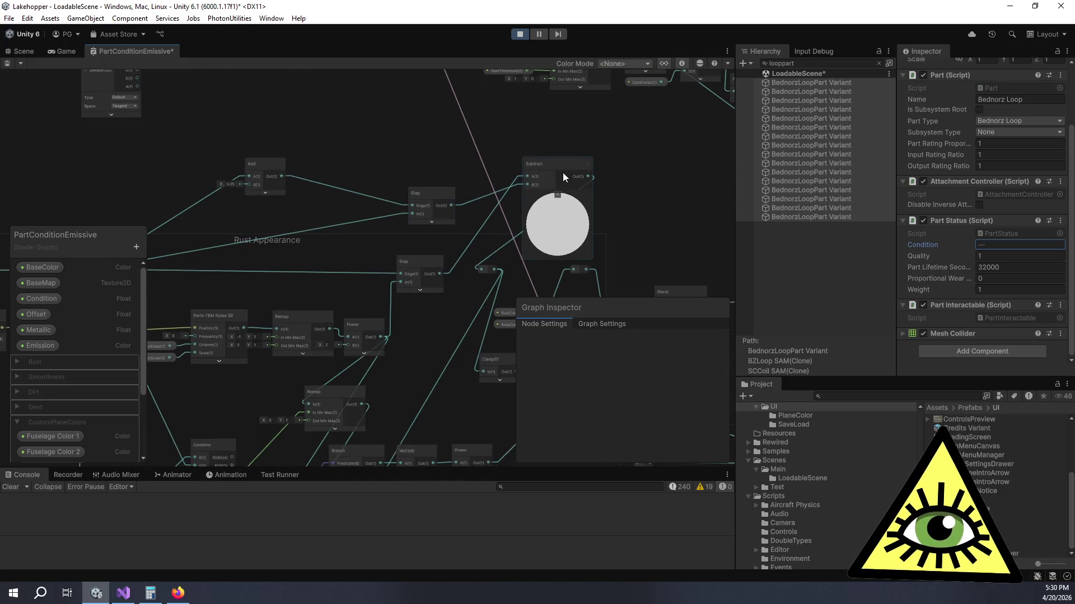
pyautogui.click(562, 170)
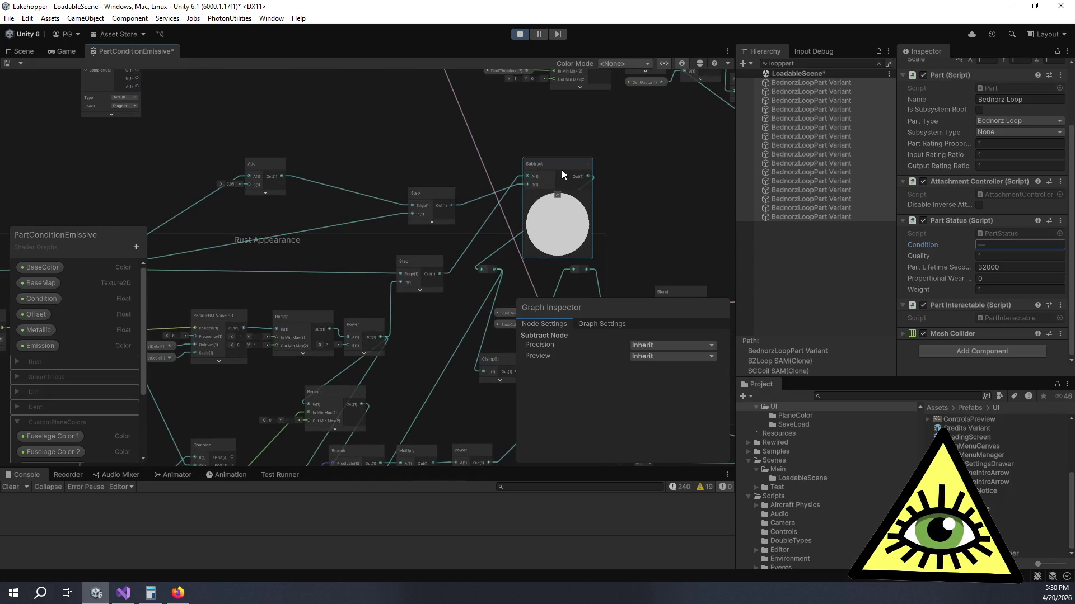
pyautogui.press('Delete')
pyautogui.click(425, 193)
pyautogui.press('Delete')
pyautogui.click(282, 166)
pyautogui.press('Delete')
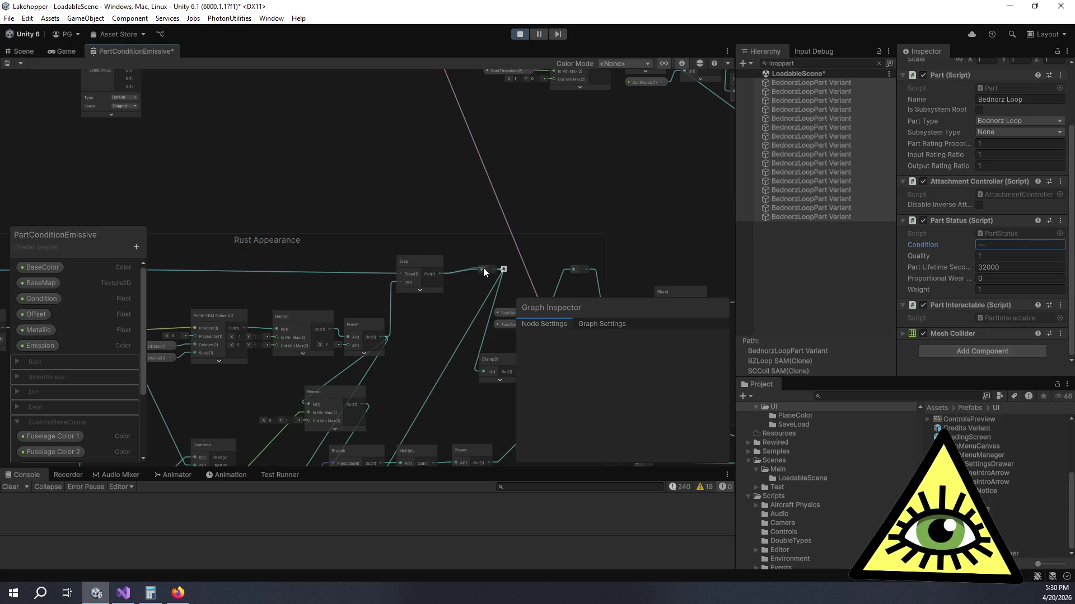
pyautogui.moveTo(486, 217); pyautogui.dragTo(458, 223)
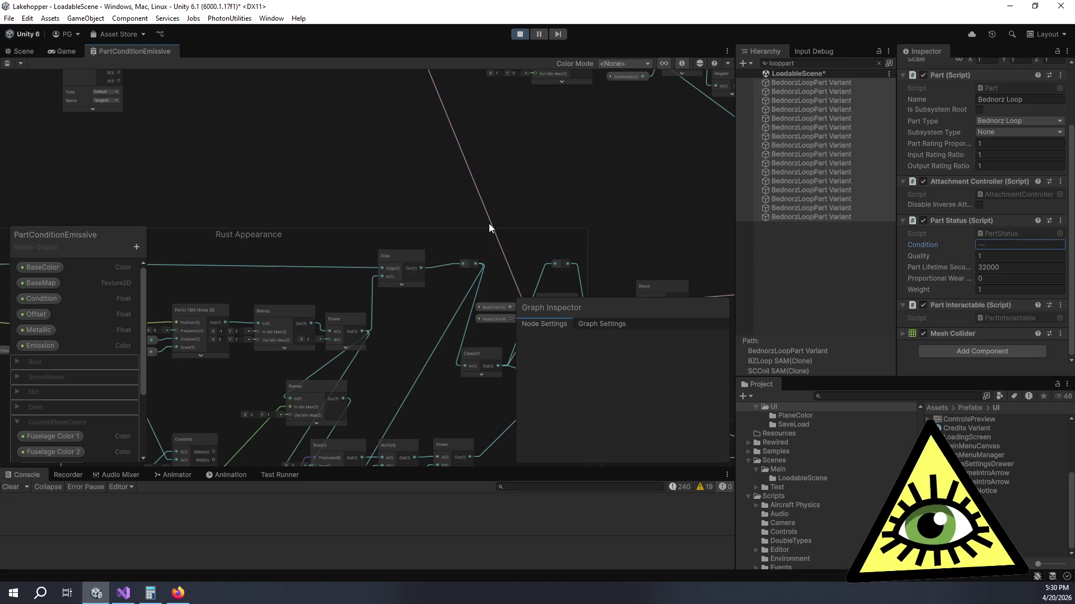
pyautogui.moveTo(280, 218)
pyautogui.mouseDown()
pyautogui.moveTo(444, 163)
pyautogui.moveTo(418, 128)
pyautogui.mouseUp()
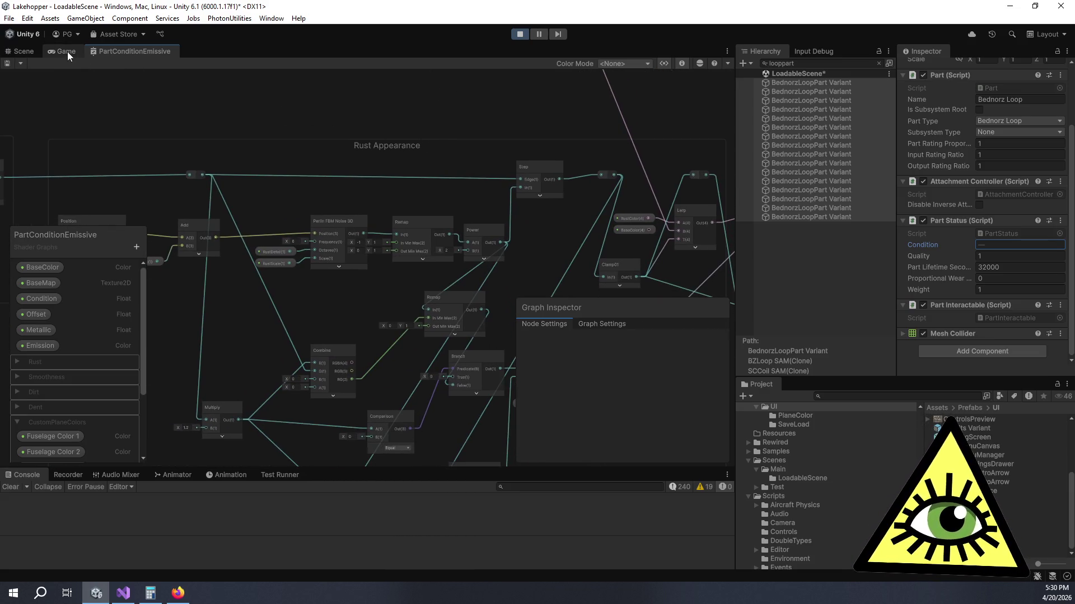
# Step: Check the rust at Condition 0.17 in the Game view, then enlarge the Project browser
pyautogui.click(67, 51)
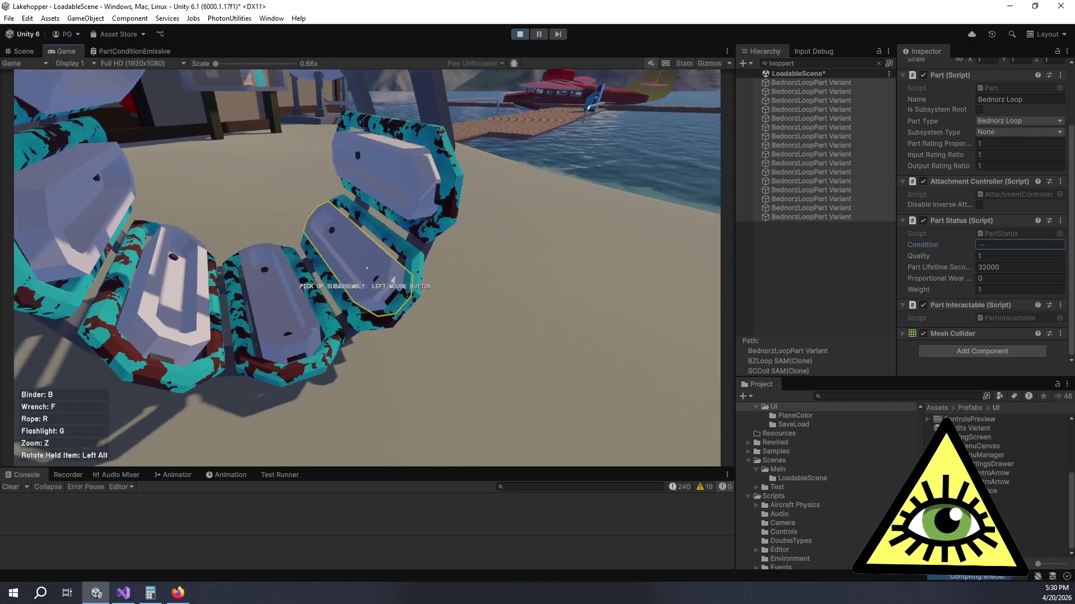
pyautogui.moveTo(942, 251); pyautogui.dragTo(943, 250)
pyautogui.write('0.17')
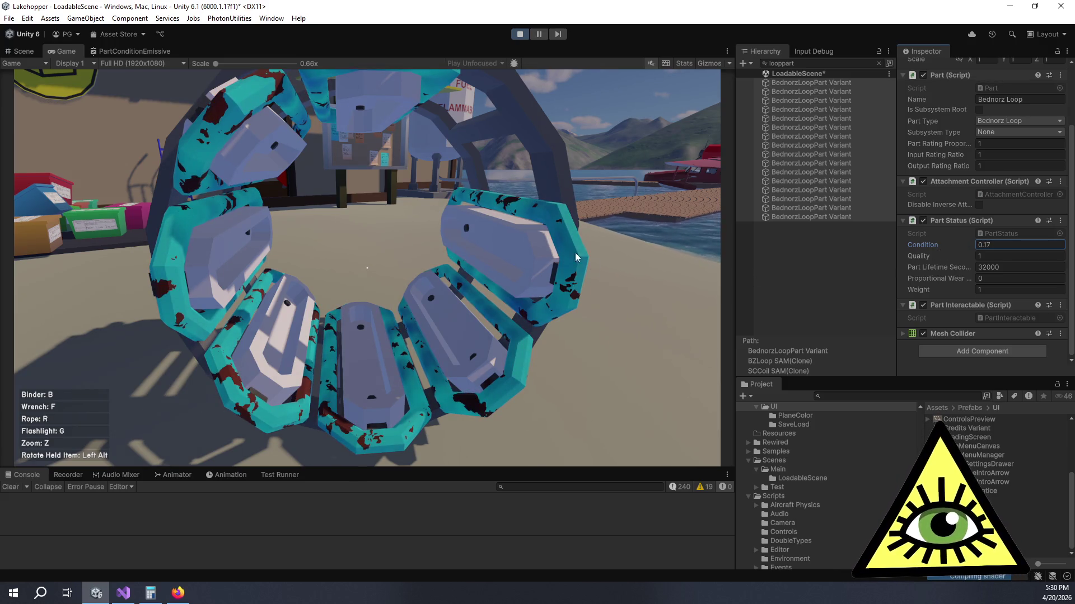
pyautogui.click(145, 51)
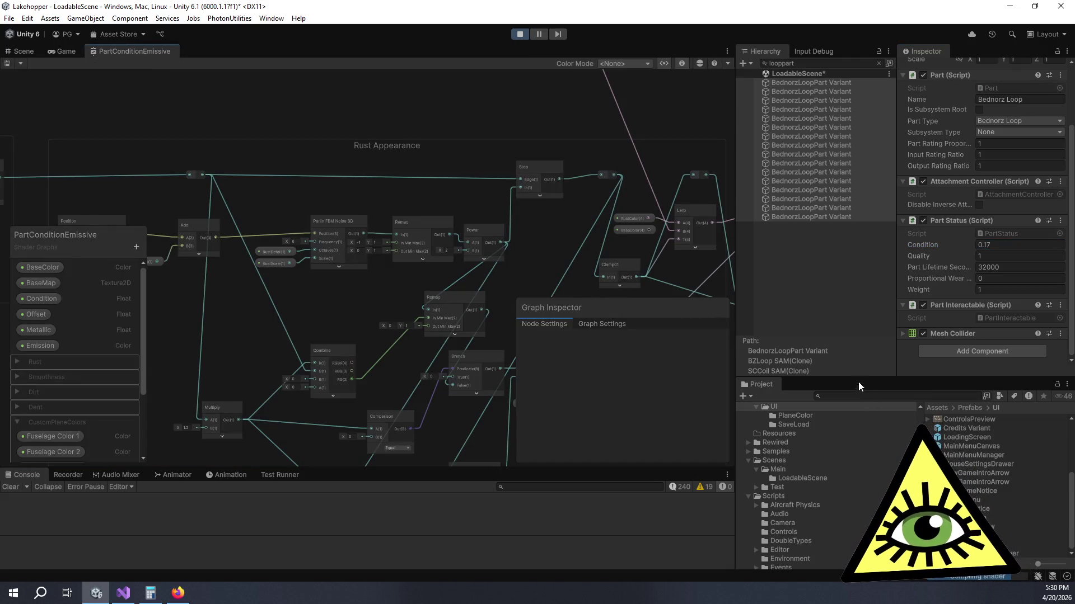
pyautogui.moveTo(858, 382); pyautogui.dragTo(831, 313)
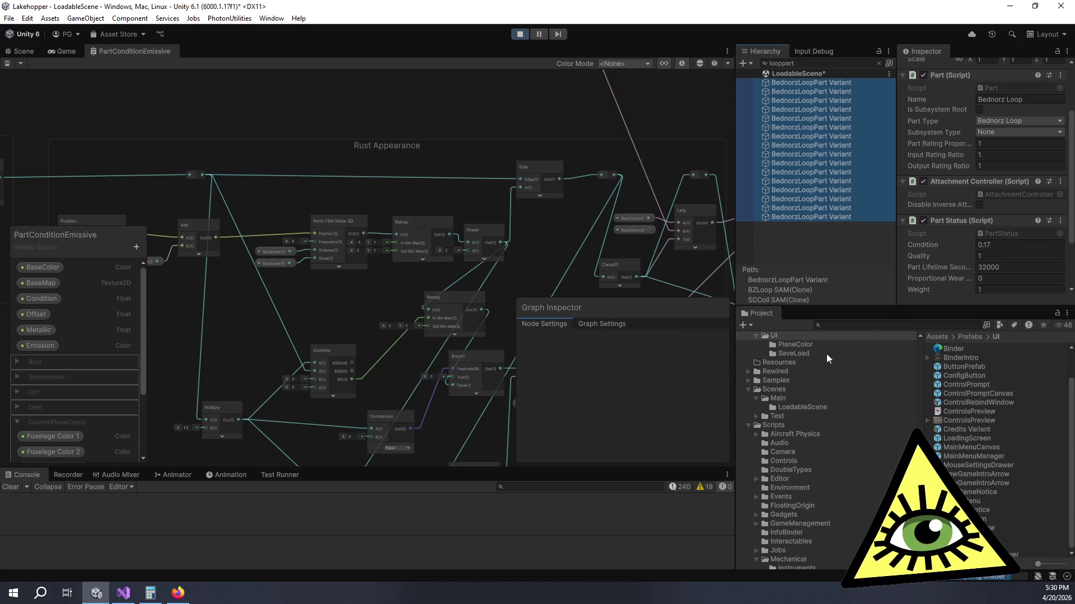
# Step: Search the Project for 'partconditionemis' and select the PartConditionEmissive shader graph in its Condition folder
pyautogui.scroll(-3, 976, 136)
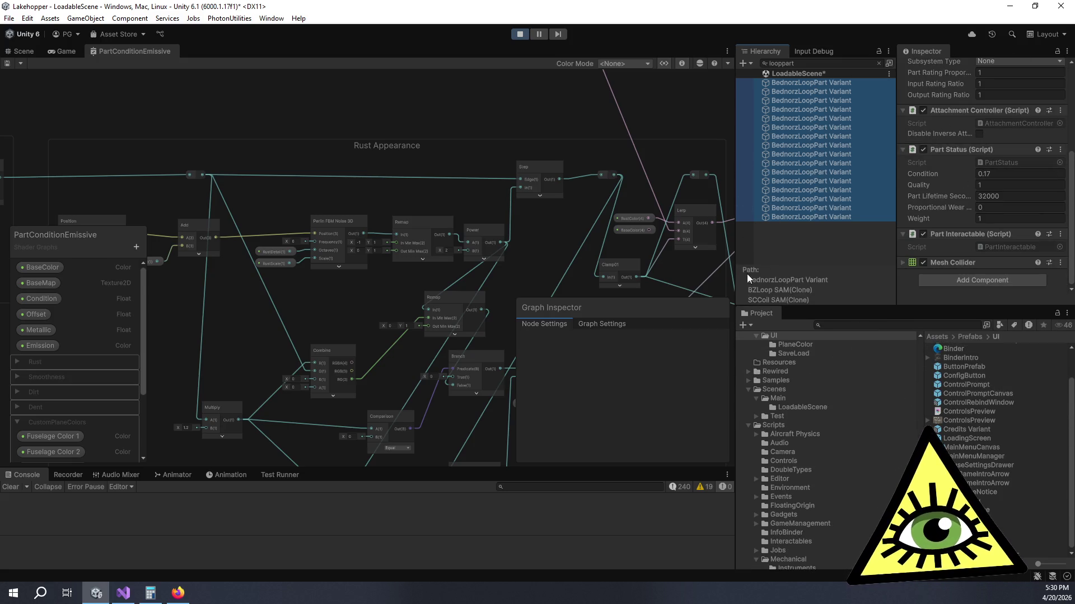
pyautogui.click(945, 327)
pyautogui.write('partcondition')
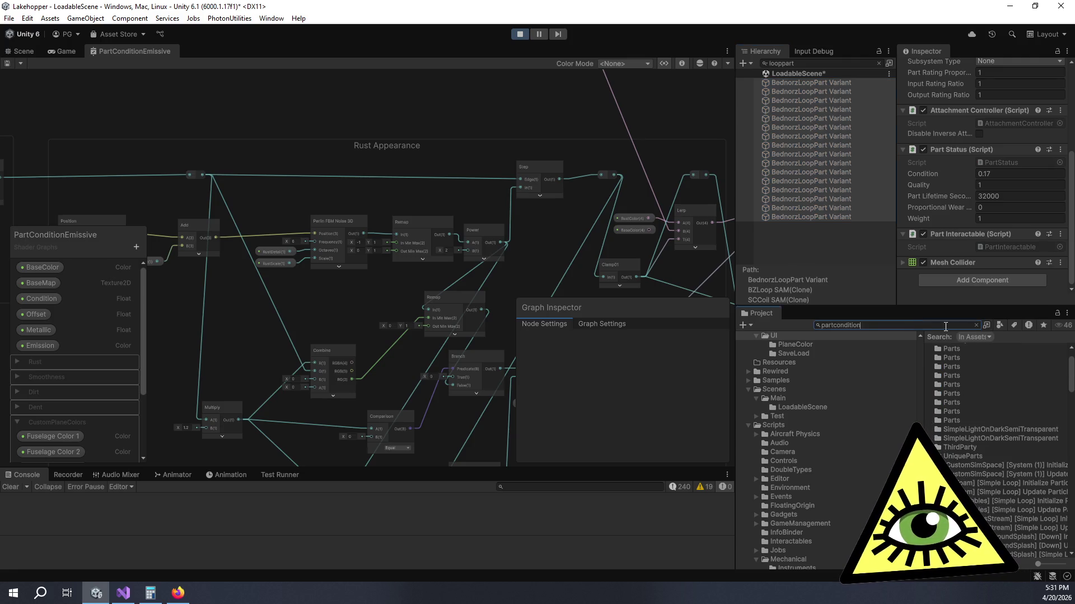
pyautogui.write('emis')
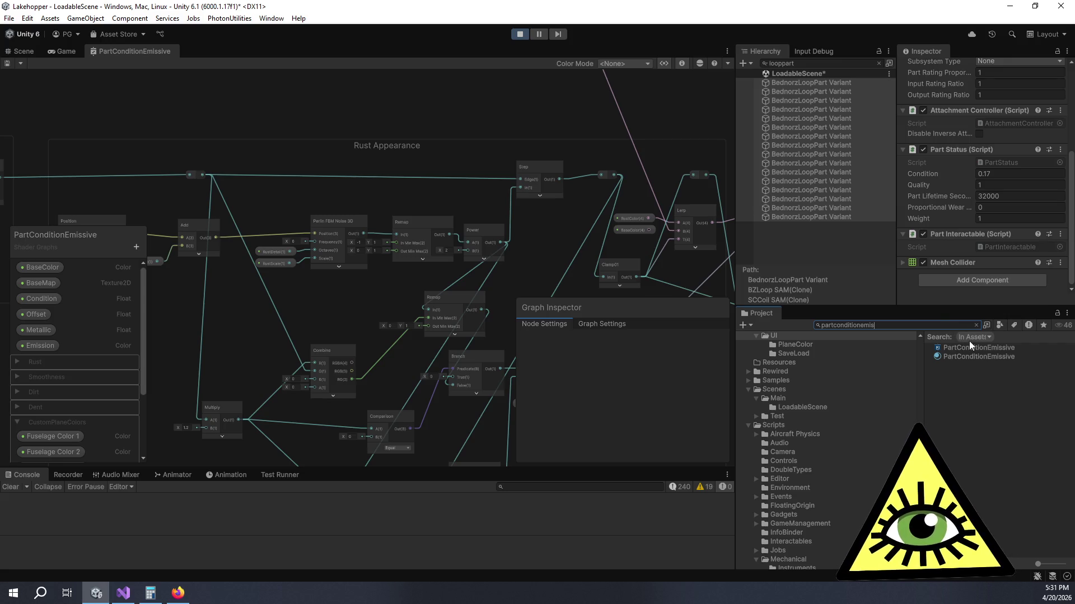
pyautogui.click(981, 347)
pyautogui.click(976, 326)
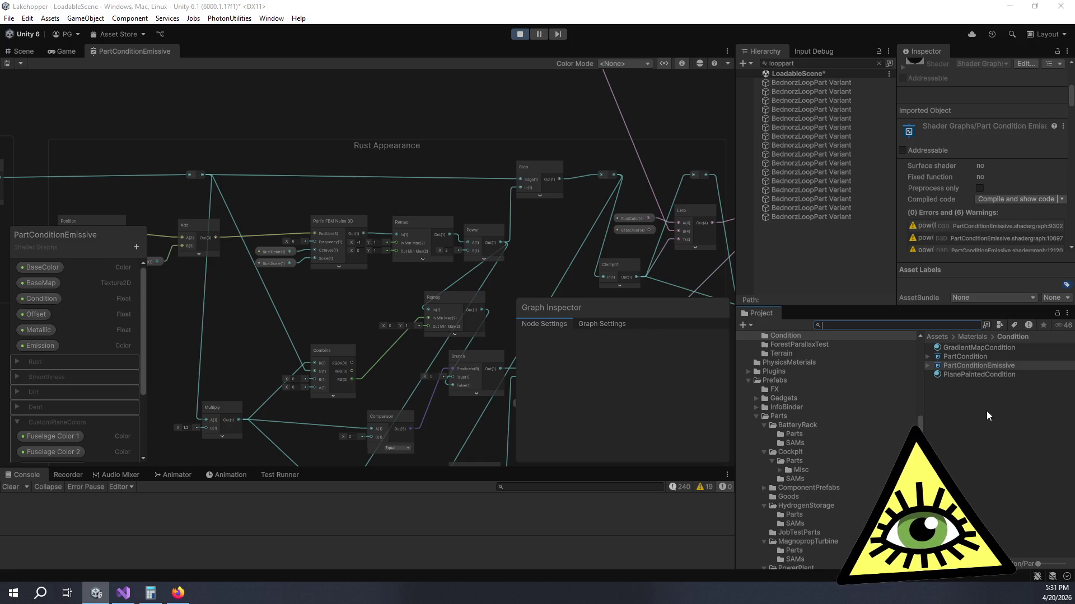
pyautogui.hotkey('ctrl', 'v')
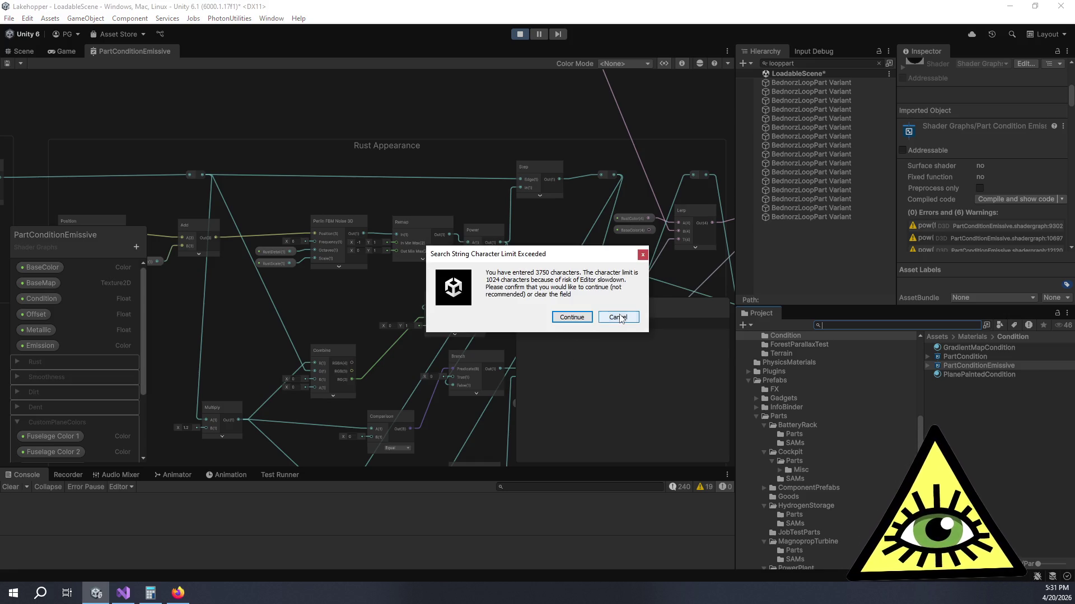
pyautogui.press('Return')
pyautogui.click(980, 325)
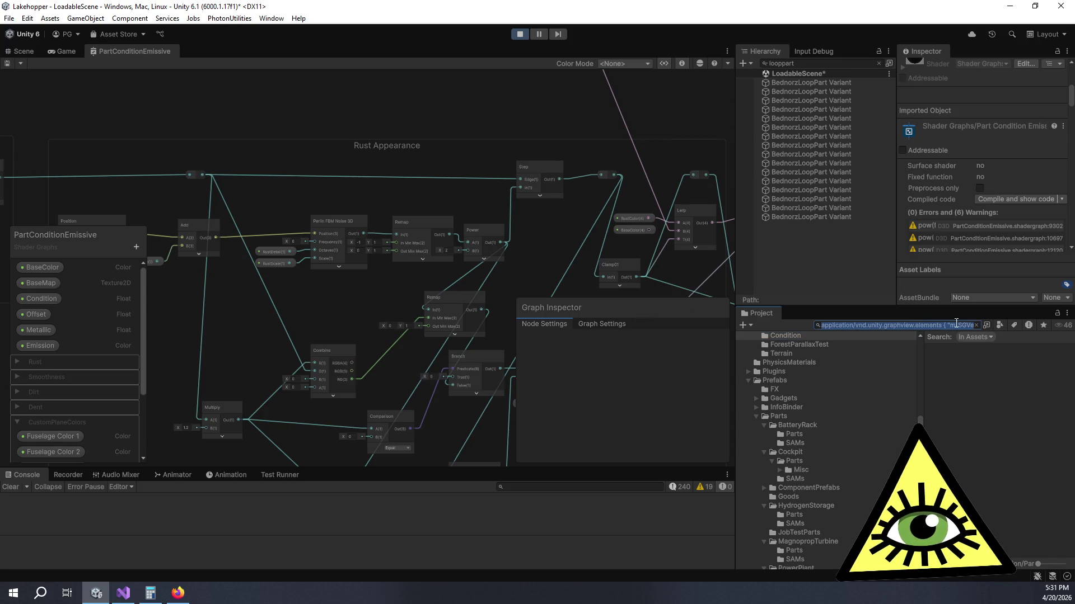
pyautogui.press('BackSpace')
pyautogui.click(965, 365)
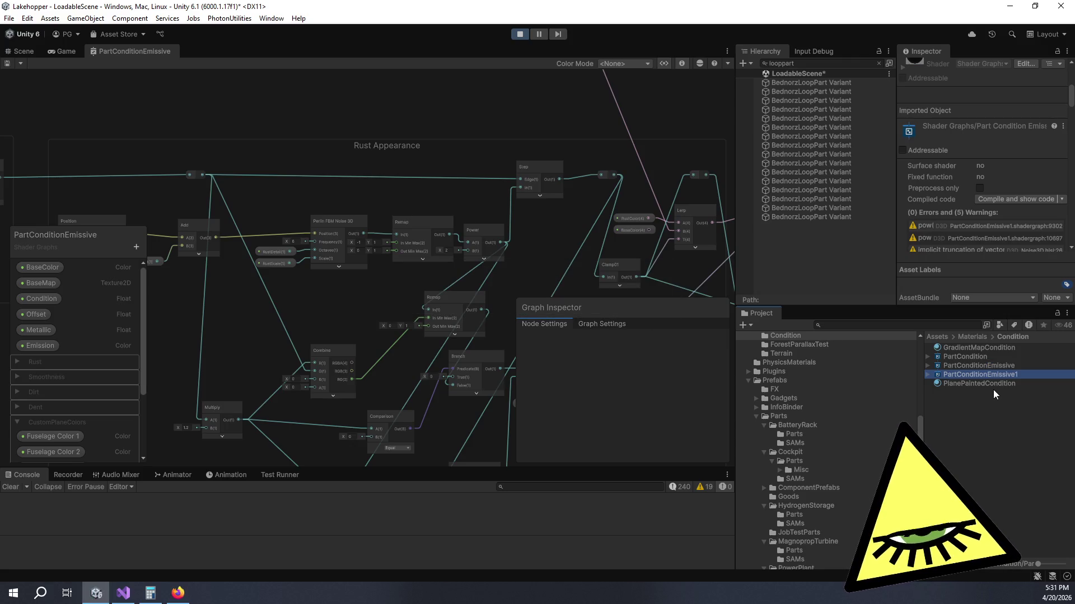
# Step: Rename the duplicate PartConditionEmissive1 to PartConditionEmissiveCracked
pyautogui.press('End')
pyautogui.press('BackSpace')
pyautogui.write('C')
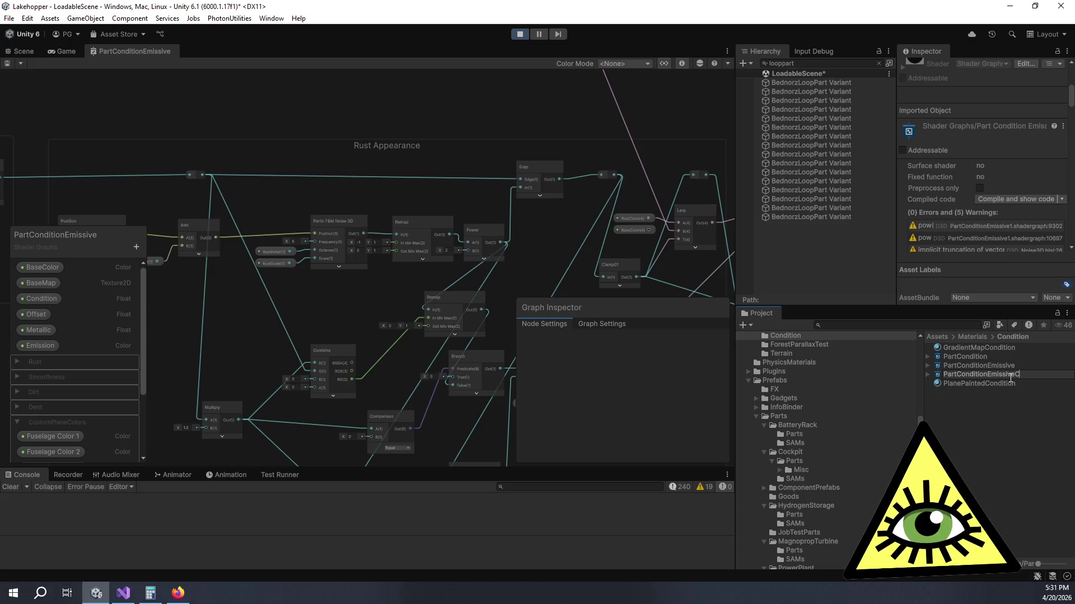
pyautogui.write('racked')
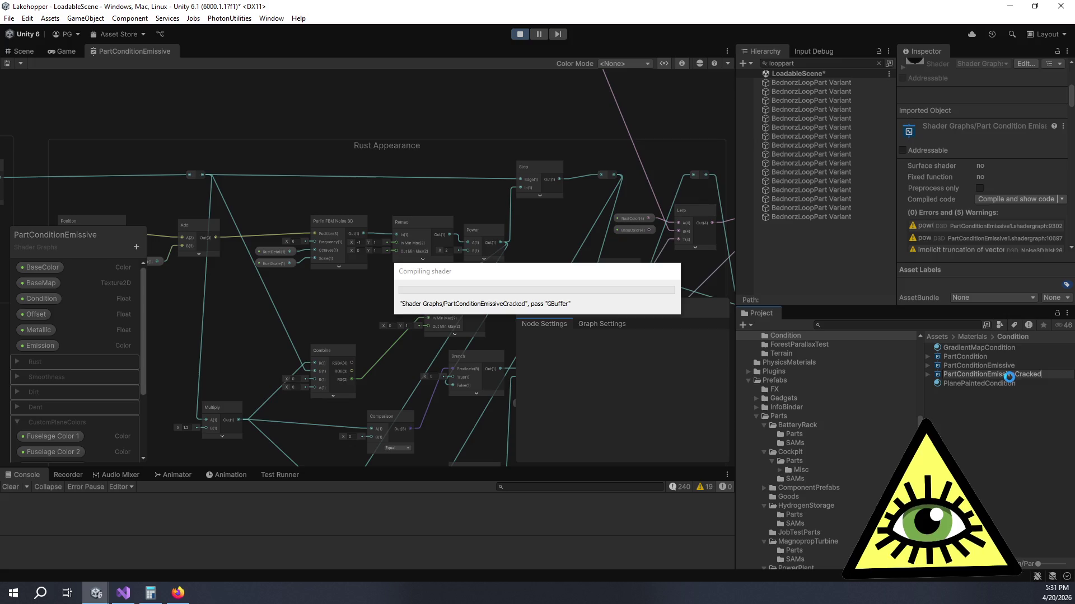
pyautogui.rightClick(136, 52)
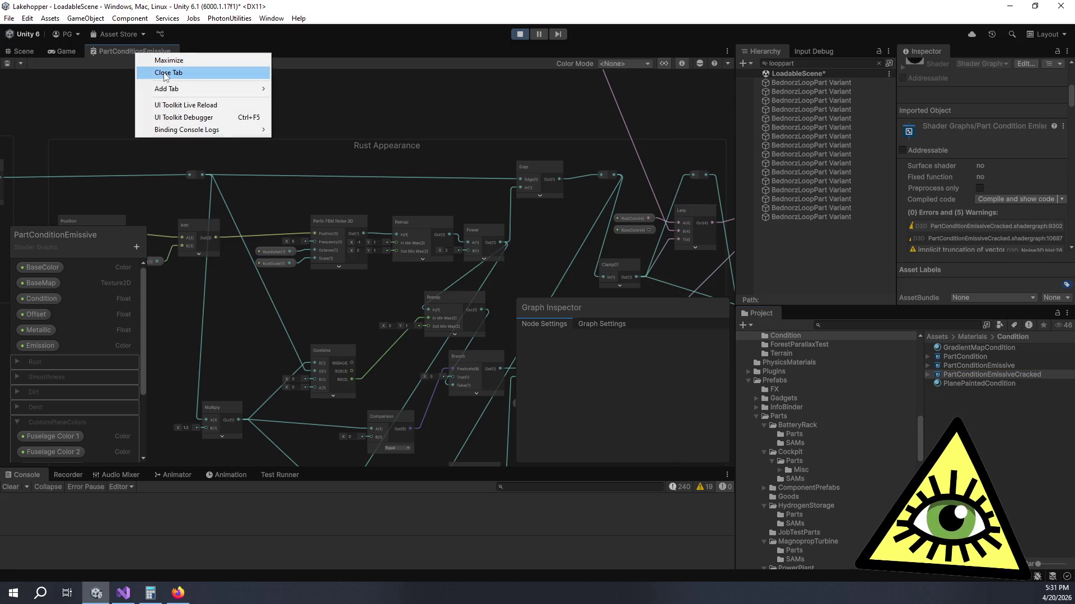
# Step: Close the PartConditionEmissive tab and open PartConditionEmissiveCracked from the Project panel
pyautogui.click(165, 74)
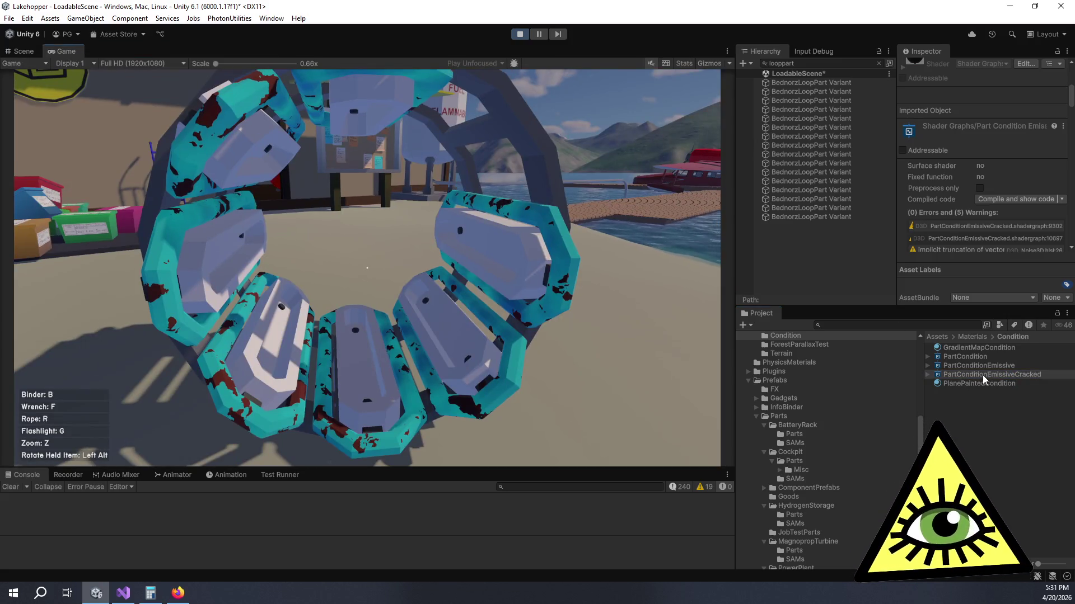
pyautogui.click(982, 375)
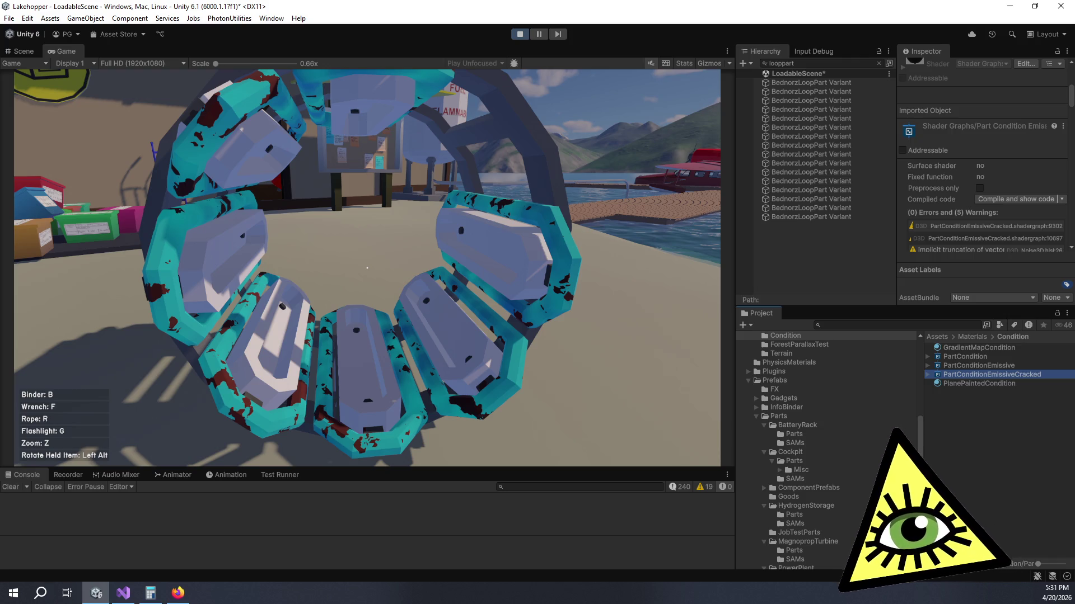
pyautogui.press('Return')
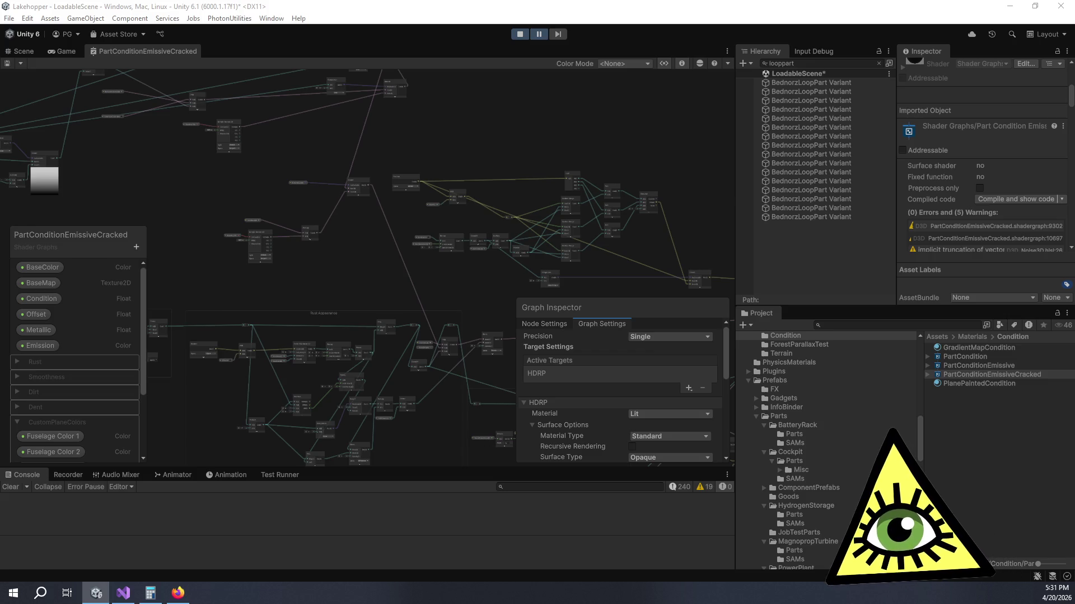
pyautogui.hotkey('alt', 'Tab')
pyautogui.moveTo(585, 172); pyautogui.dragTo(538, 44)
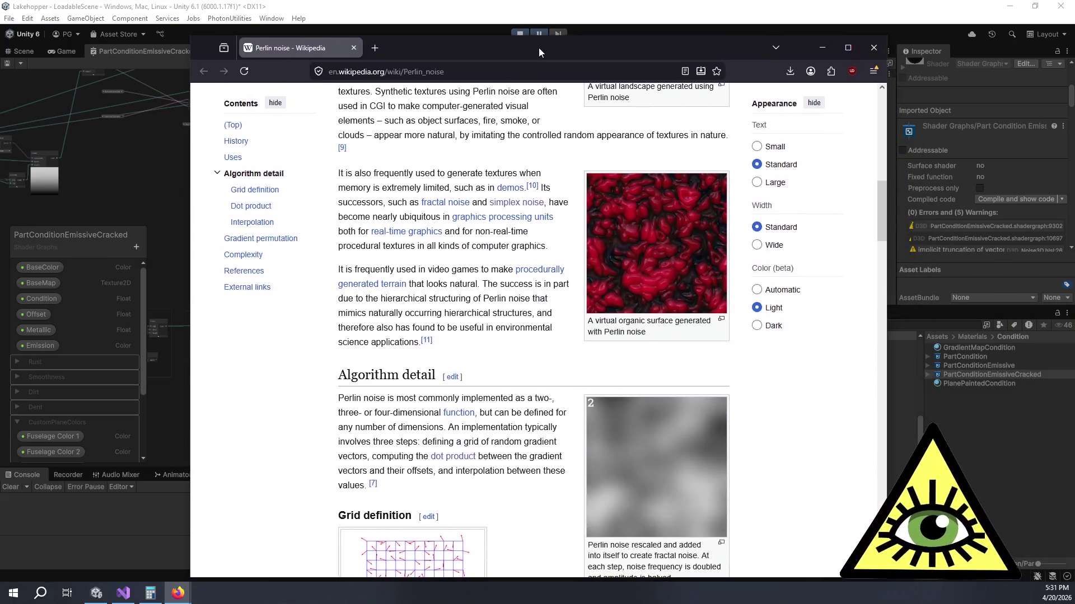
pyautogui.scroll(-3, 506, 274)
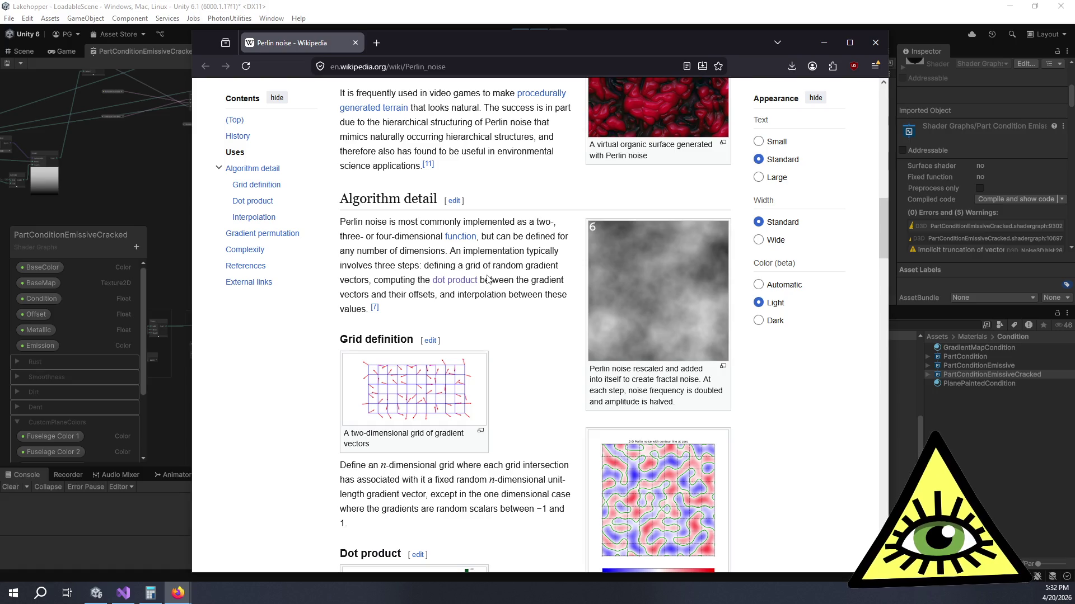
pyautogui.scroll(-3, 482, 278)
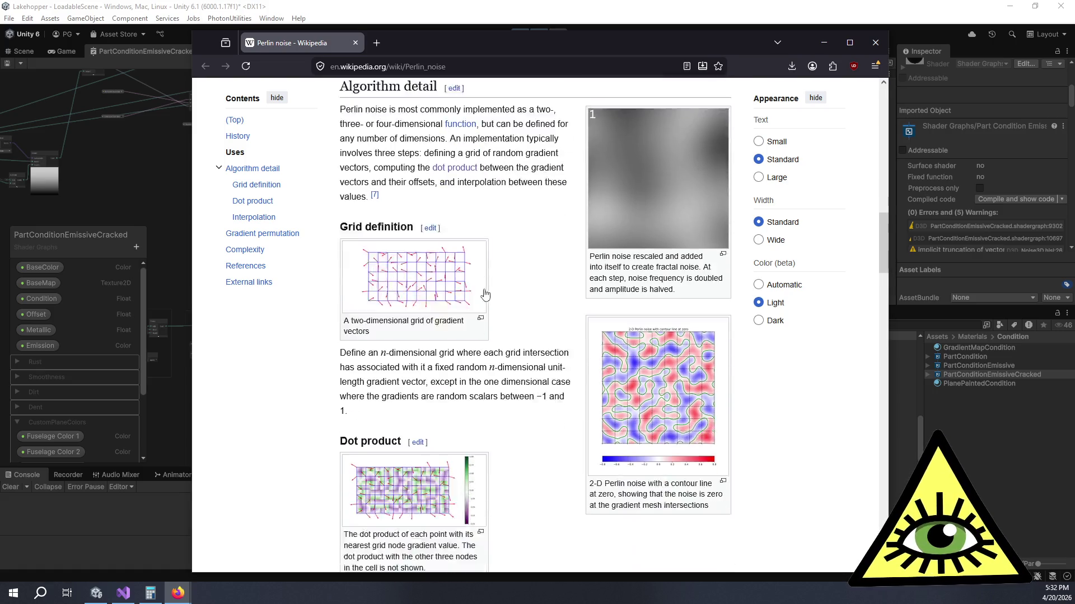
pyautogui.scroll(-4, 480, 291)
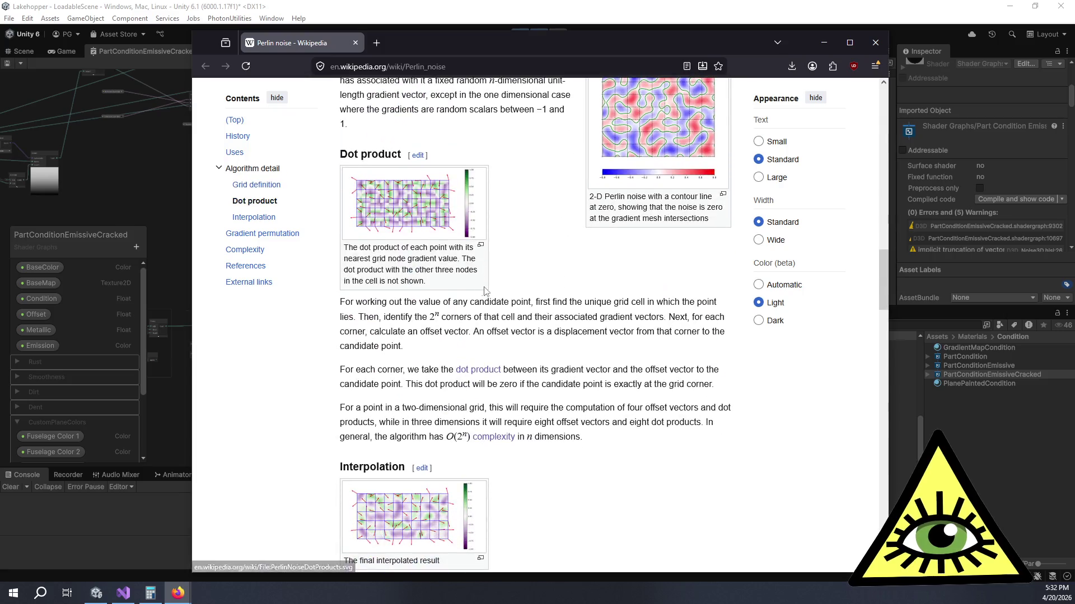
pyautogui.scroll(-6, 564, 265)
pyautogui.scroll(-12, 564, 265)
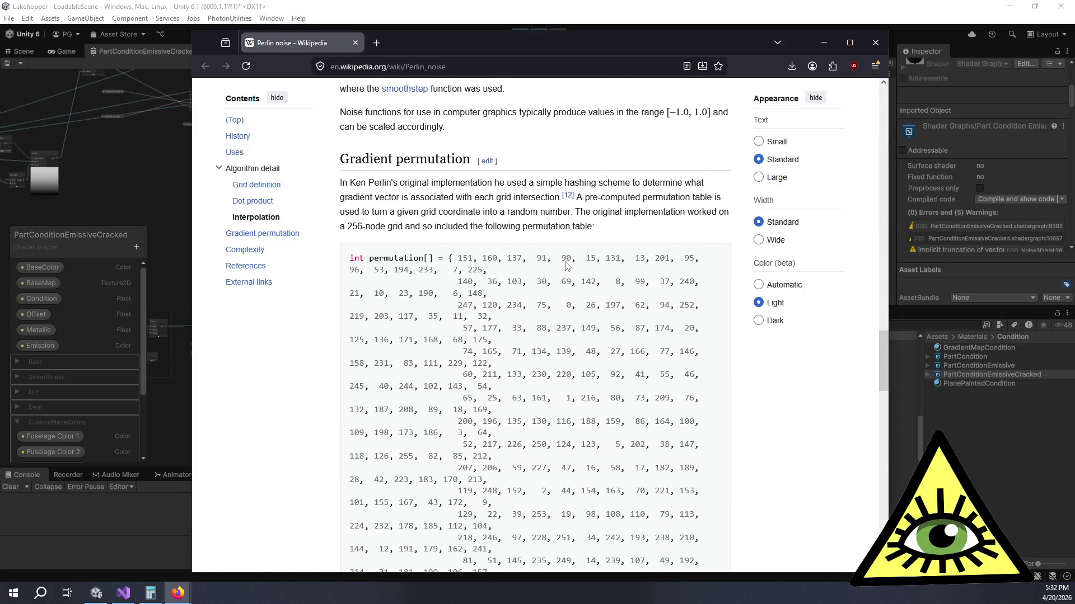
pyautogui.scroll(-12, 566, 261)
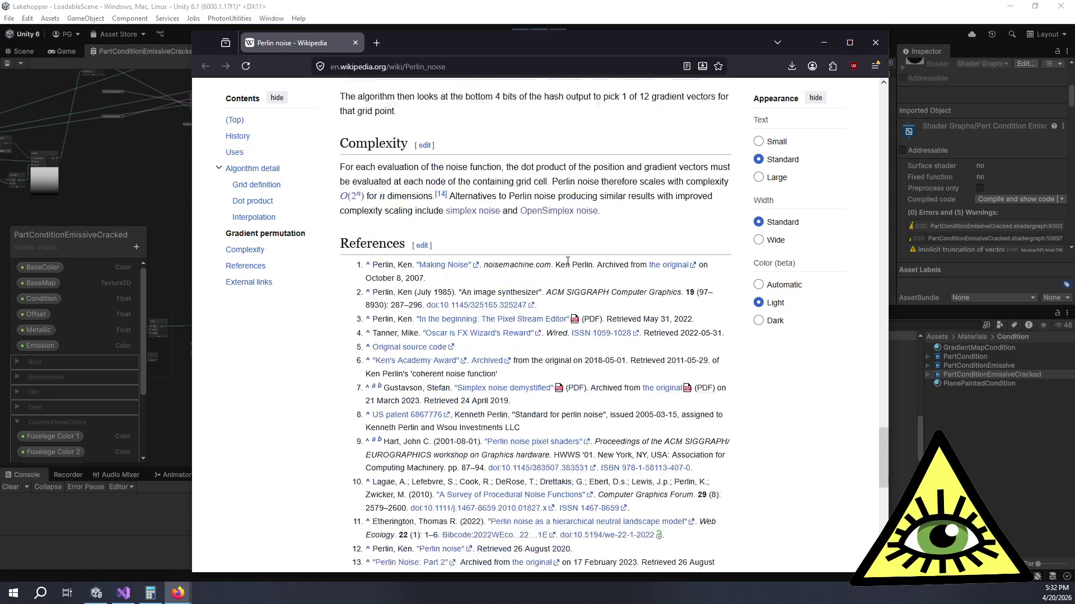
pyautogui.scroll(3, 571, 265)
pyautogui.scroll(15, 571, 265)
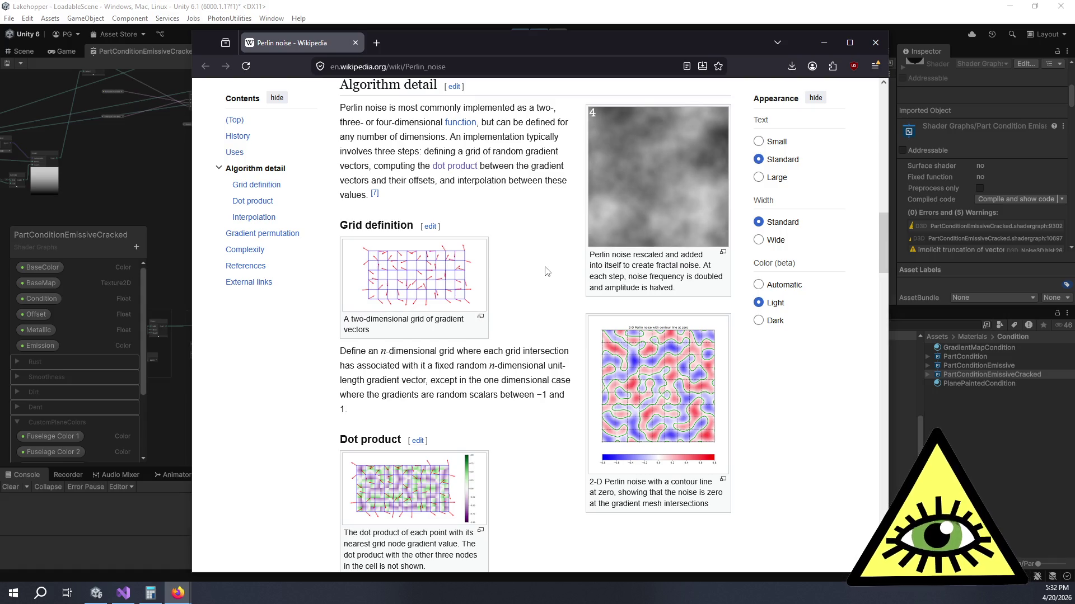
pyautogui.scroll(5, 547, 271)
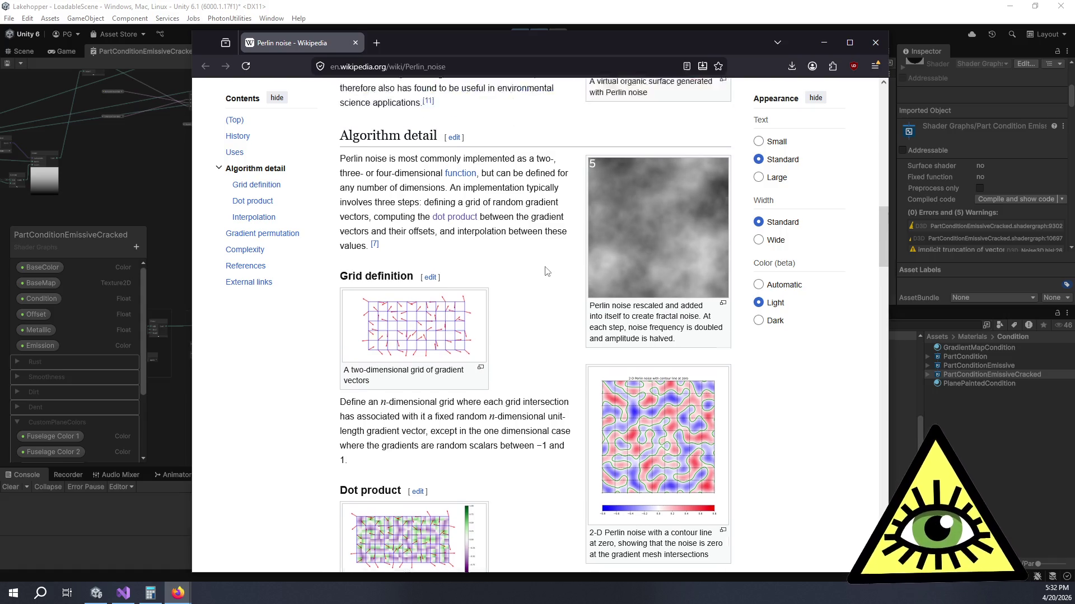
pyautogui.moveTo(545, 271)
pyautogui.scroll(4, 473, 259)
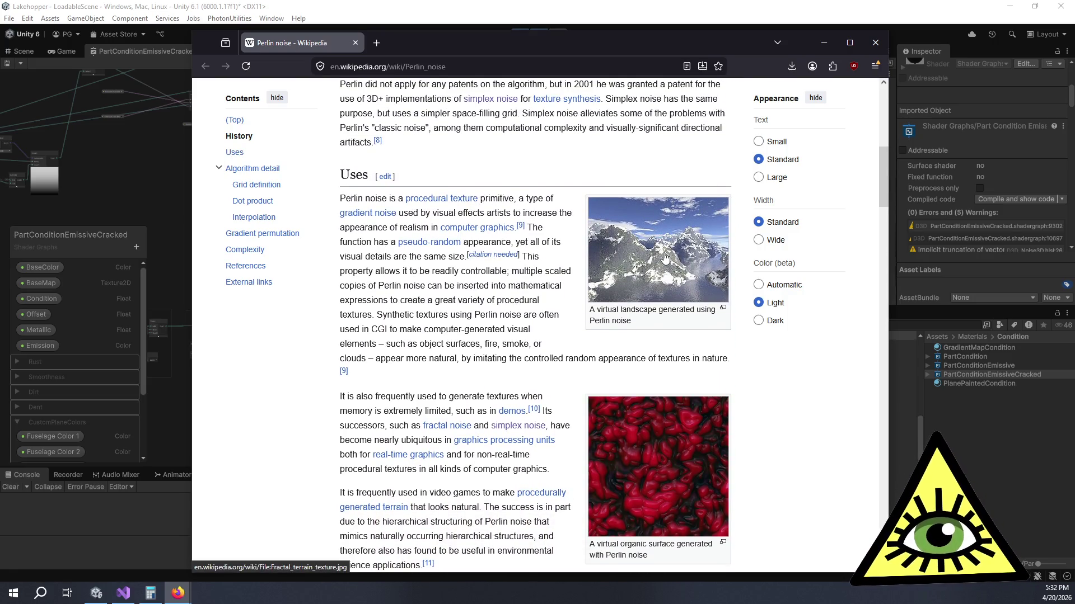
pyautogui.click(664, 255)
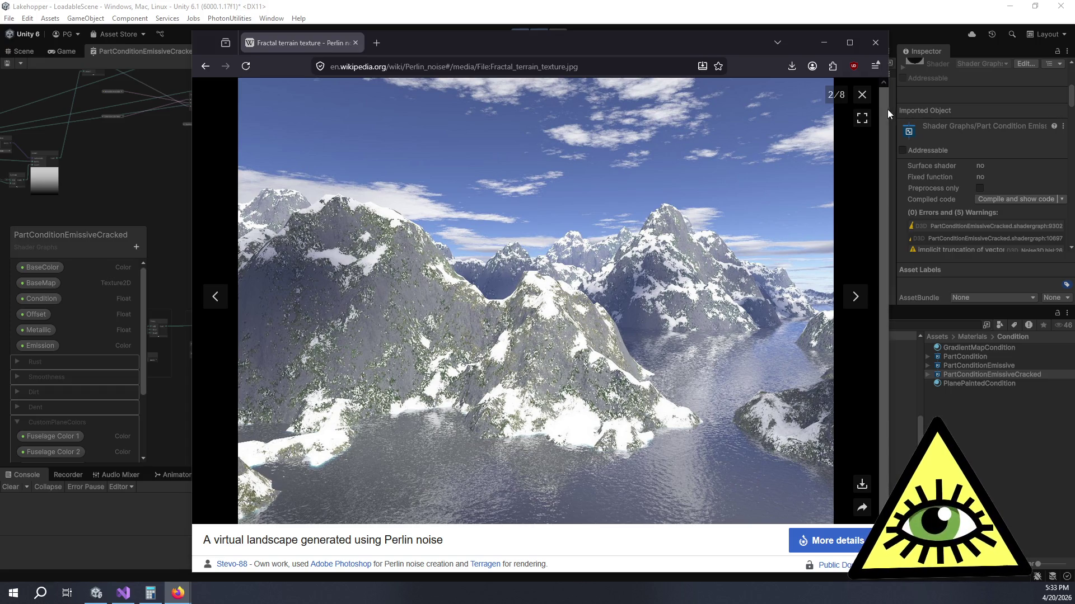
pyautogui.click(863, 97)
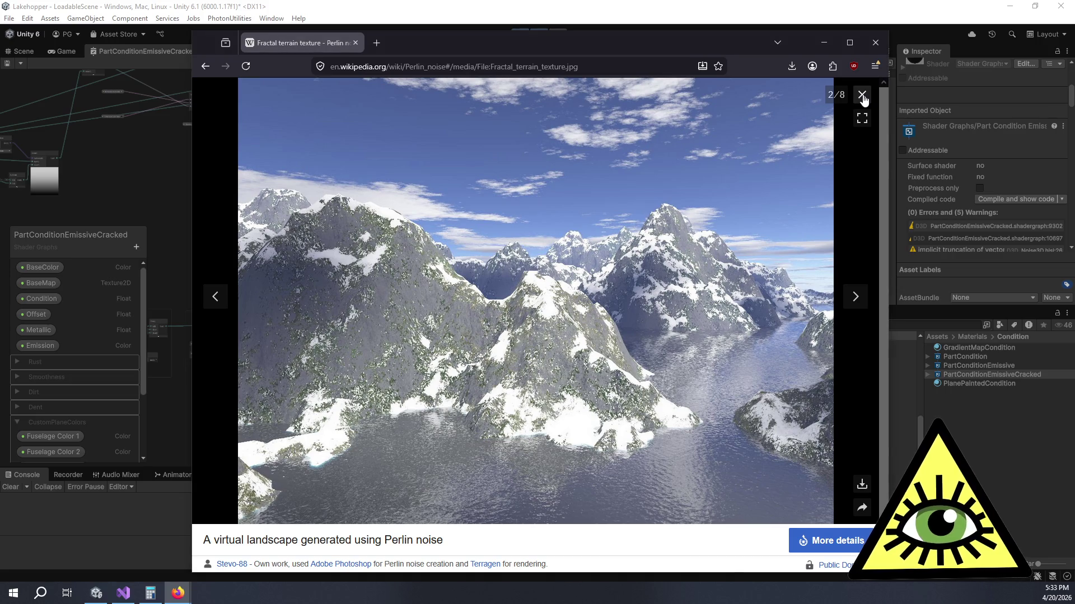
pyautogui.scroll(-15, 492, 271)
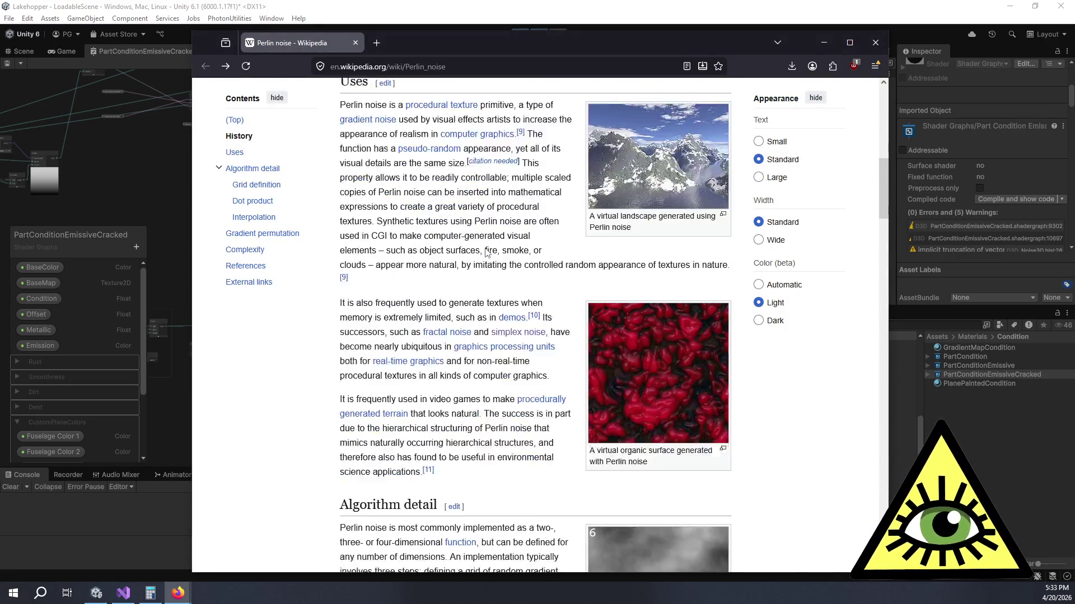
pyautogui.scroll(6, 484, 235)
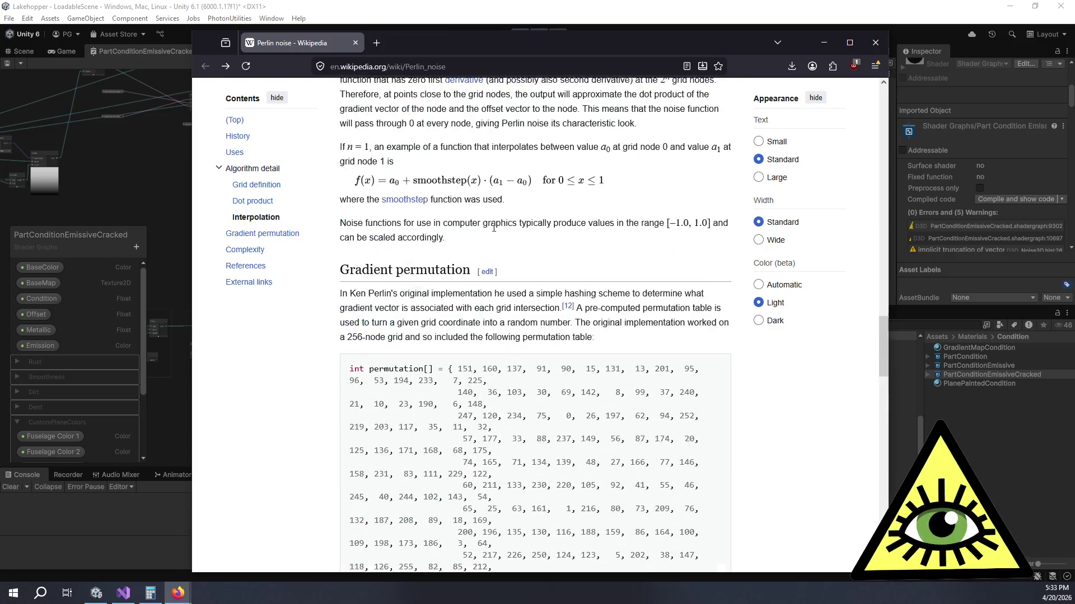
# Step: Close Firefox and enlarge the Shader Graph area by shrinking the Hierarchy and Console
pyautogui.click(358, 47)
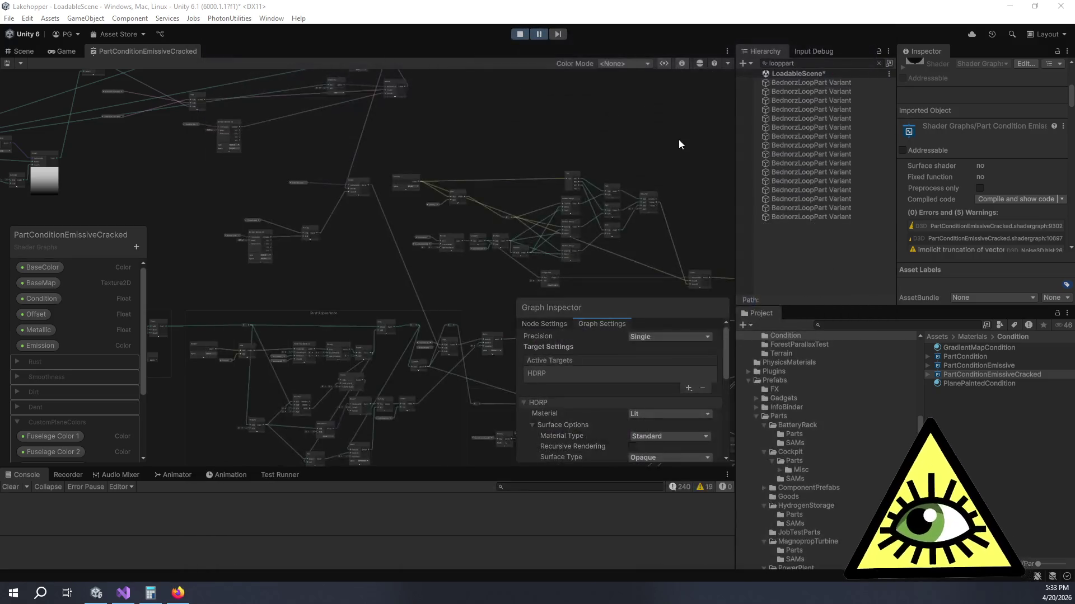
pyautogui.scroll(-3, 493, 207)
pyautogui.hscroll(-5, 487, 179)
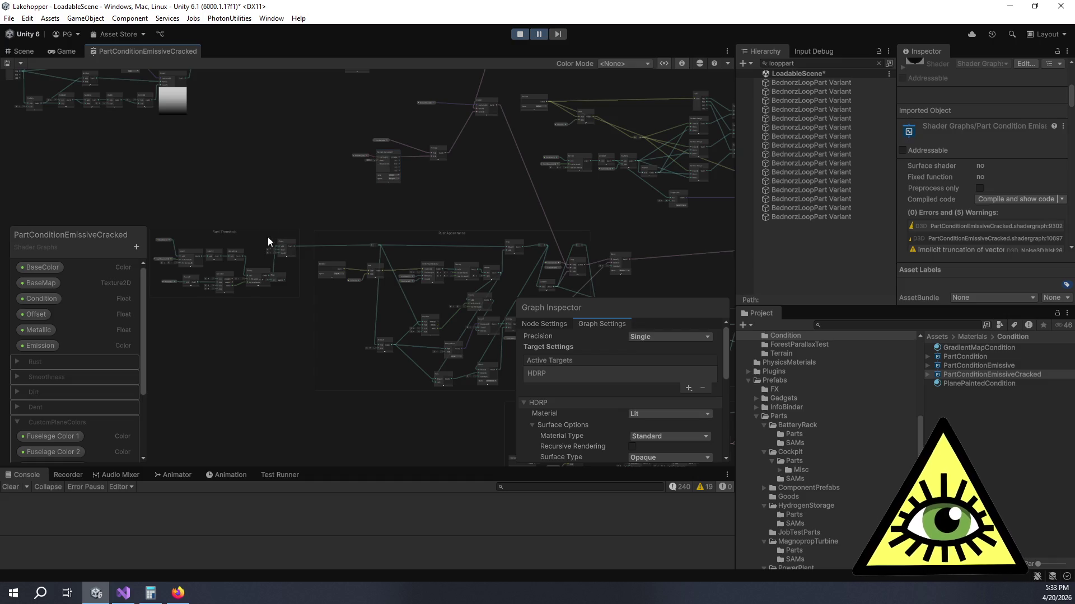
pyautogui.scroll(6, 335, 223)
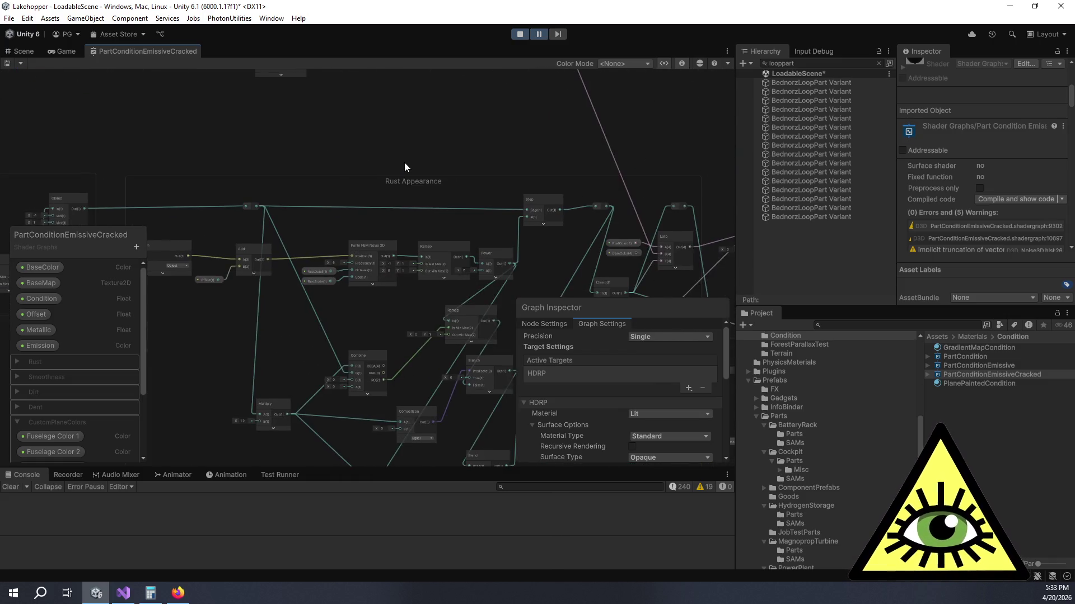
pyautogui.moveTo(404, 167); pyautogui.dragTo(378, 103)
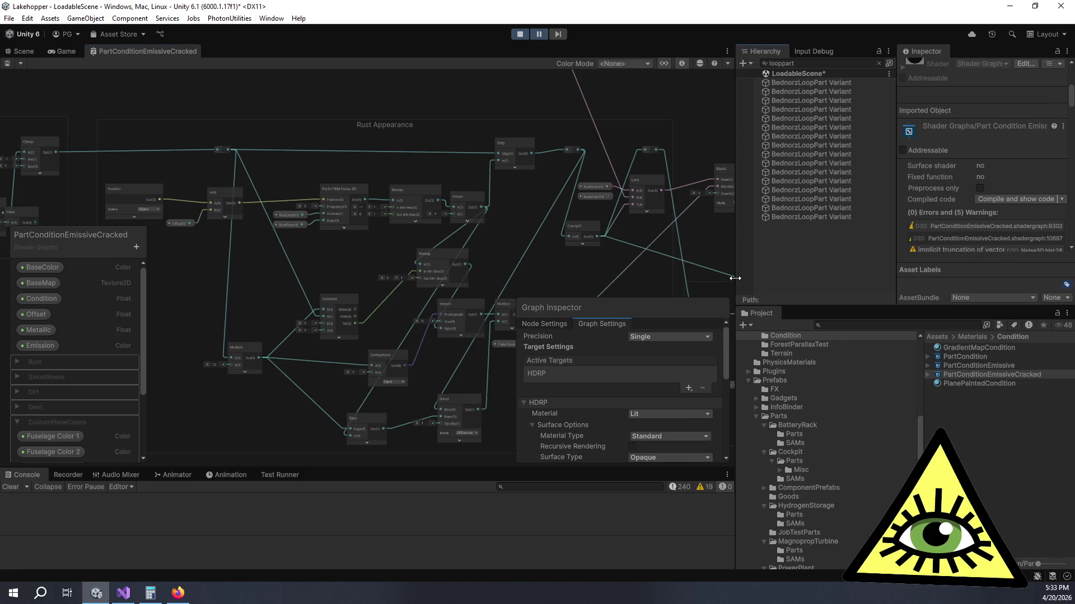
pyautogui.moveTo(736, 284); pyautogui.dragTo(885, 287)
pyautogui.moveTo(545, 464); pyautogui.dragTo(545, 519)
# Step: Inspect the Rust Appearance chain around the Step, Clamp01, Lerp and Blend nodes
pyautogui.scroll(4, 633, 247)
pyautogui.moveTo(601, 244); pyautogui.dragTo(606, 311)
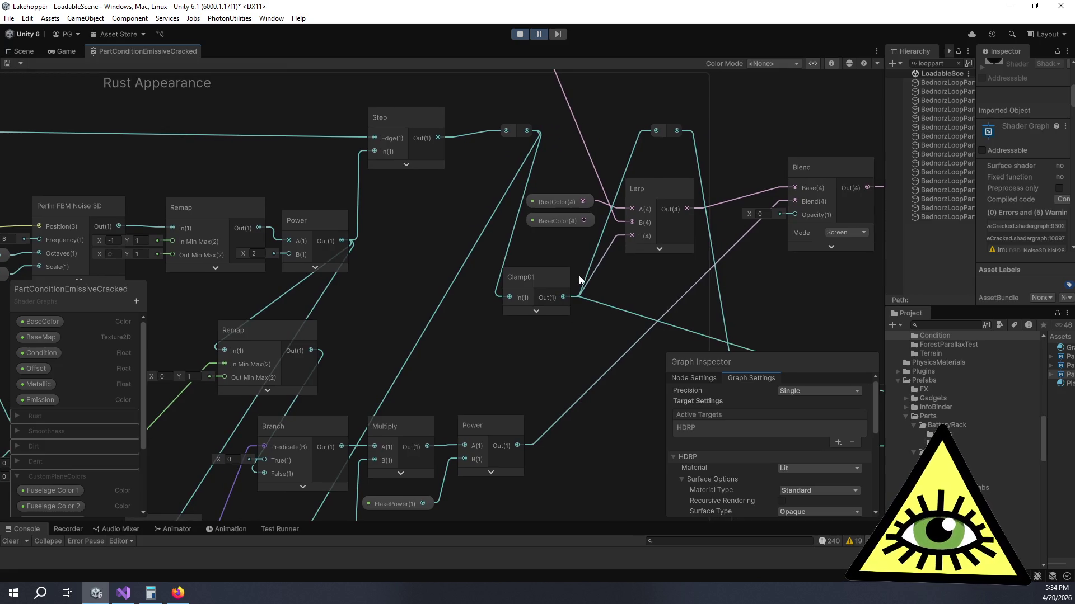
pyautogui.moveTo(546, 250); pyautogui.dragTo(582, 277)
pyautogui.click(587, 305)
pyautogui.moveTo(565, 373)
pyautogui.mouseDown()
pyautogui.moveTo(495, 266)
pyautogui.moveTo(377, 308)
pyautogui.moveTo(375, 325)
pyautogui.mouseUp()
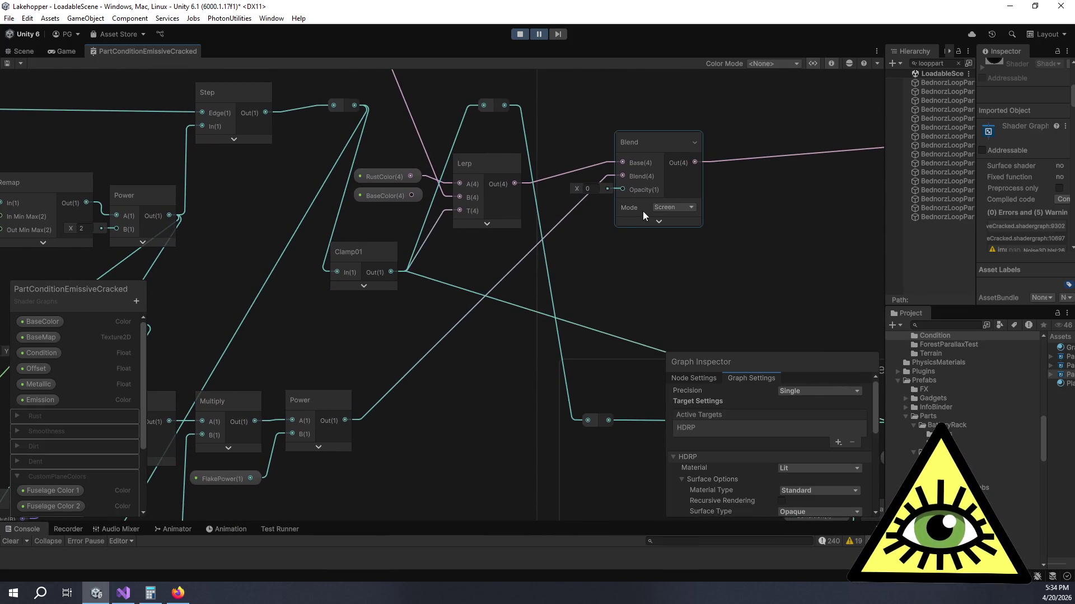
pyautogui.scroll(-5, 628, 222)
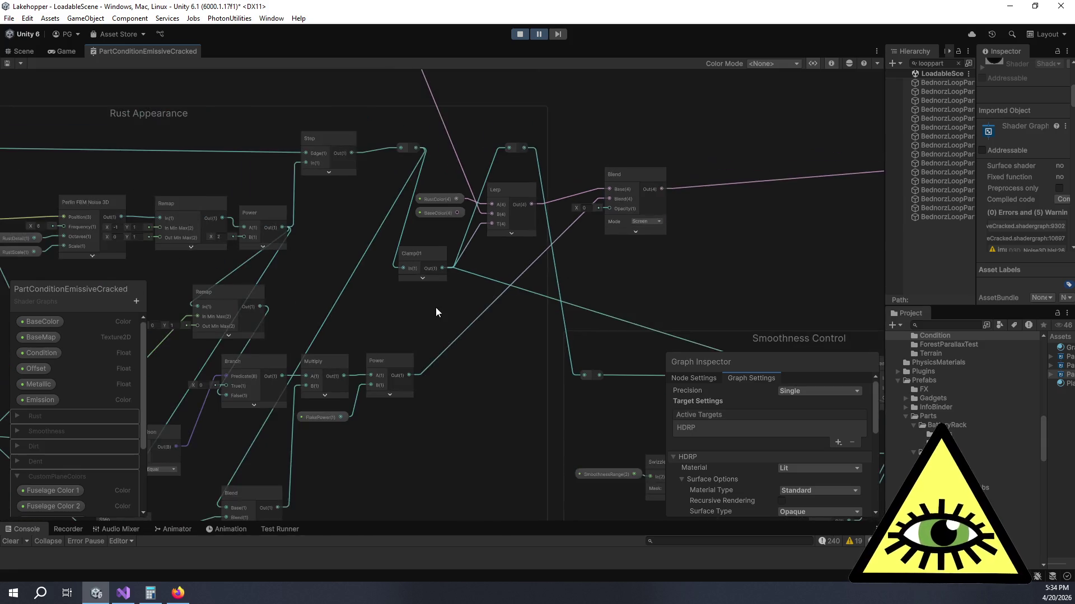
pyautogui.scroll(2, 619, 282)
pyautogui.moveTo(717, 187)
pyautogui.mouseDown()
pyautogui.moveTo(830, 189)
pyautogui.moveTo(784, 159)
pyautogui.moveTo(762, 246)
pyautogui.moveTo(808, 292)
pyautogui.moveTo(837, 295)
pyautogui.moveTo(777, 290)
pyautogui.moveTo(675, 227)
pyautogui.mouseUp()
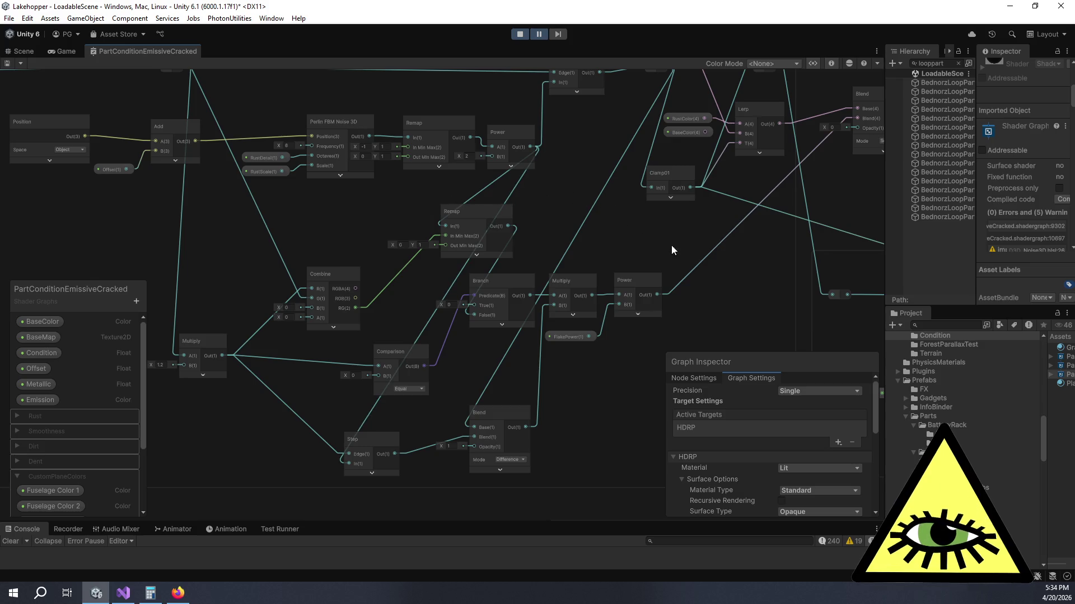
# Step: Drag the Step-to-Clamp01 reroute point lower and to the left
pyautogui.moveTo(609, 431); pyautogui.dragTo(471, 449)
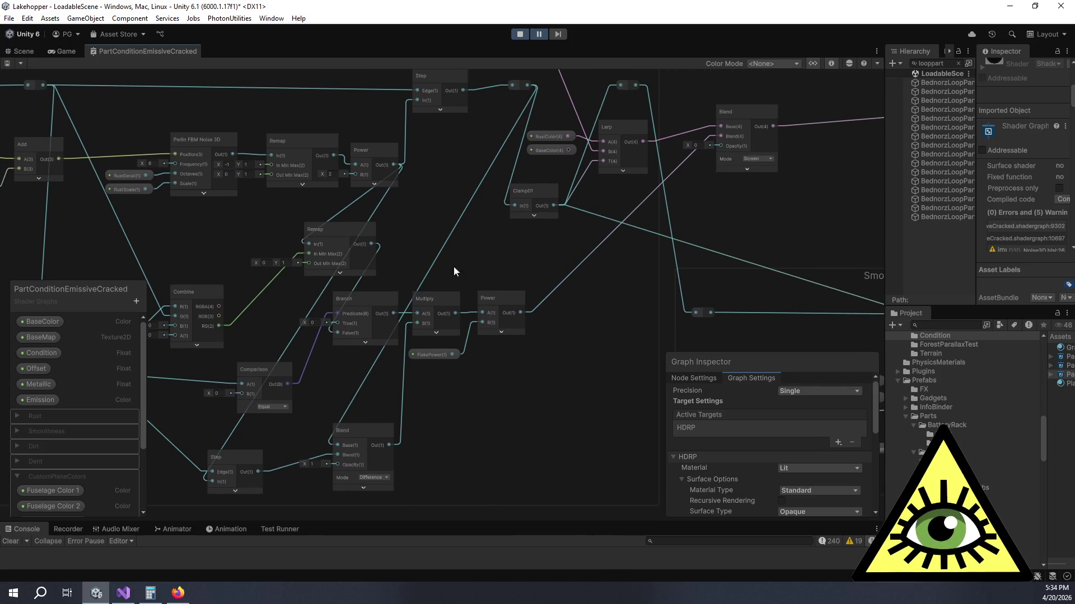
pyautogui.press('f')
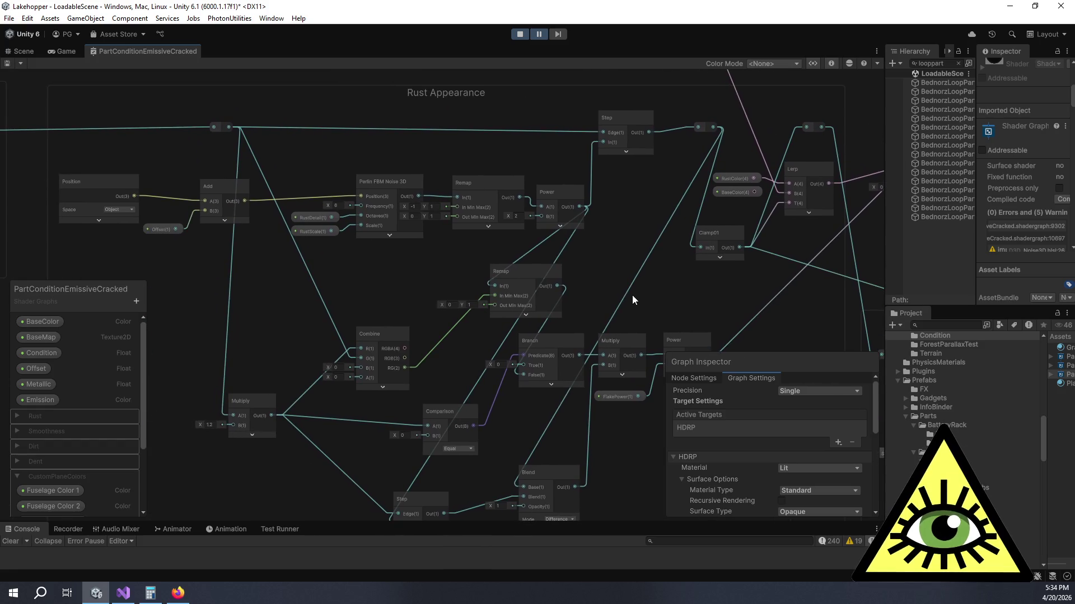
pyautogui.moveTo(606, 281); pyautogui.dragTo(537, 272)
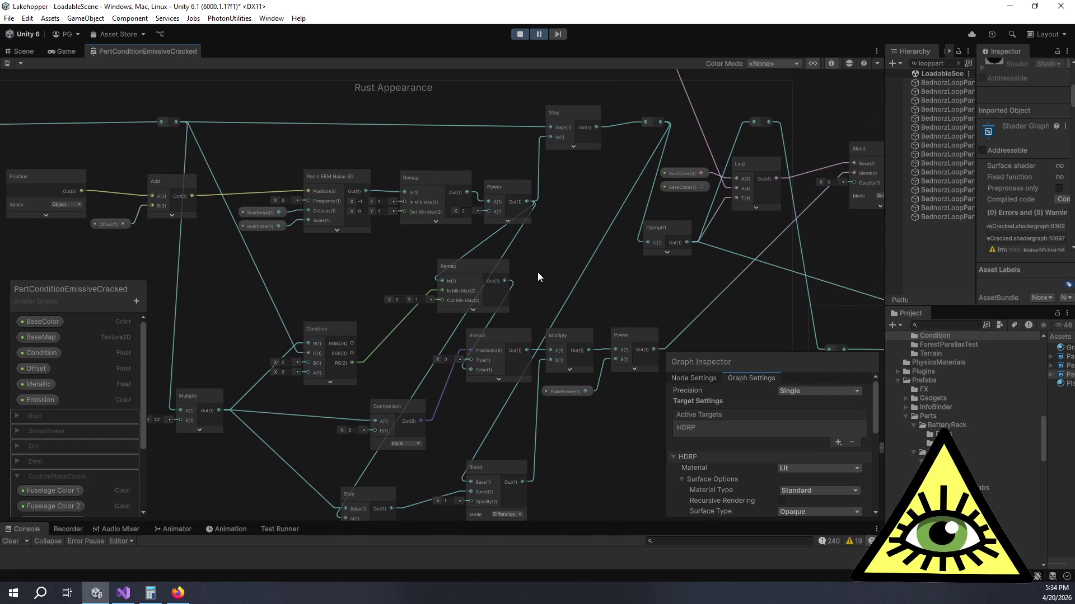
pyautogui.moveTo(563, 232); pyautogui.dragTo(526, 226)
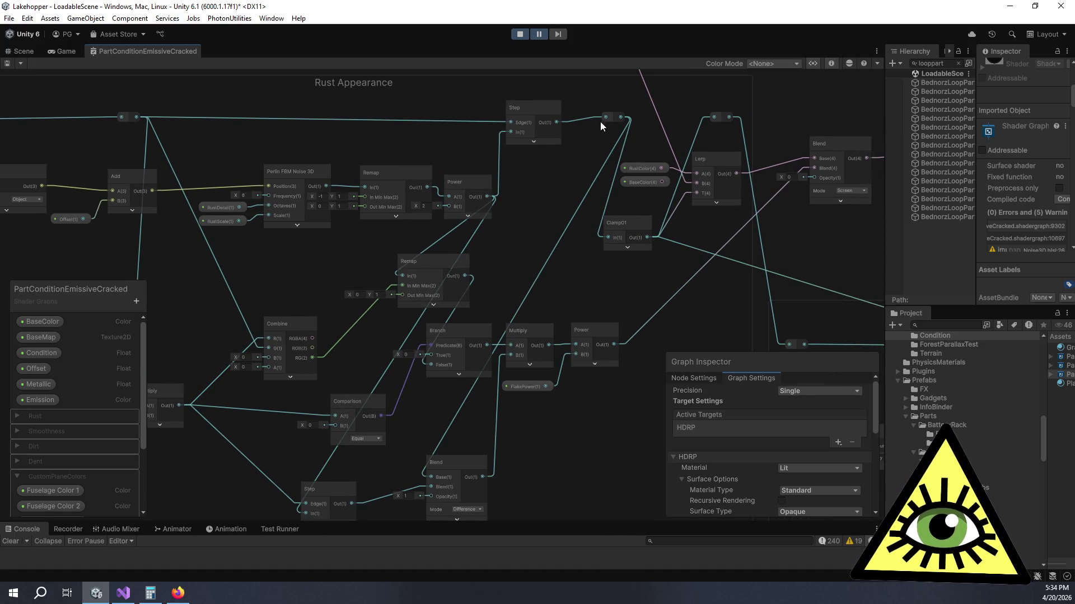
pyautogui.moveTo(615, 116); pyautogui.dragTo(547, 188)
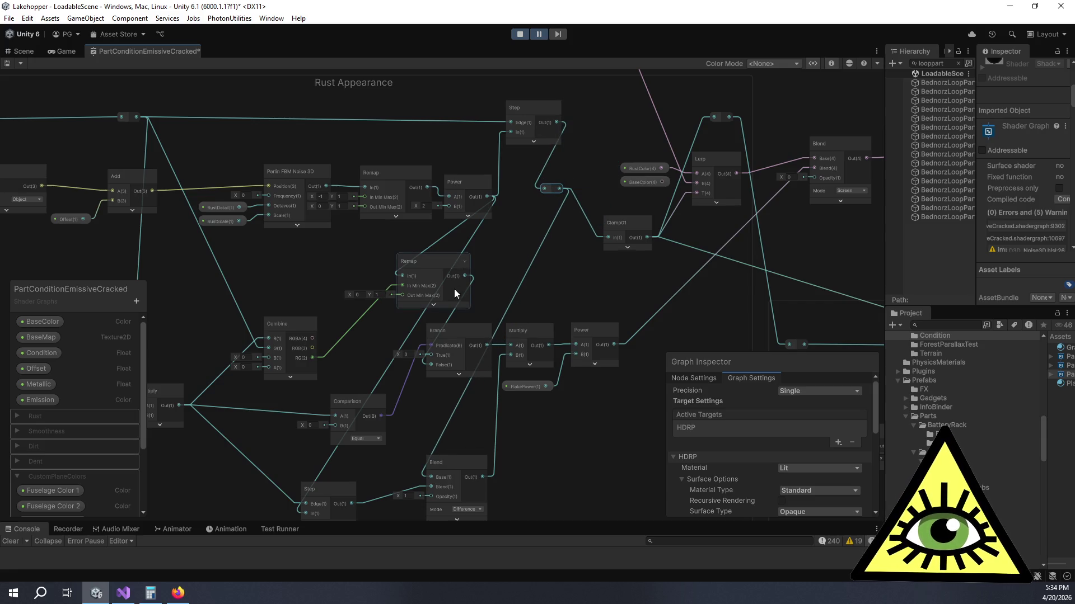
pyautogui.rightClick(454, 255)
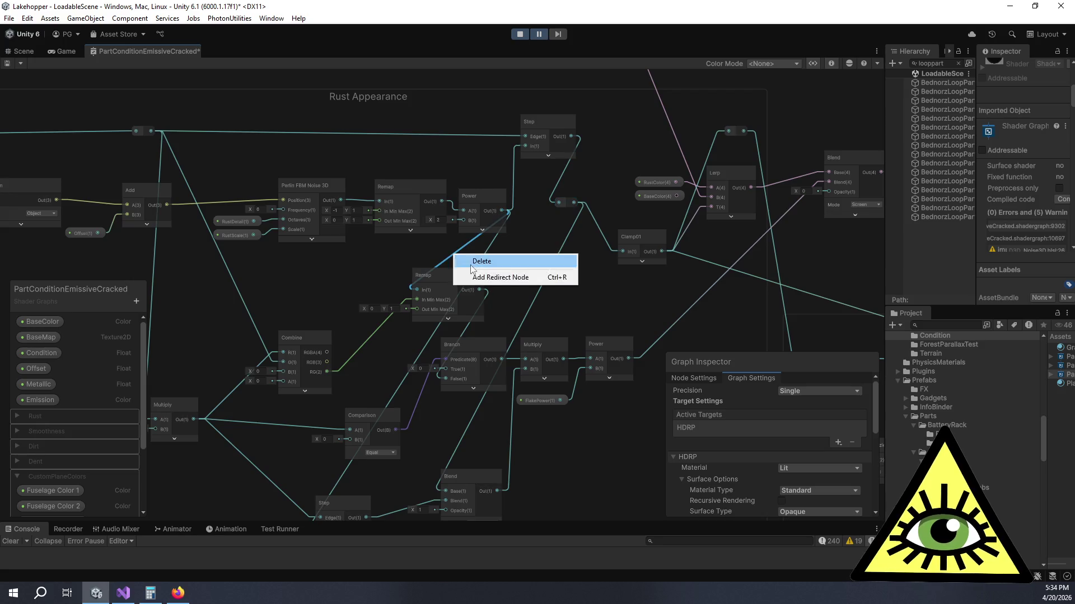
# Step: Add a redirect node on the wire beside the lower Remap and route Step's In(1) through it
pyautogui.click(488, 274)
pyautogui.scroll(2, 488, 273)
pyautogui.scroll(1, 488, 273)
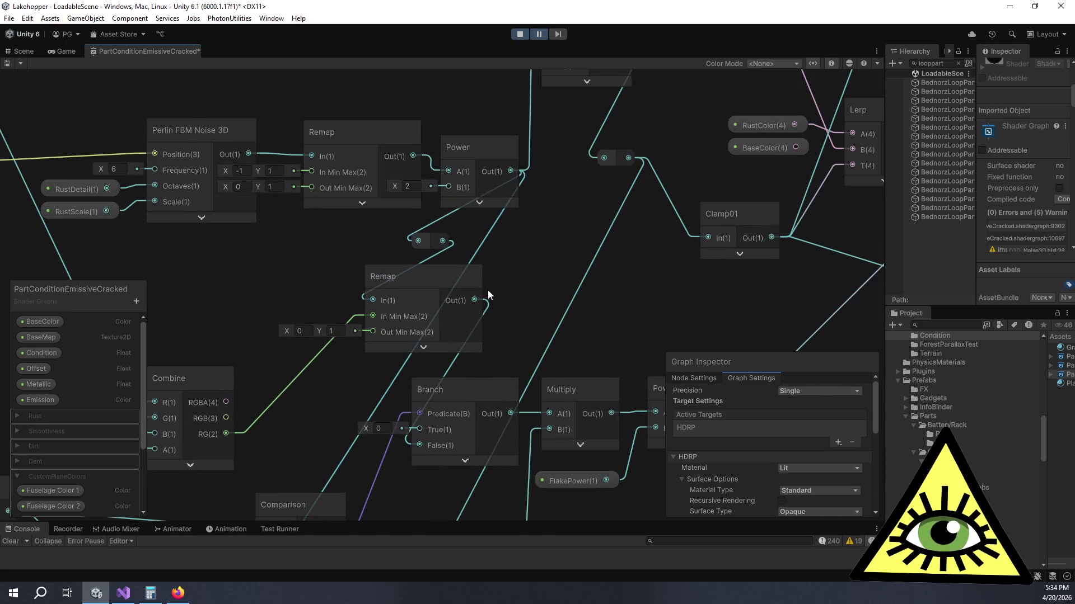
pyautogui.scroll(-1, 469, 291)
pyautogui.scroll(-1, 586, 200)
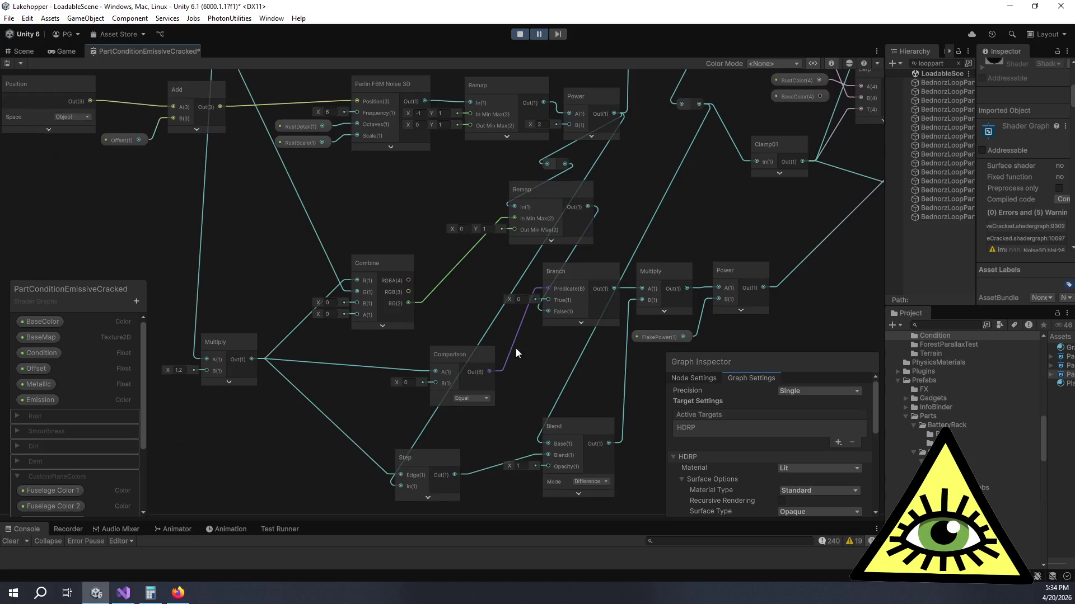
pyautogui.moveTo(391, 465)
pyautogui.mouseDown()
pyautogui.moveTo(580, 172)
pyautogui.moveTo(571, 163)
pyautogui.moveTo(617, 173)
pyautogui.moveTo(463, 254)
pyautogui.moveTo(534, 220)
pyautogui.moveTo(556, 226)
pyautogui.moveTo(579, 186)
pyautogui.moveTo(561, 242)
pyautogui.moveTo(539, 254)
pyautogui.moveTo(526, 197)
pyautogui.mouseUp()
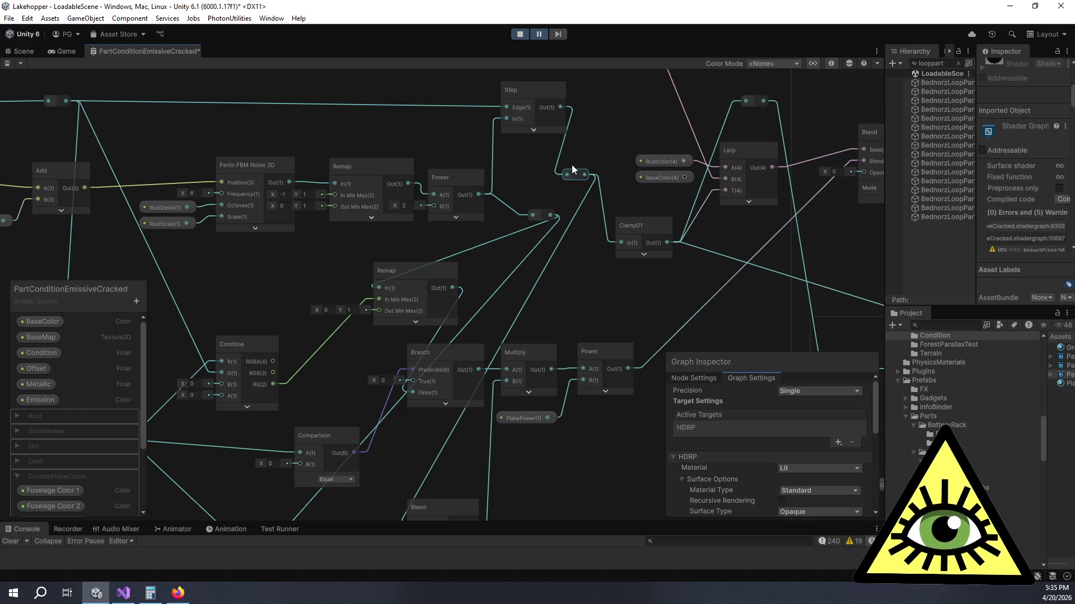
pyautogui.moveTo(528, 149); pyautogui.dragTo(583, 202)
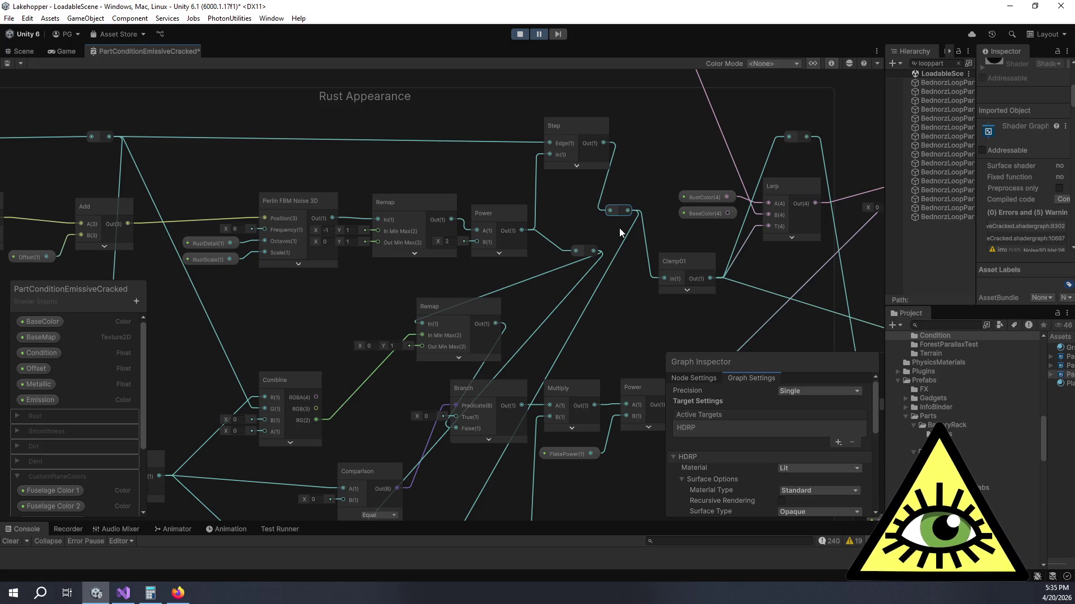
pyautogui.moveTo(378, 98)
pyautogui.mouseDown()
pyautogui.moveTo(522, 117)
pyautogui.moveTo(482, 116)
pyautogui.mouseUp()
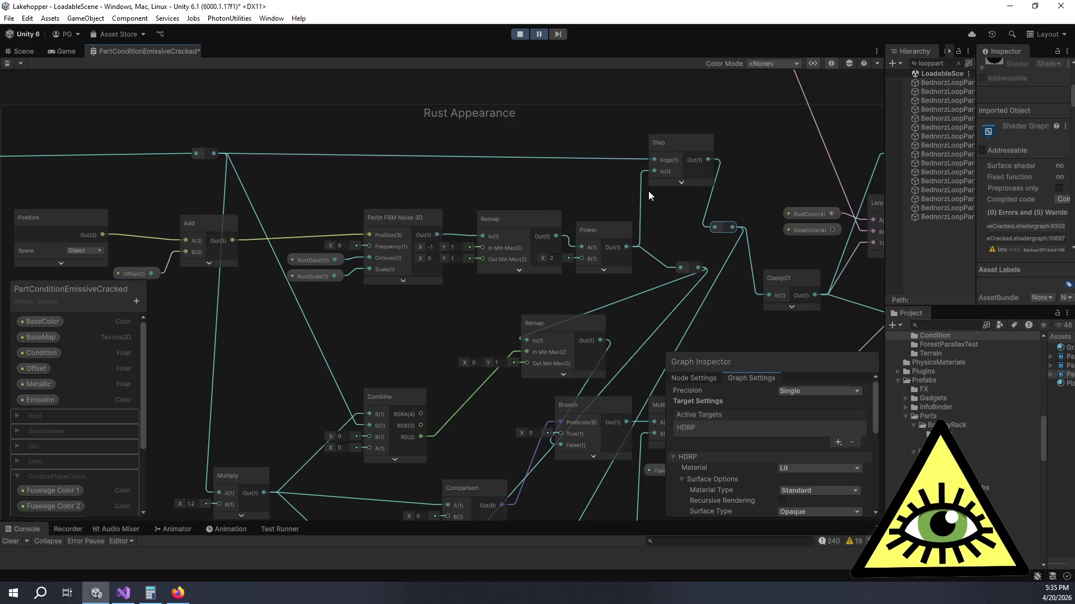
pyautogui.click(570, 173)
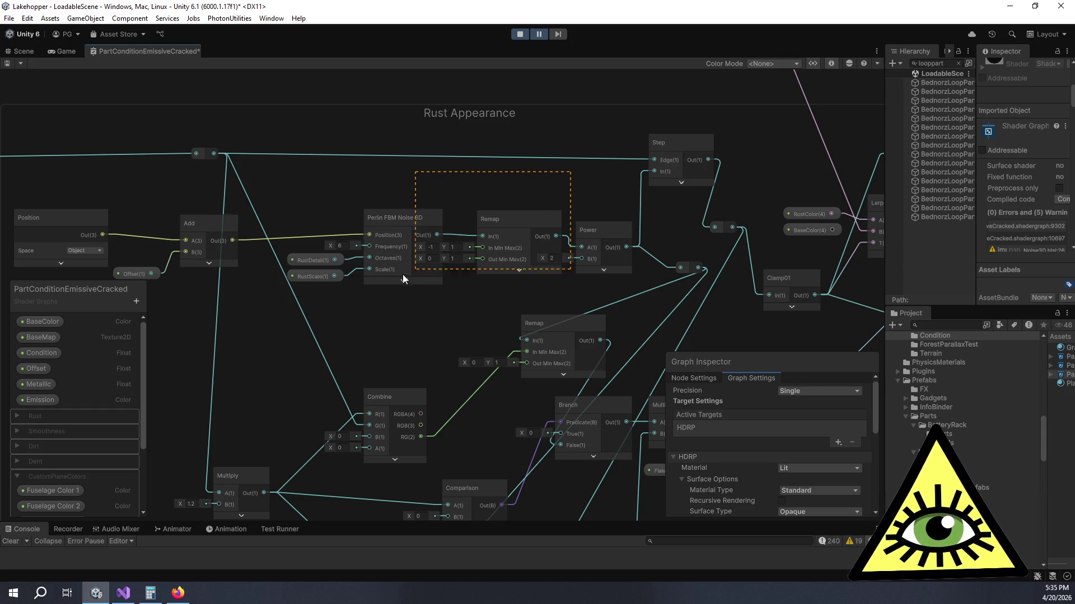
# Step: Paste a copy of the Perlin FBM Noise 3D and Remap nodes with RustDetail and RustScale
pyautogui.moveTo(312, 318); pyautogui.dragTo(311, 308)
pyautogui.scroll(-3, 513, 213)
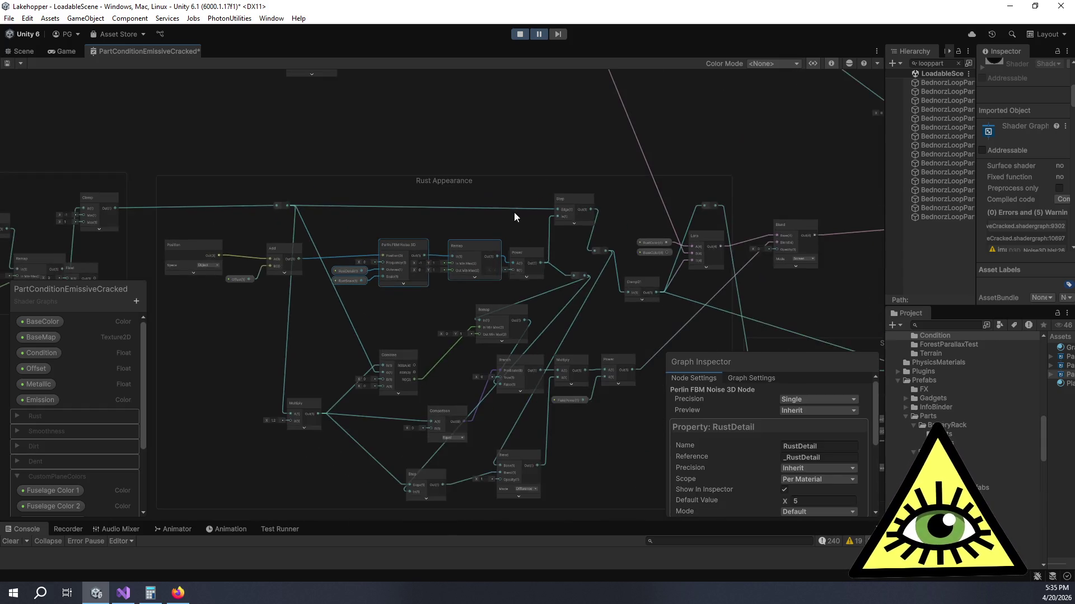
pyautogui.hotkey('ctrl', 'v')
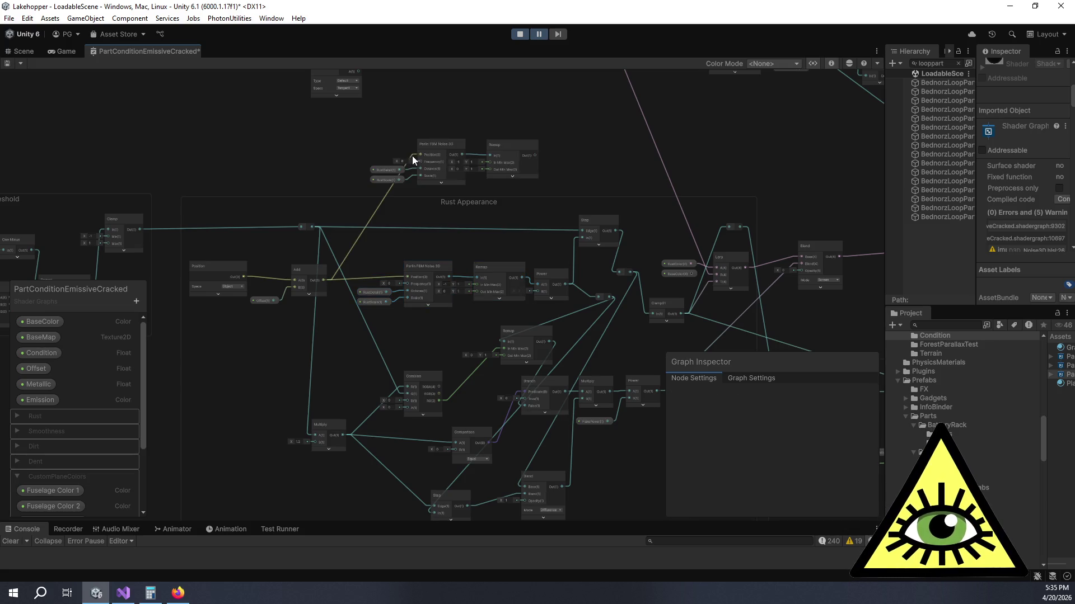
pyautogui.scroll(4, 412, 155)
pyautogui.moveTo(414, 123)
pyautogui.mouseDown()
pyautogui.moveTo(363, 103)
pyautogui.moveTo(324, 125)
pyautogui.moveTo(405, 133)
pyautogui.moveTo(395, 164)
pyautogui.moveTo(404, 153)
pyautogui.mouseUp()
pyautogui.moveTo(319, 144)
pyautogui.mouseDown()
pyautogui.moveTo(683, 227)
pyautogui.moveTo(573, 206)
pyautogui.mouseUp()
pyautogui.moveTo(420, 160)
pyautogui.mouseDown()
pyautogui.moveTo(364, 133)
pyautogui.moveTo(449, 179)
pyautogui.mouseUp()
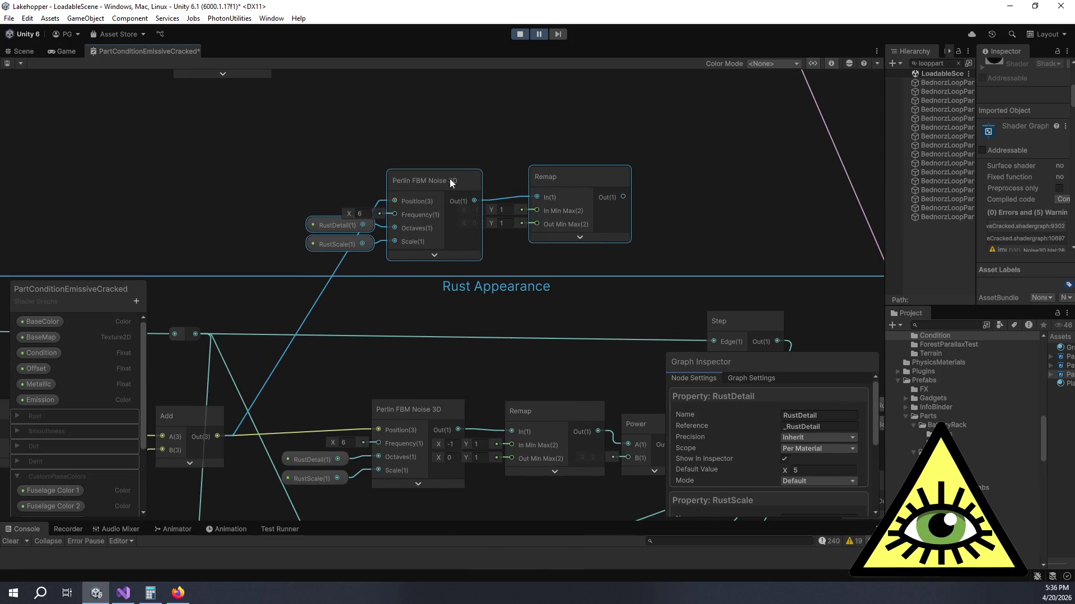
# Step: Duplicate the copied noise chain again and stack both copies above the Rust Appearance group
pyautogui.click(669, 158)
pyautogui.scroll(-2, 670, 158)
pyautogui.scroll(-2, 674, 176)
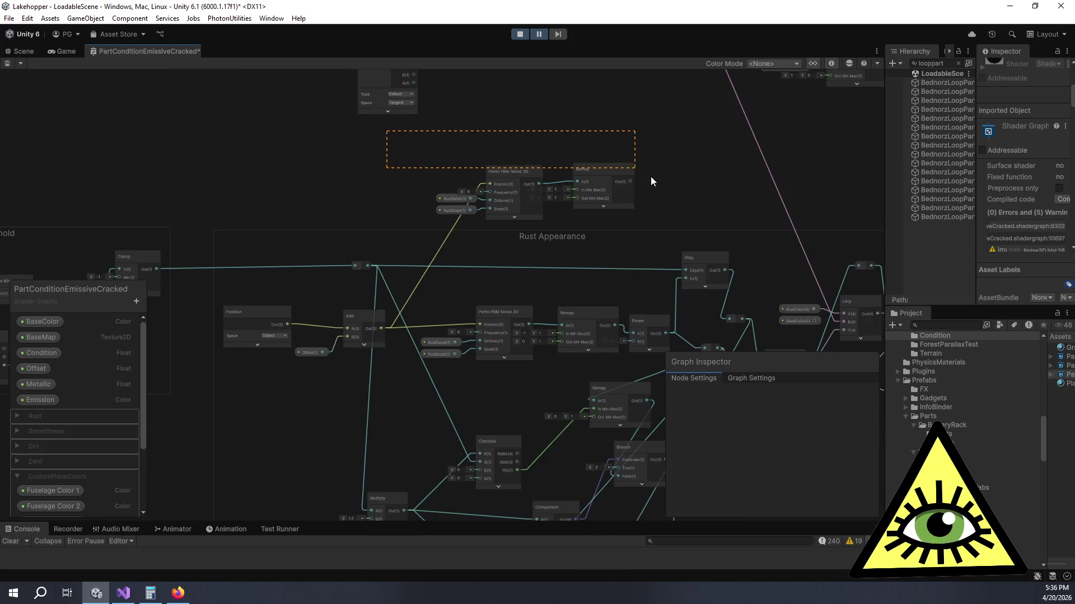
pyautogui.moveTo(656, 211); pyautogui.dragTo(655, 213)
pyautogui.moveTo(588, 169)
pyautogui.mouseDown()
pyautogui.moveTo(472, 133)
pyautogui.moveTo(557, 124)
pyautogui.moveTo(556, 137)
pyautogui.mouseUp()
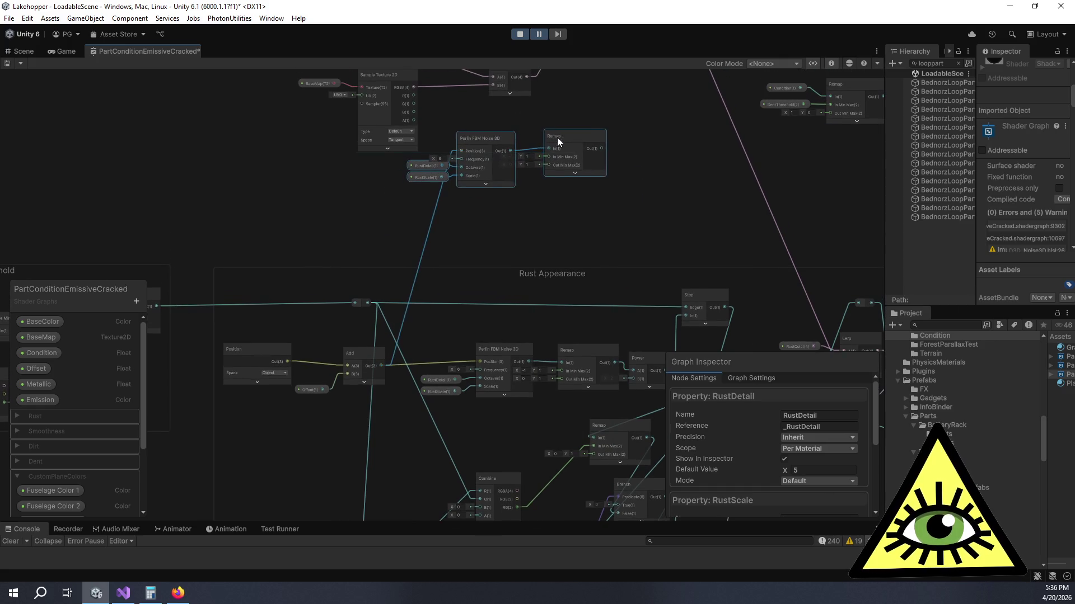
pyautogui.hotkey('ctrl', 'd')
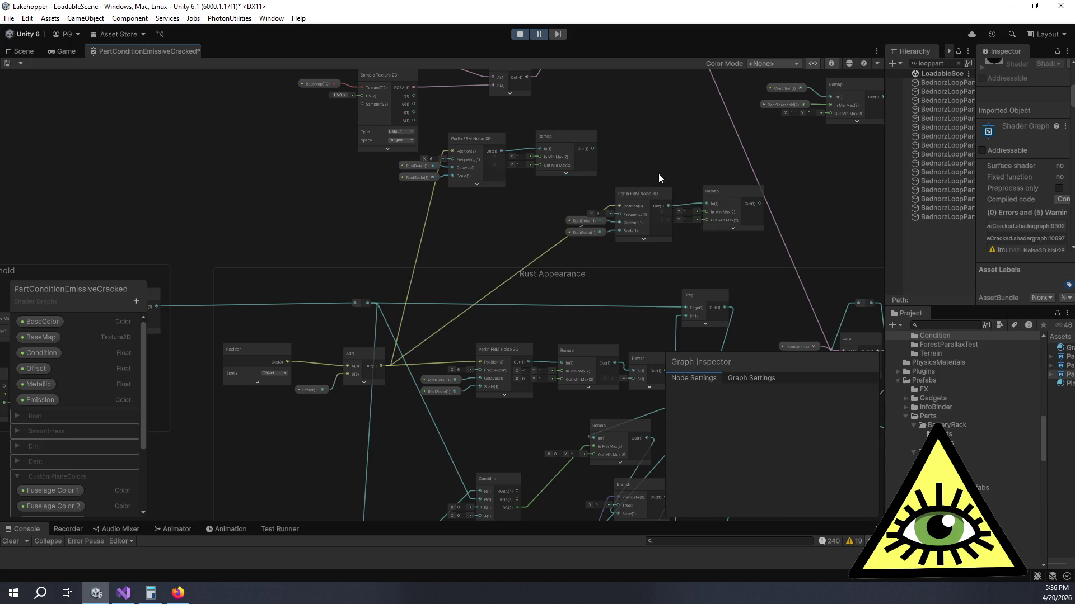
pyautogui.click(638, 192)
pyautogui.moveTo(638, 192)
pyautogui.mouseDown()
pyautogui.moveTo(513, 203)
pyautogui.moveTo(563, 197)
pyautogui.mouseUp()
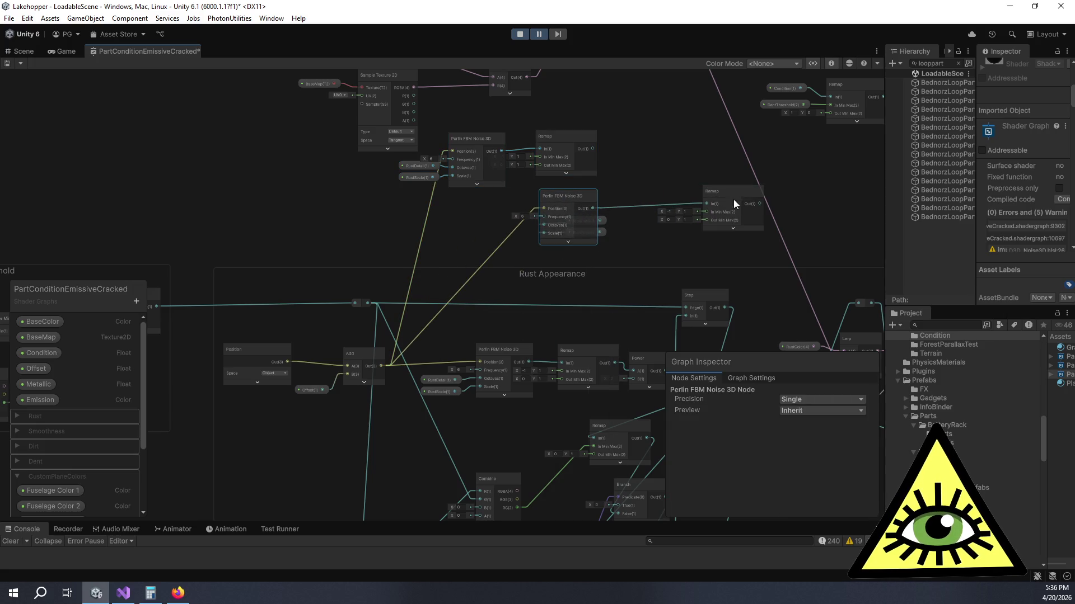
pyautogui.moveTo(706, 223); pyautogui.dragTo(652, 244)
pyautogui.moveTo(572, 247)
pyautogui.mouseDown()
pyautogui.moveTo(740, 195)
pyautogui.moveTo(622, 197)
pyautogui.mouseUp()
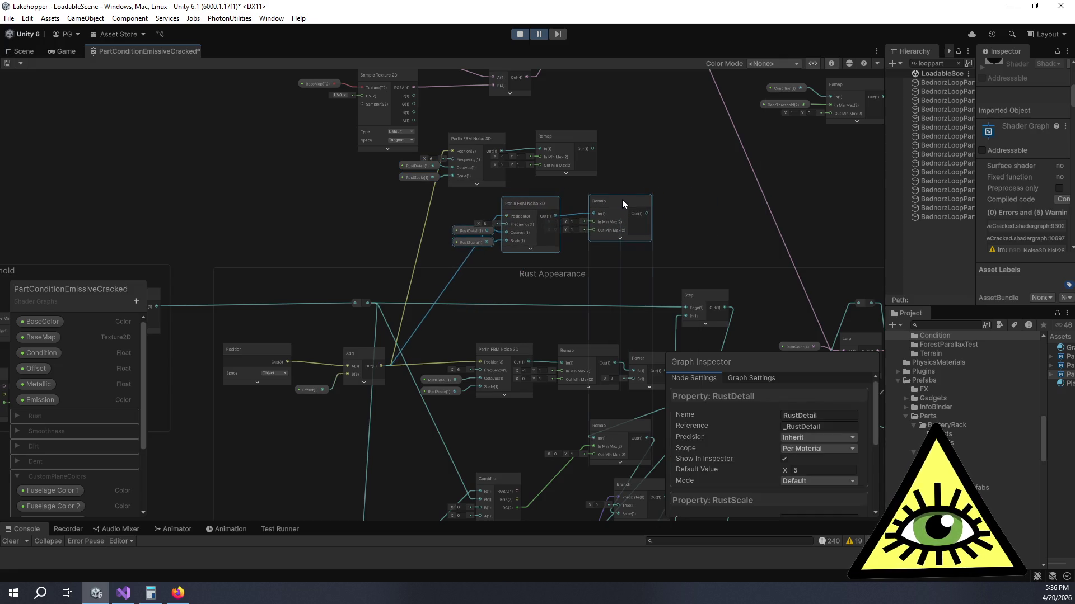
pyautogui.moveTo(668, 226); pyautogui.dragTo(587, 176)
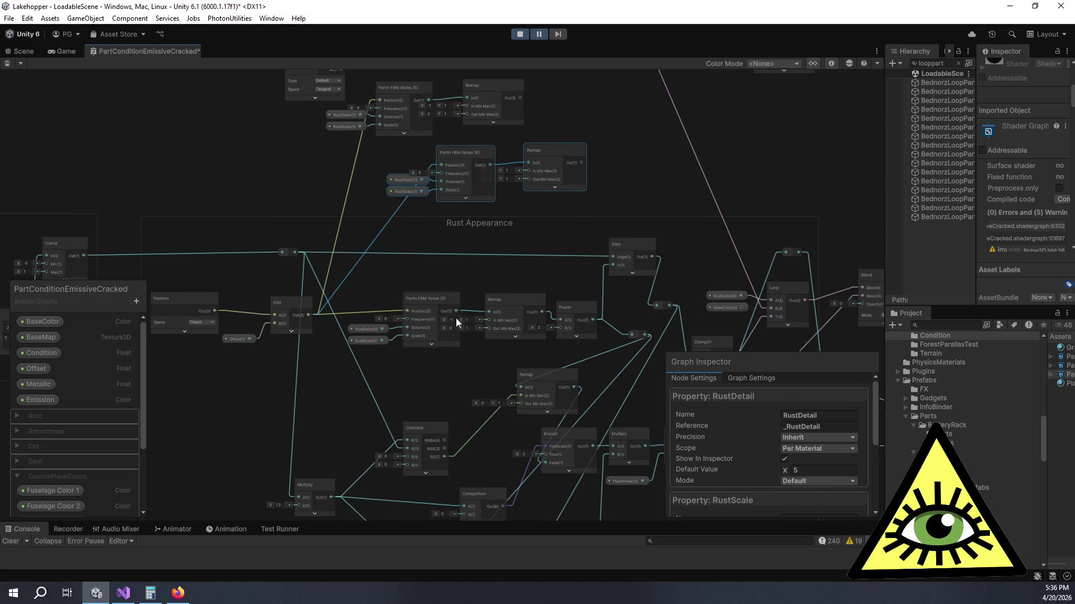
pyautogui.scroll(5, 519, 229)
pyautogui.moveTo(384, 238)
pyautogui.mouseDown()
pyautogui.moveTo(408, 242)
pyautogui.moveTo(439, 160)
pyautogui.moveTo(473, 202)
pyautogui.mouseUp()
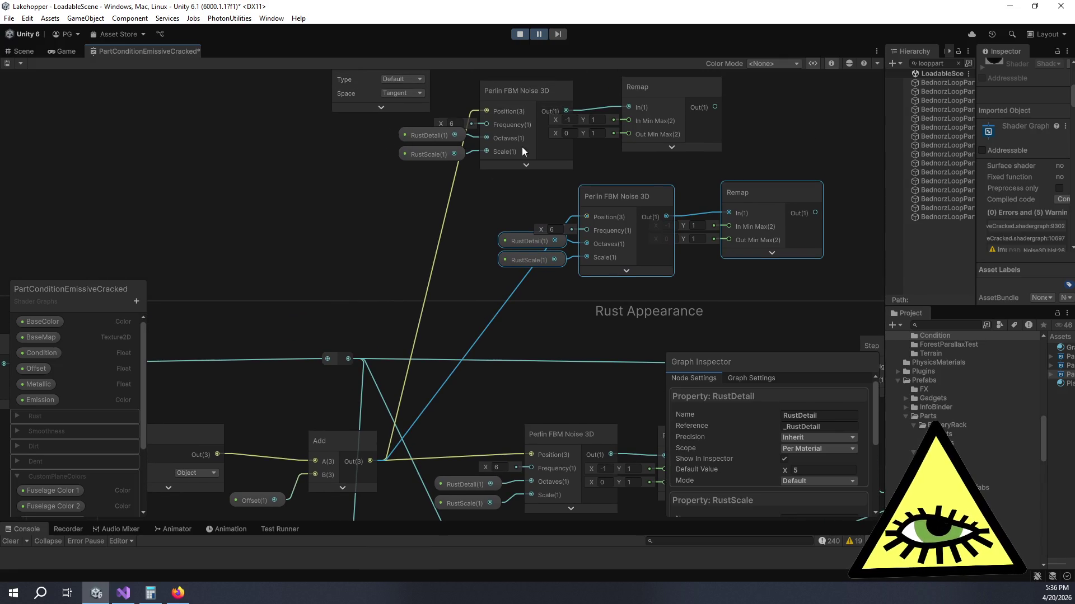
# Step: Set the copied Perlin noise frequencies to 120 on the top copy and 48 on the second
pyautogui.click(451, 123)
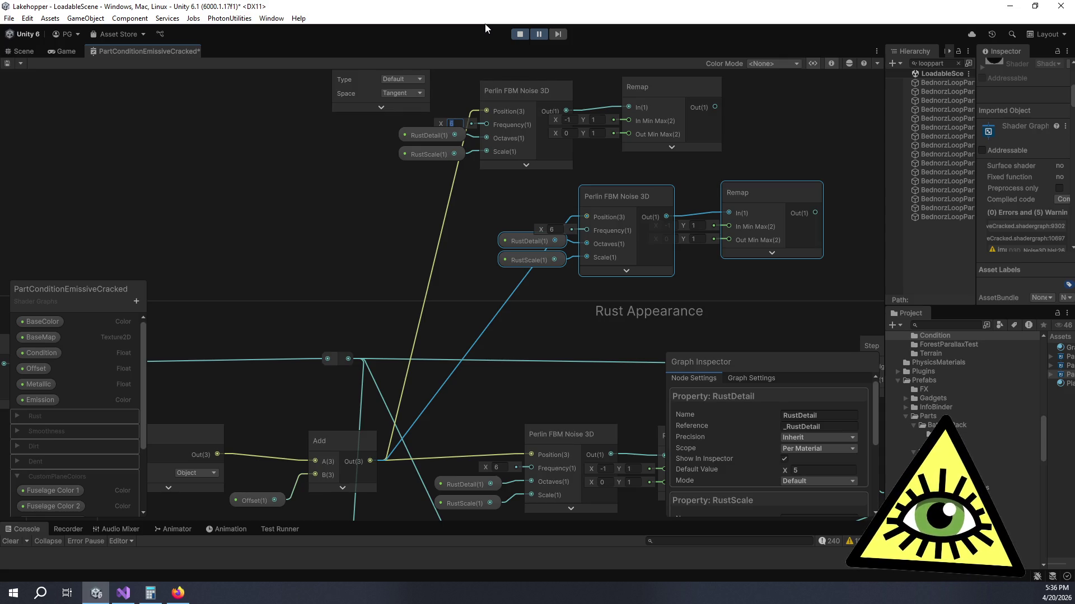
pyautogui.write('120')
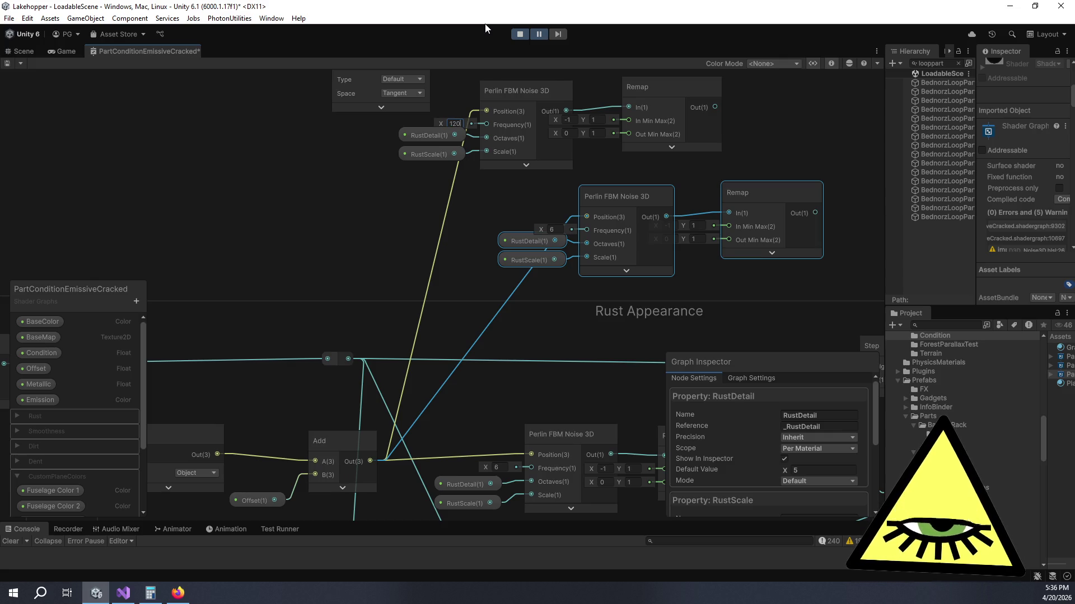
pyautogui.click(557, 230)
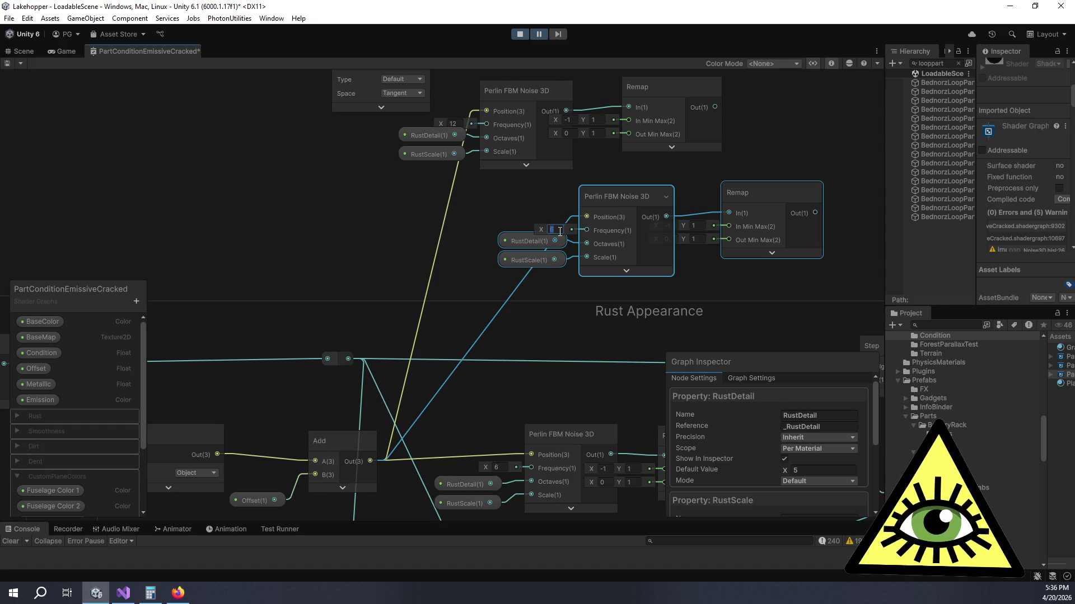
pyautogui.write('48')
# Step: Nudge the Power node slightly right in the Rust Appearance group
pyautogui.moveTo(560, 230)
pyautogui.mouseDown()
pyautogui.moveTo(479, 238)
pyautogui.moveTo(358, 216)
pyautogui.moveTo(414, 283)
pyautogui.mouseUp()
pyautogui.scroll(-1, 360, 240)
pyautogui.moveTo(462, 343)
pyautogui.mouseDown()
pyautogui.moveTo(463, 304)
pyautogui.moveTo(530, 314)
pyautogui.moveTo(508, 287)
pyautogui.moveTo(503, 326)
pyautogui.mouseUp()
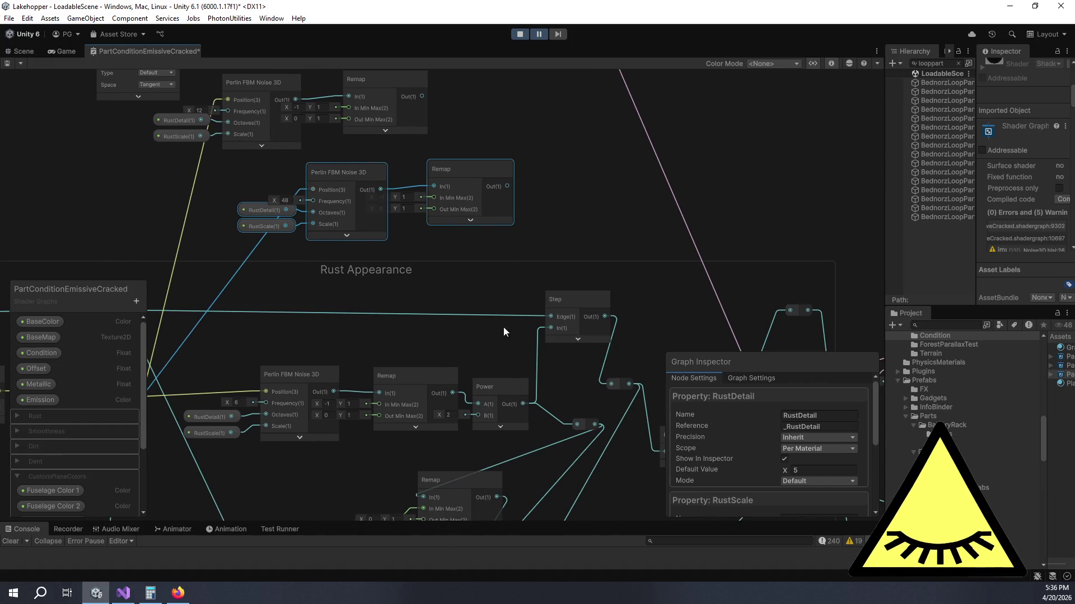
pyautogui.moveTo(499, 386); pyautogui.dragTo(531, 385)
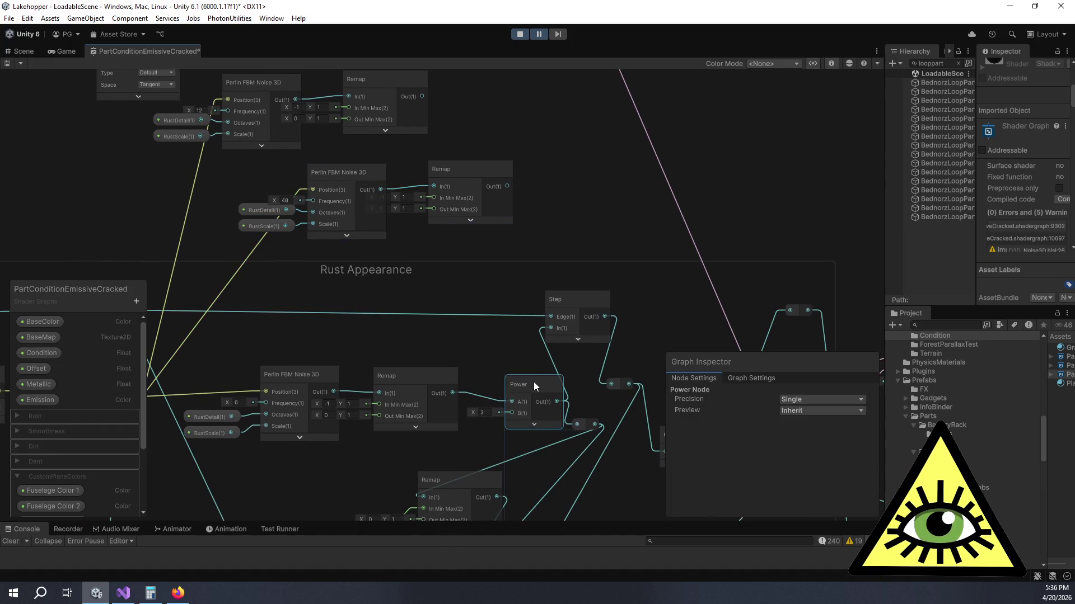
pyautogui.click(553, 242)
pyautogui.moveTo(553, 228)
pyautogui.mouseDown()
pyautogui.moveTo(538, 233)
pyautogui.moveTo(554, 254)
pyautogui.mouseUp()
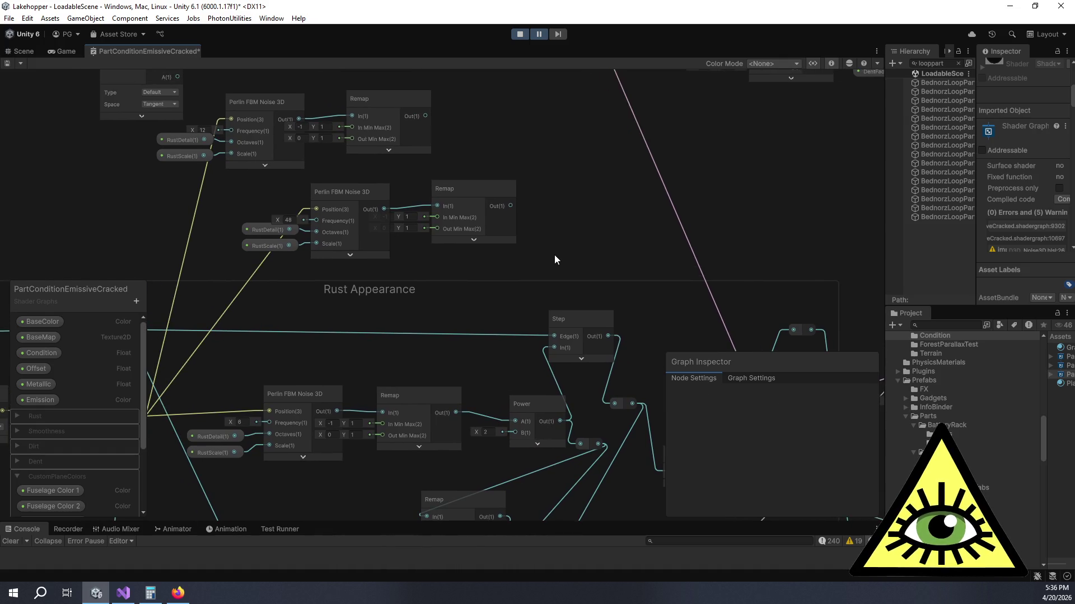
pyautogui.press('space')
# Step: Multiply the 12 and 48 rust noise Remap outputs together in a new Multiply node
pyautogui.write('multiply')
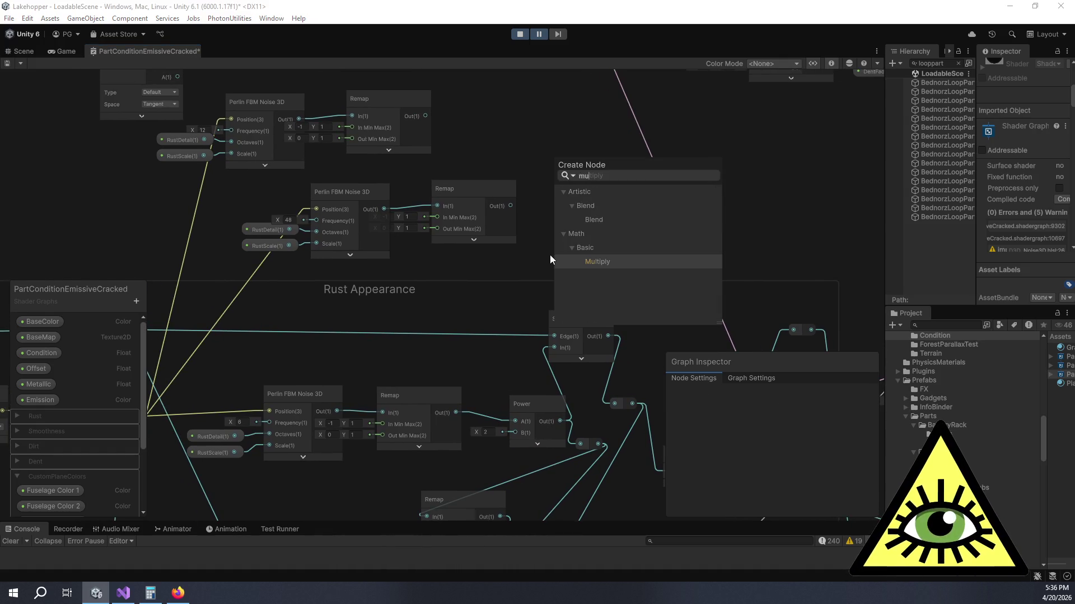
pyautogui.press('Return')
pyautogui.moveTo(588, 283)
pyautogui.mouseDown()
pyautogui.moveTo(610, 146)
pyautogui.moveTo(595, 137)
pyautogui.mouseUp()
pyautogui.moveTo(425, 116); pyautogui.dragTo(572, 171)
pyautogui.moveTo(509, 211); pyautogui.dragTo(576, 185)
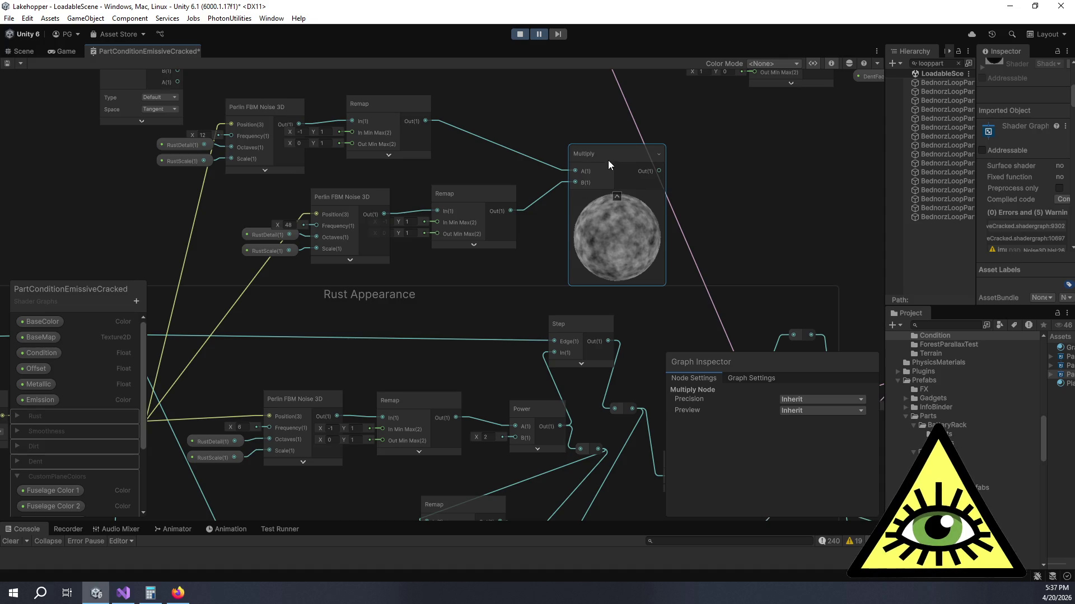
pyautogui.scroll(-4, 593, 150)
pyautogui.moveTo(240, 261)
pyautogui.mouseDown()
pyautogui.moveTo(592, 194)
pyautogui.moveTo(452, 204)
pyautogui.moveTo(502, 182)
pyautogui.mouseUp()
pyautogui.scroll(4, 475, 159)
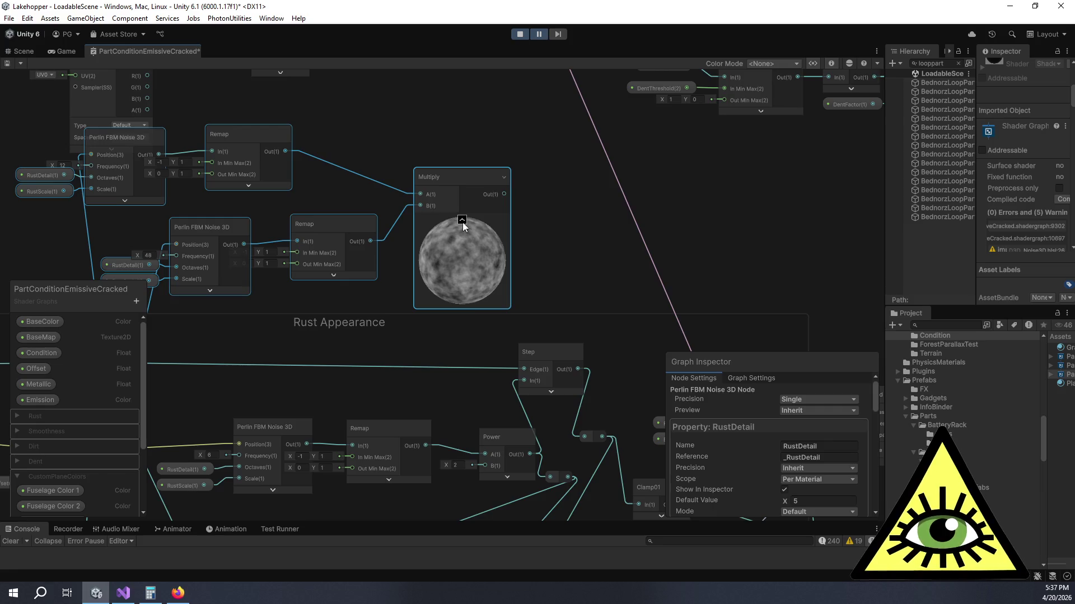
pyautogui.click(462, 221)
# Step: Multiply that result by the original rust noise Remap output in a second Multiply node
pyautogui.press('space')
pyautogui.write('mult')
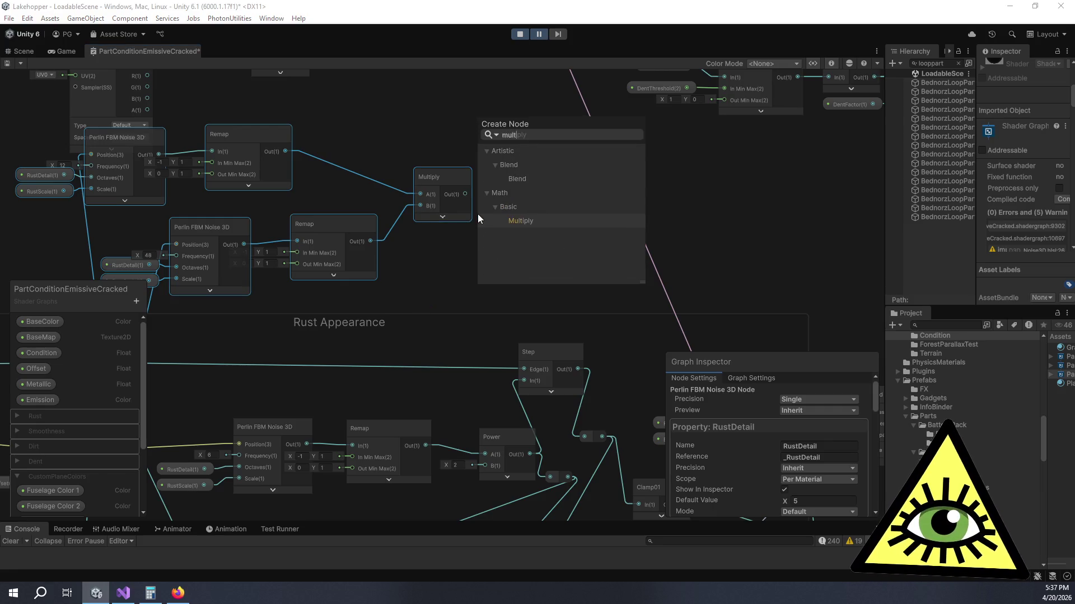
pyautogui.press('Return')
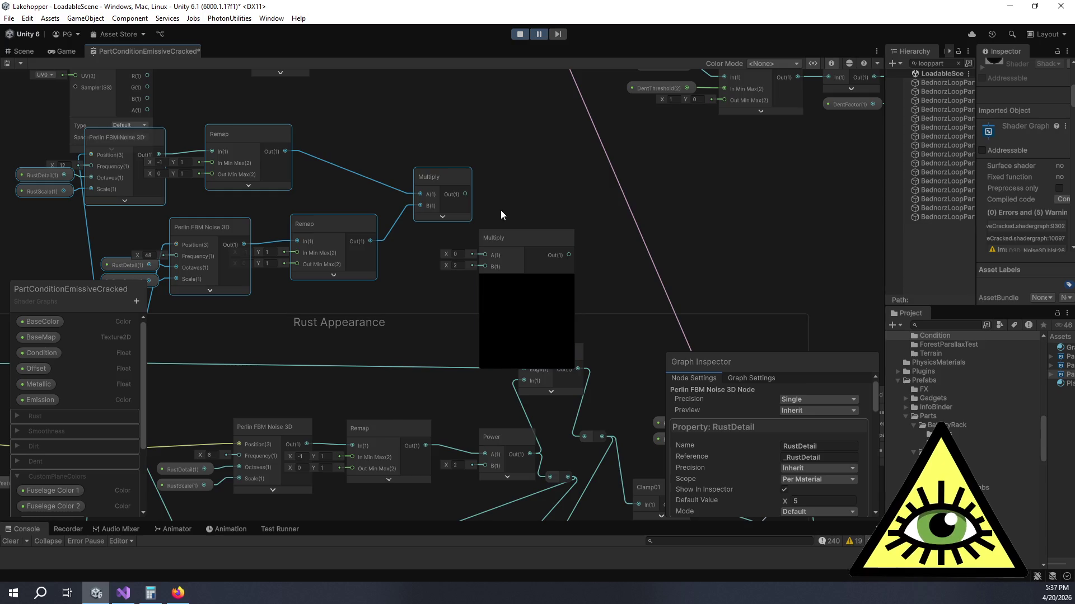
pyautogui.moveTo(464, 195)
pyautogui.mouseDown()
pyautogui.moveTo(487, 255)
pyautogui.moveTo(532, 187)
pyautogui.moveTo(547, 186)
pyautogui.mouseUp()
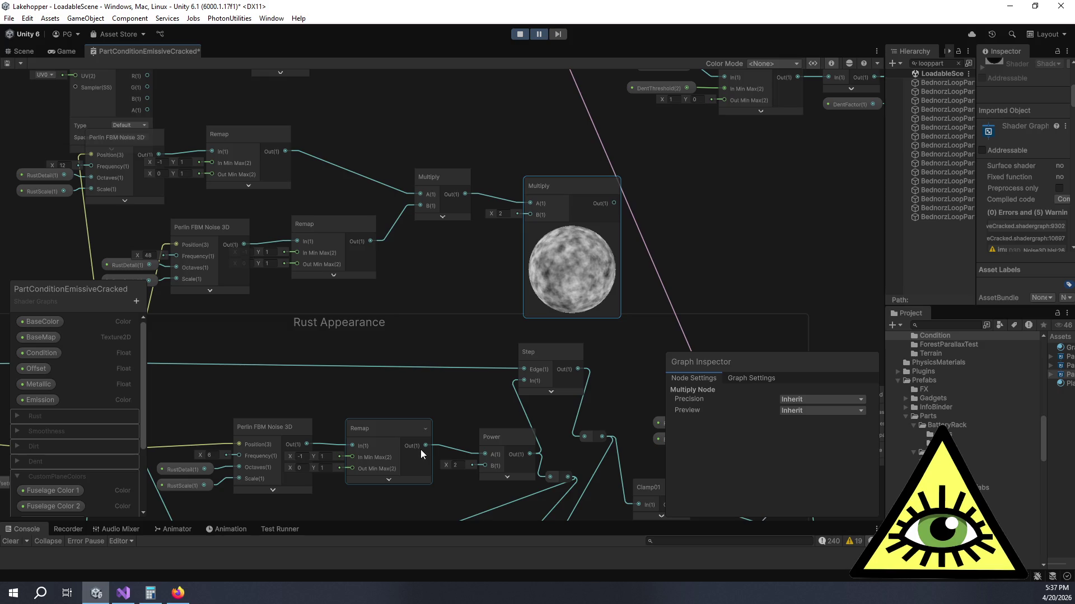
pyautogui.moveTo(426, 446); pyautogui.dragTo(526, 216)
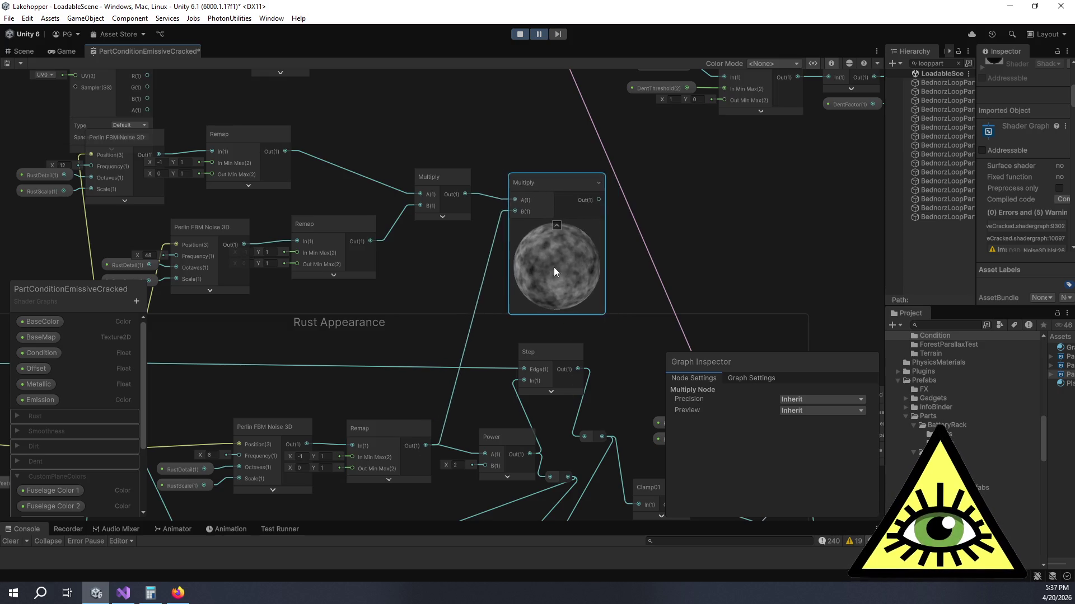
pyautogui.scroll(8, 573, 281)
pyautogui.scroll(-10, 573, 281)
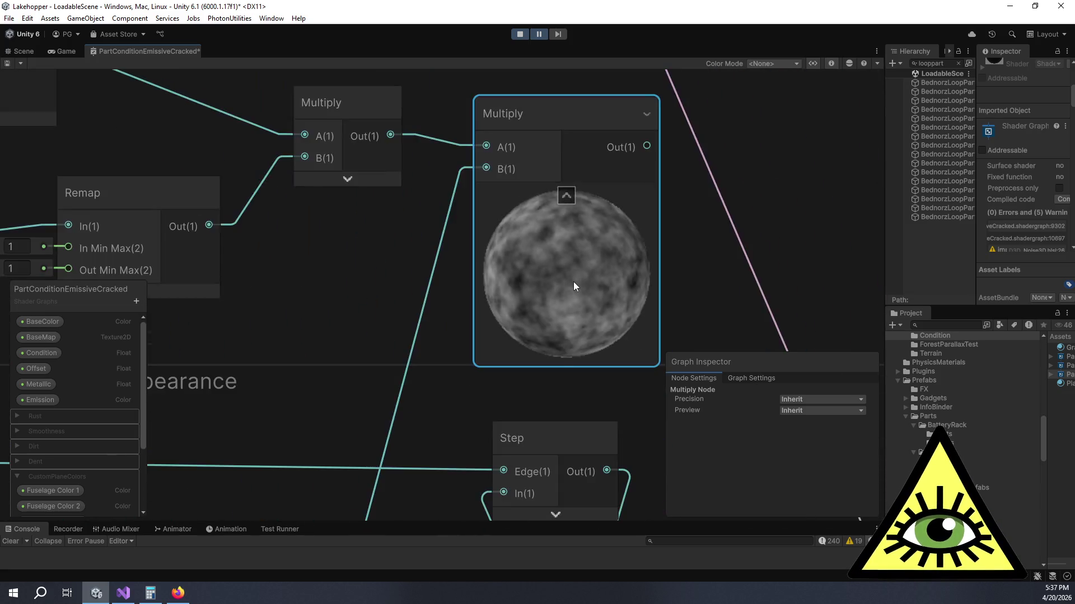
pyautogui.moveTo(631, 258); pyautogui.dragTo(598, 208)
pyautogui.scroll(-2, 597, 223)
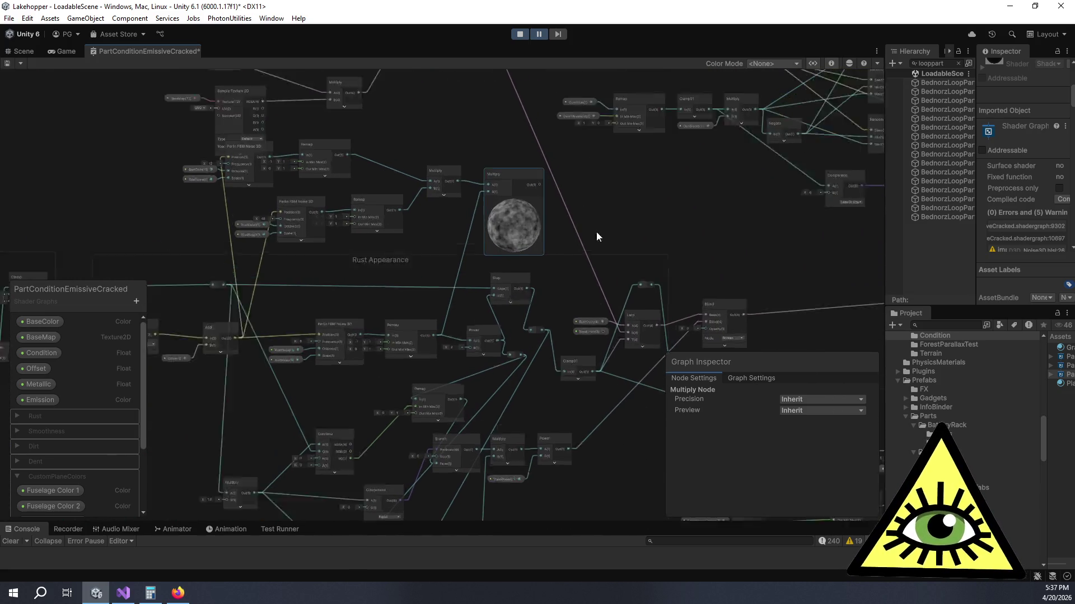
# Step: Move the texture sample and Multiply nodes upward and collapse the new Multiply node's preview
pyautogui.scroll(3, 554, 249)
pyautogui.scroll(-3, 523, 261)
pyautogui.scroll(1, 535, 259)
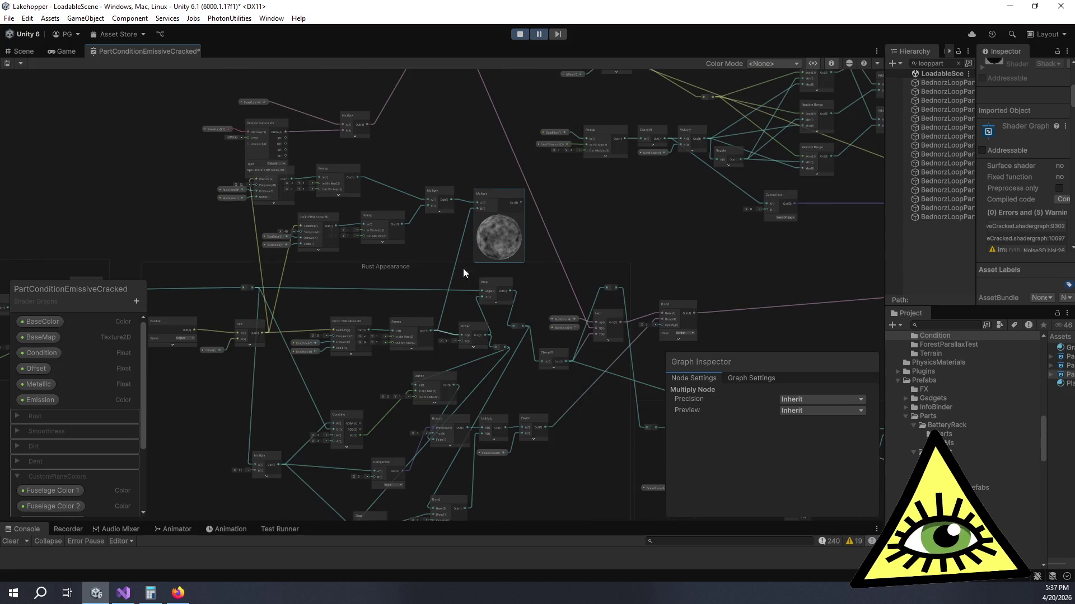
pyautogui.scroll(-1, 437, 240)
pyautogui.scroll(1, 570, 245)
pyautogui.scroll(3, 387, 185)
pyautogui.moveTo(319, 147)
pyautogui.mouseDown()
pyautogui.moveTo(570, 230)
pyautogui.moveTo(595, 257)
pyautogui.mouseUp()
pyautogui.moveTo(550, 214); pyautogui.dragTo(533, 156)
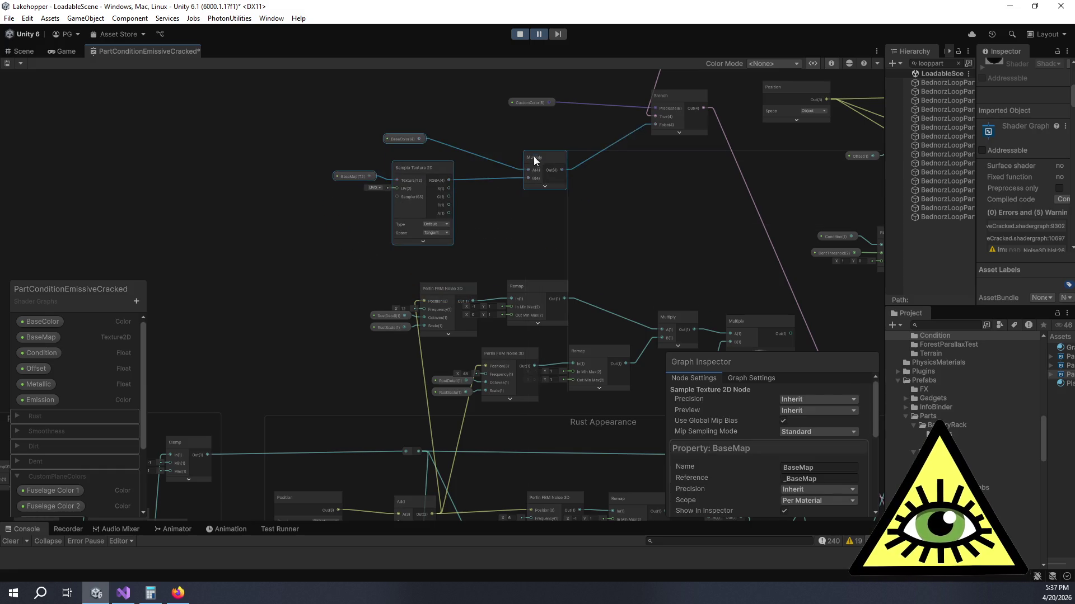
pyautogui.moveTo(546, 212); pyautogui.dragTo(400, 84)
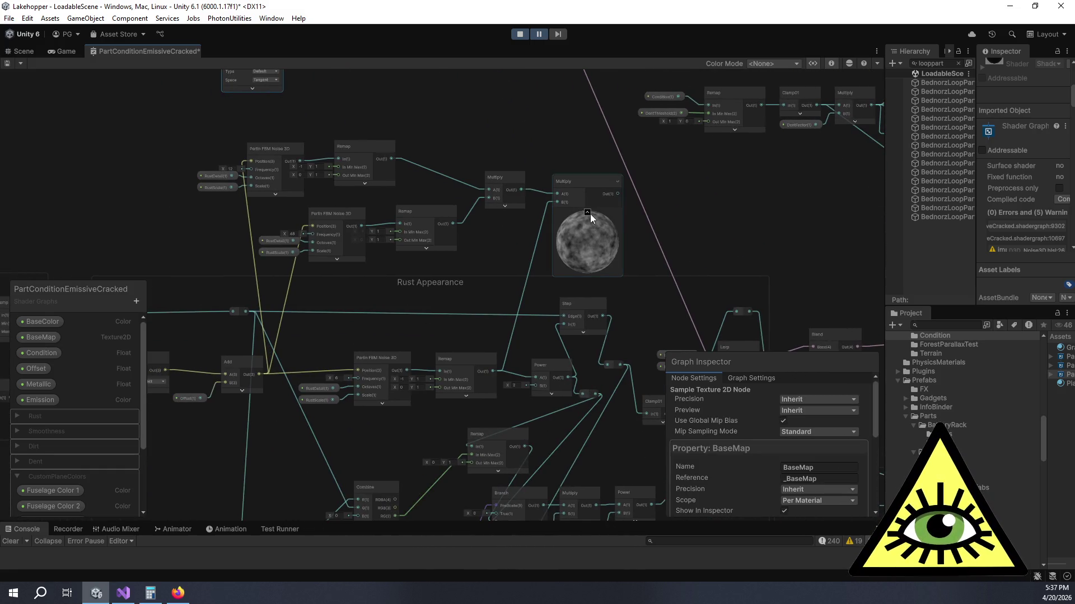
pyautogui.click(590, 214)
# Step: Feed the combined rust noise into the Power node
pyautogui.moveTo(605, 227); pyautogui.dragTo(514, 179)
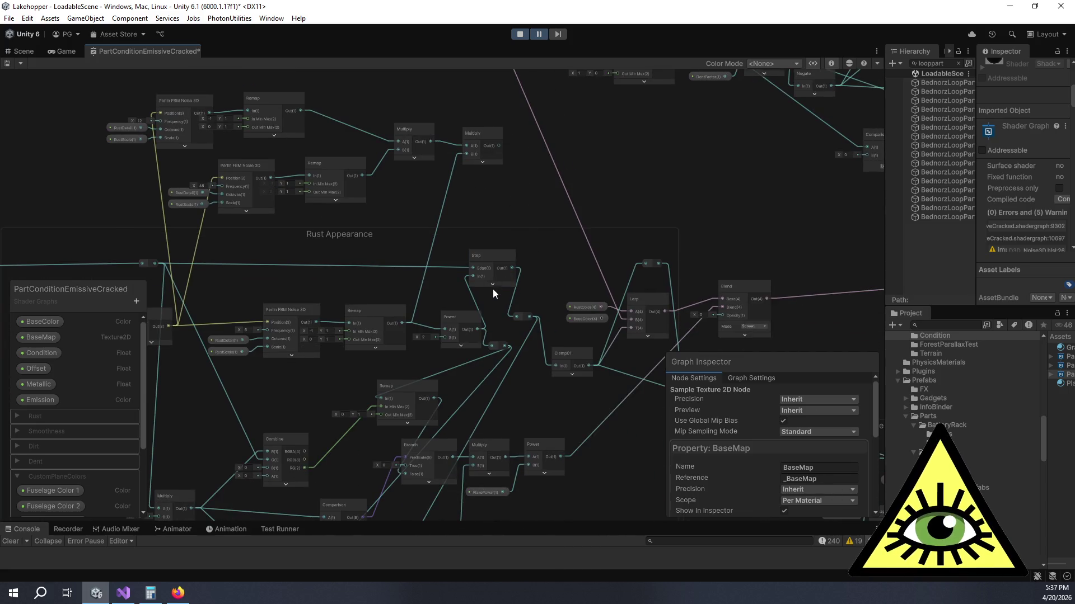
pyautogui.moveTo(498, 146); pyautogui.dragTo(445, 328)
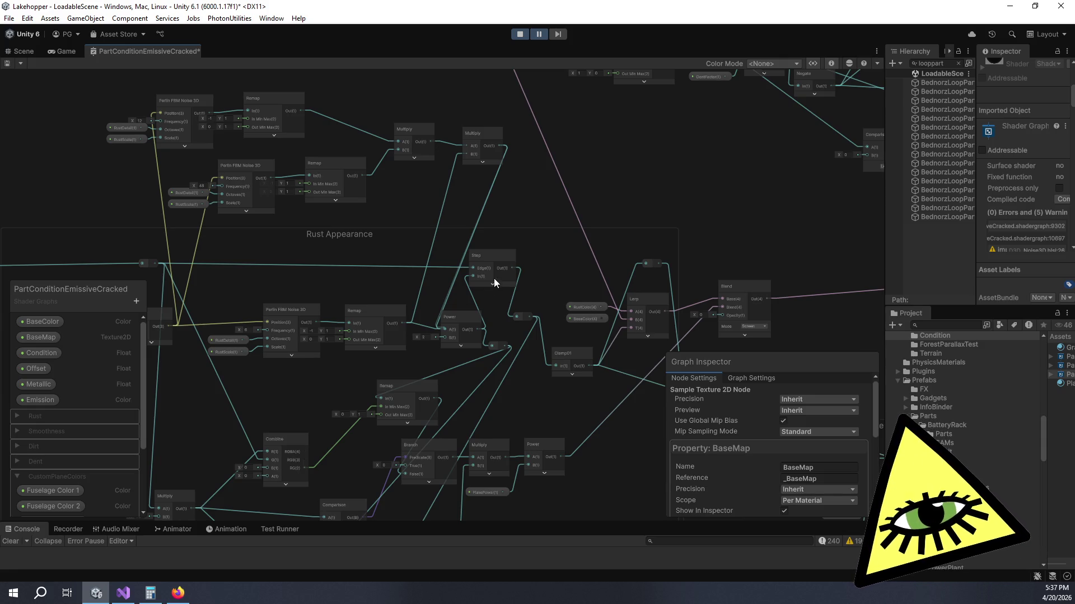
pyautogui.scroll(2, 565, 185)
pyautogui.scroll(2, 529, 230)
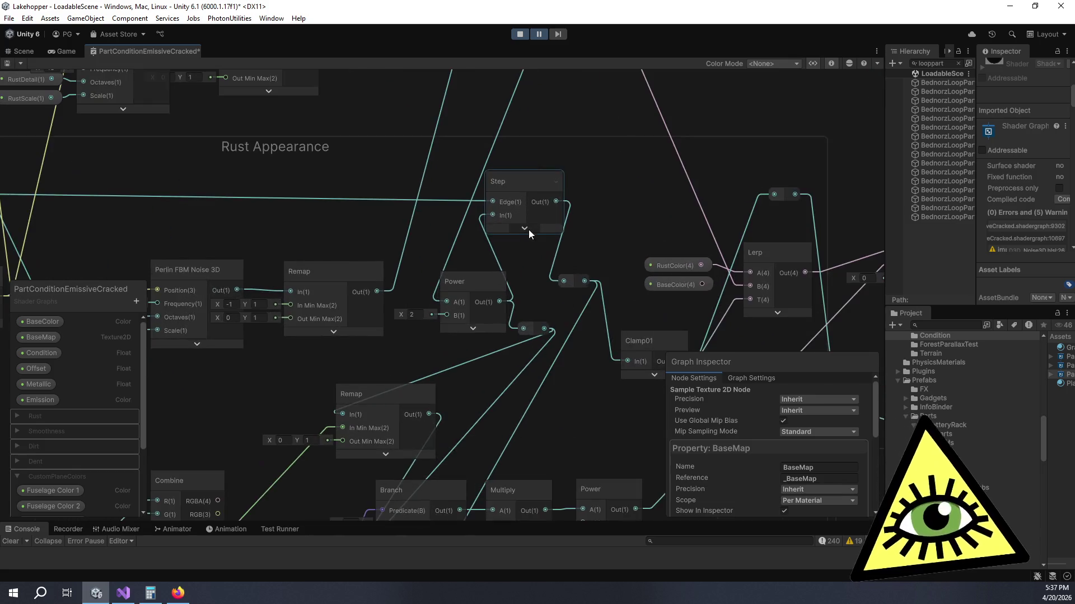
# Step: Expand the Step node's preview, move it up and right, and nudge the compact Power node left
pyautogui.click(527, 231)
pyautogui.moveTo(554, 182)
pyautogui.mouseDown()
pyautogui.moveTo(578, 129)
pyautogui.moveTo(576, 139)
pyautogui.mouseUp()
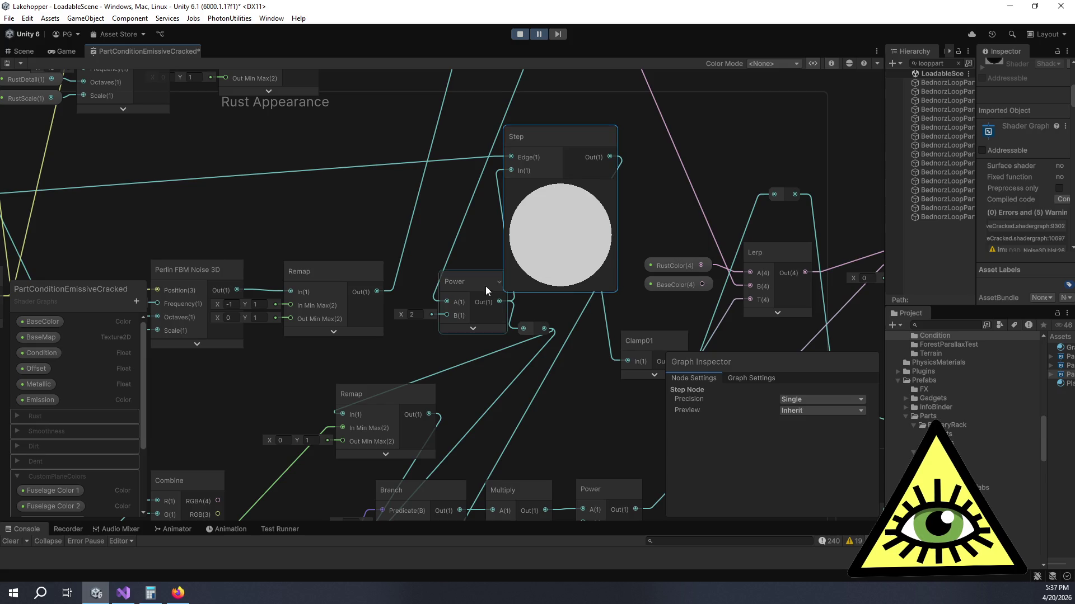
pyautogui.moveTo(483, 283); pyautogui.dragTo(471, 284)
pyautogui.click(462, 330)
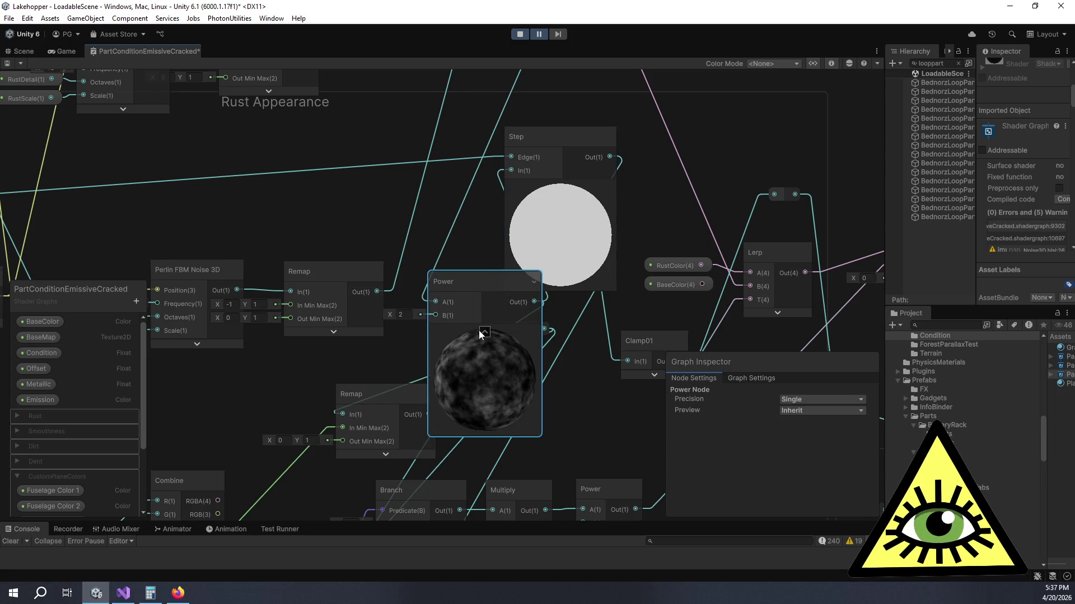
pyautogui.click(484, 333)
pyautogui.scroll(-5, 471, 142)
pyautogui.moveTo(340, 163)
pyautogui.mouseDown()
pyautogui.moveTo(445, 197)
pyautogui.moveTo(607, 225)
pyautogui.mouseUp()
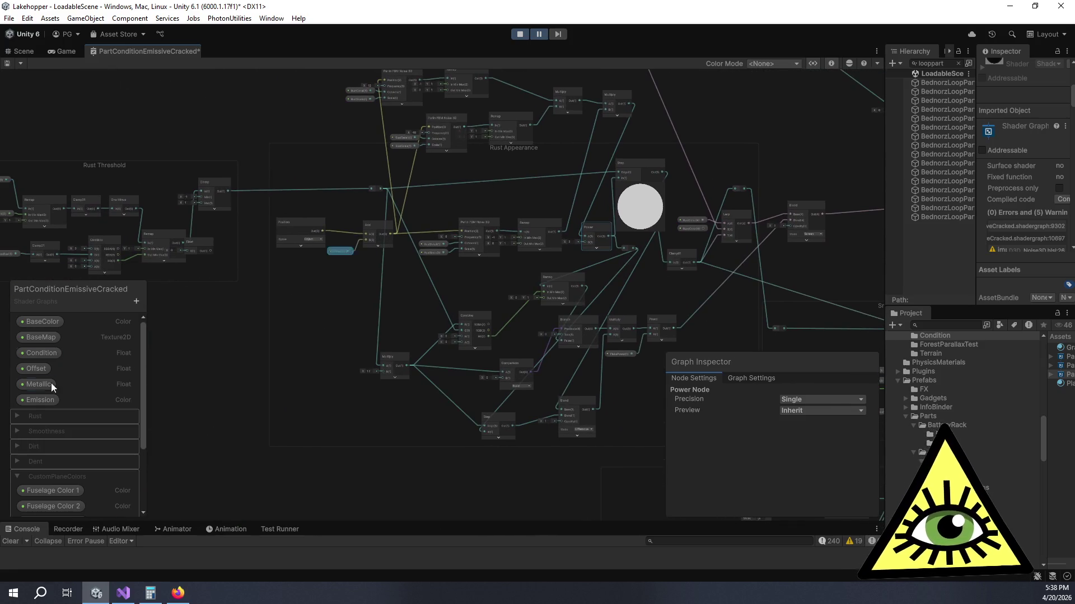
pyautogui.click(43, 353)
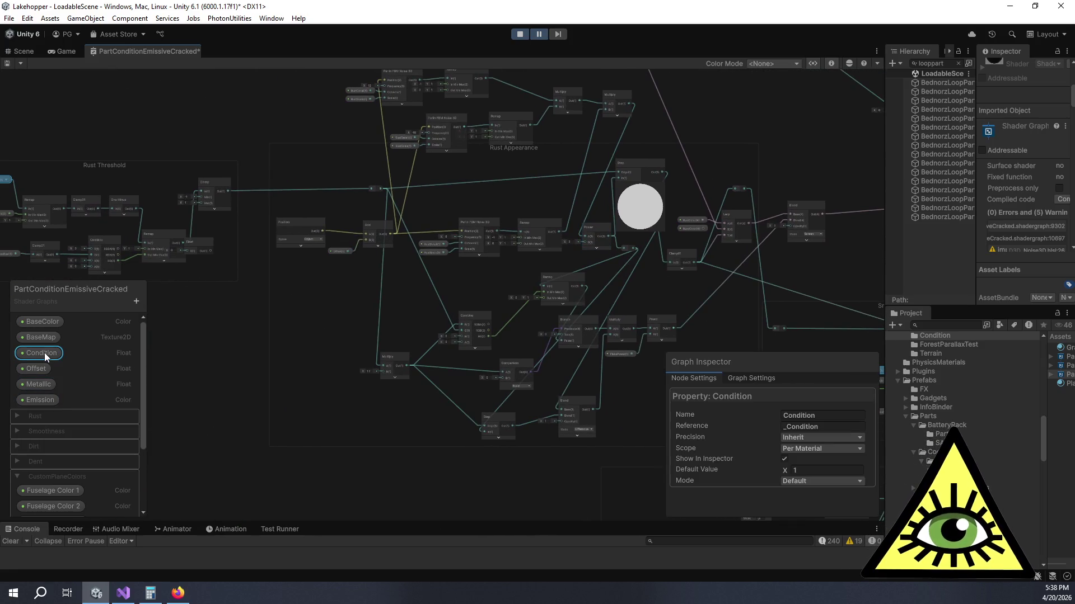
# Step: Set the Condition property's default value to 0
pyautogui.click(811, 469)
pyautogui.press('BackSpace')
pyautogui.write('0')
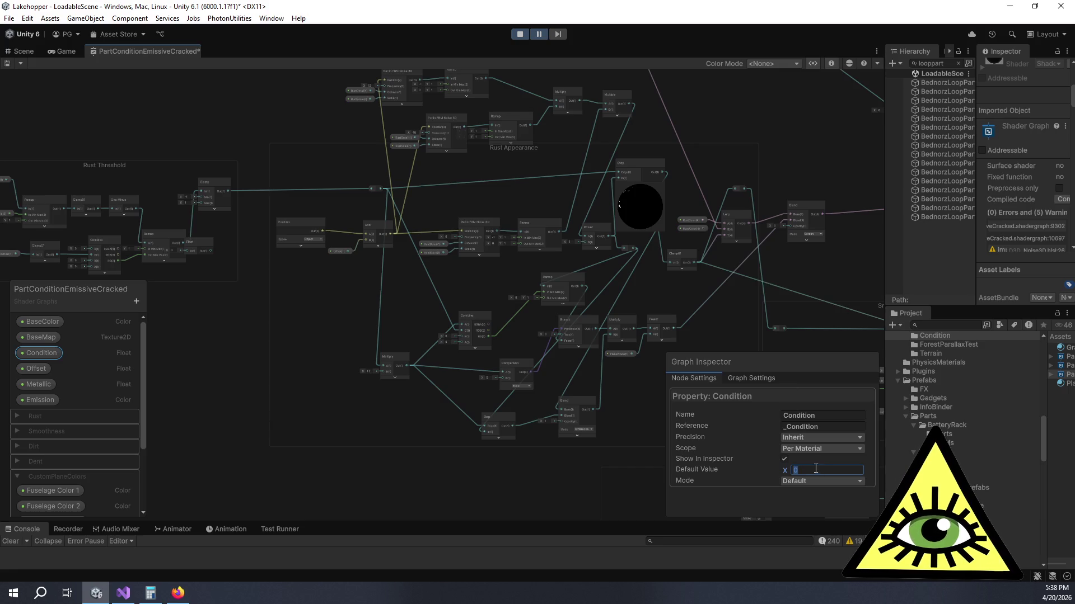
pyautogui.scroll(-3, 104, 403)
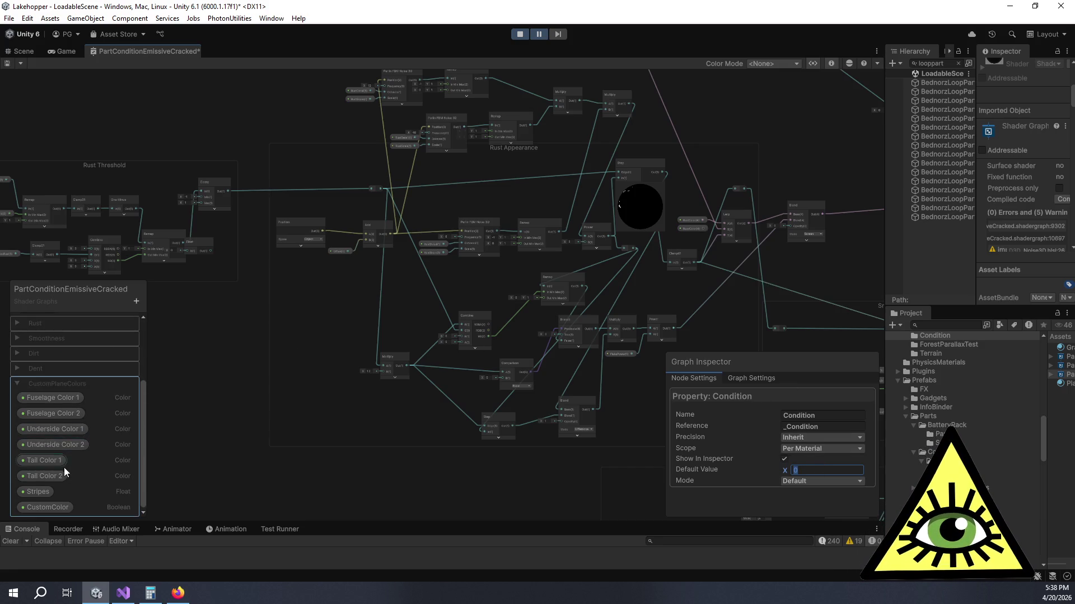
pyautogui.scroll(3, 64, 468)
# Step: Set the RustScale default value to 0.5 after first trying 1
pyautogui.click(16, 415)
pyautogui.click(55, 494)
pyautogui.click(830, 470)
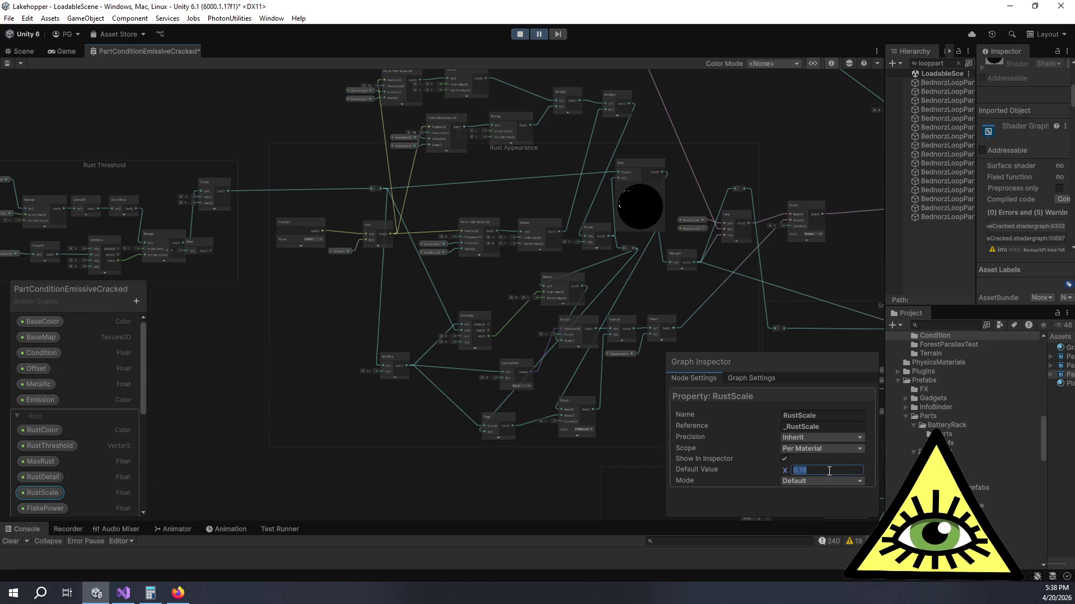
pyautogui.write('1')
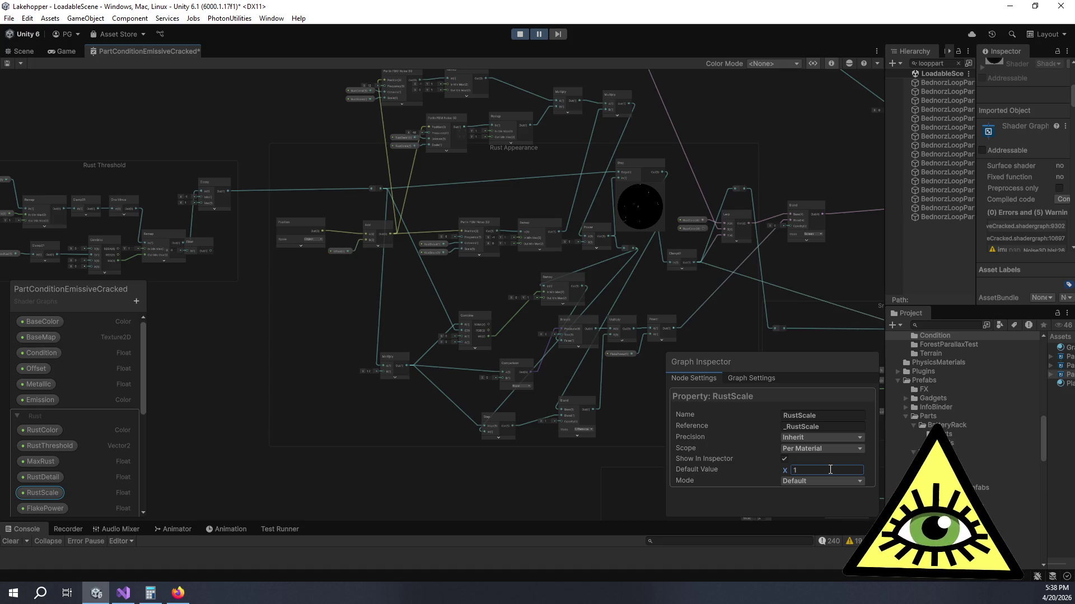
pyautogui.scroll(5, 692, 163)
pyautogui.moveTo(551, 307); pyautogui.dragTo(616, 240)
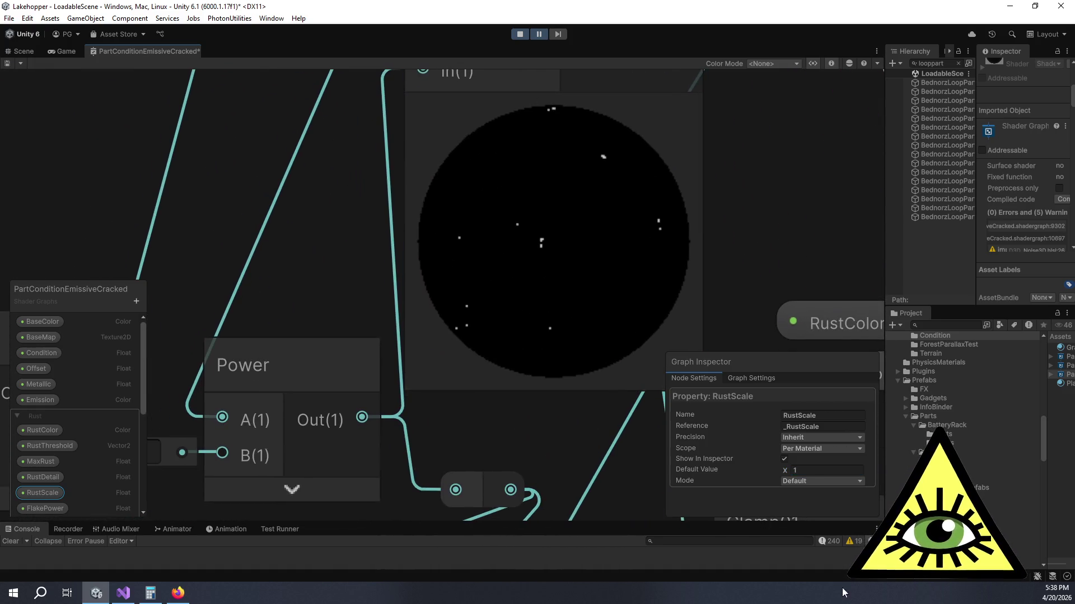
pyautogui.click(818, 471)
pyautogui.write('0.5')
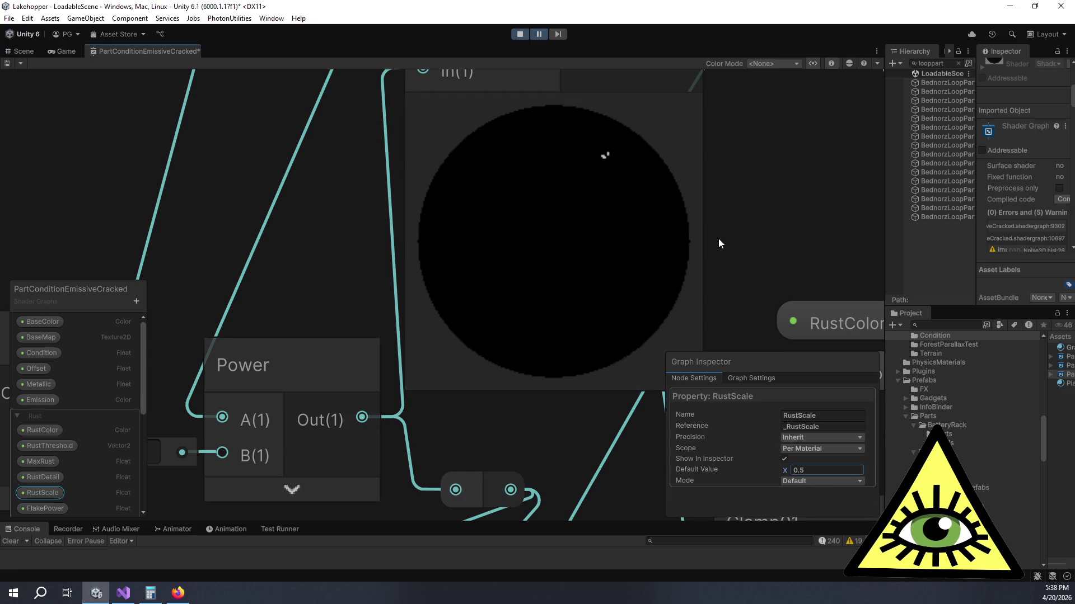
pyautogui.scroll(-2, 58, 474)
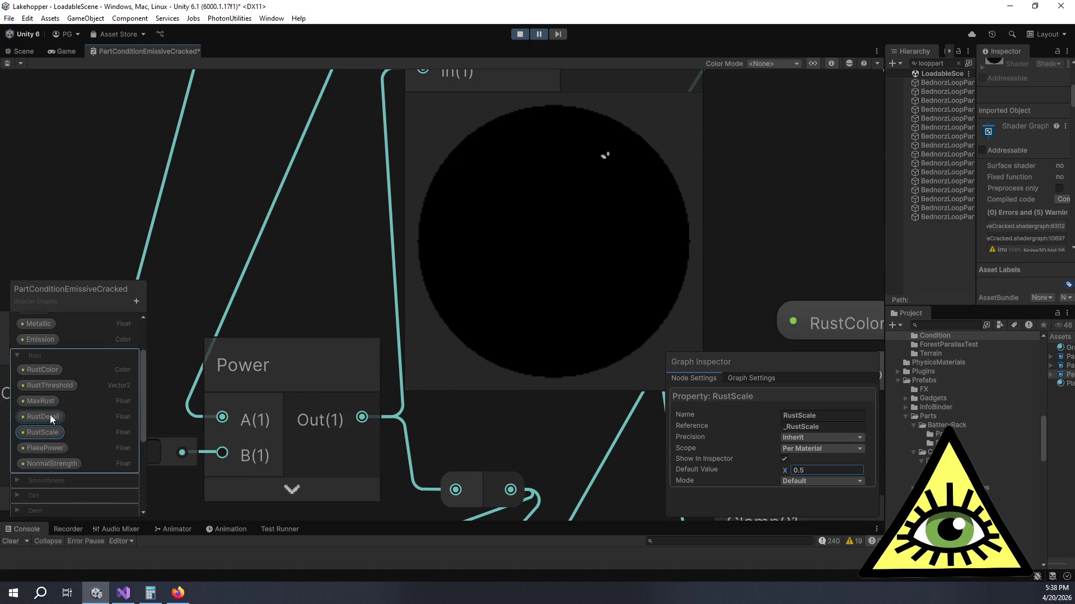
# Step: Select the RustThreshold property and pan over to inspect the Rust Threshold group
pyautogui.click(51, 382)
pyautogui.scroll(-5, 266, 281)
pyautogui.moveTo(258, 231); pyautogui.dragTo(503, 227)
pyautogui.moveTo(252, 253)
pyautogui.mouseDown()
pyautogui.moveTo(619, 233)
pyautogui.moveTo(448, 245)
pyautogui.mouseUp()
pyautogui.moveTo(347, 263); pyautogui.dragTo(502, 261)
pyautogui.moveTo(482, 319); pyautogui.dragTo(616, 297)
pyautogui.moveTo(265, 351)
pyautogui.mouseDown()
pyautogui.moveTo(613, 351)
pyautogui.moveTo(378, 371)
pyautogui.moveTo(275, 334)
pyautogui.moveTo(22, 313)
pyautogui.mouseUp()
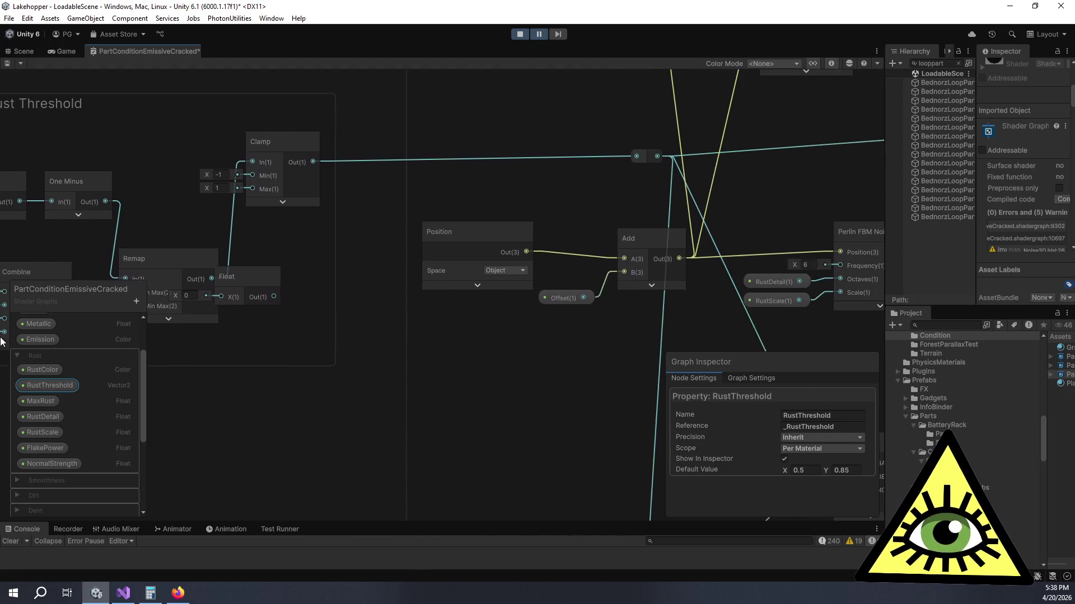
pyautogui.moveTo(704, 260); pyautogui.dragTo(51, 251)
pyautogui.moveTo(489, 315); pyautogui.dragTo(510, 327)
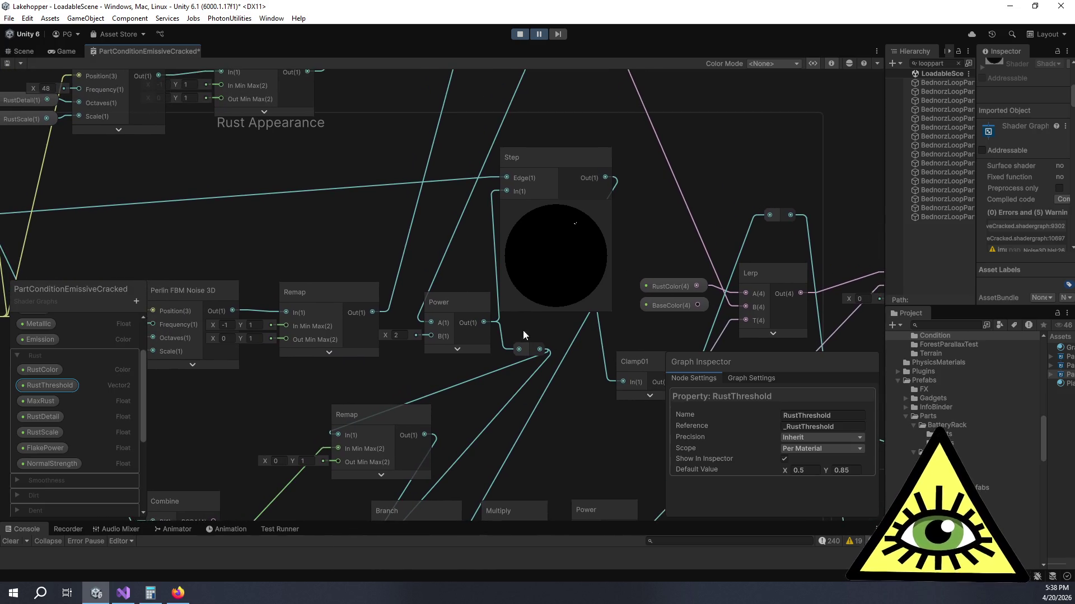
# Step: Raise the RustThreshold upper (Y) default to 1.45, then set it back to 0.85
pyautogui.click(827, 471)
pyautogui.moveTo(827, 471); pyautogui.dragTo(837, 472)
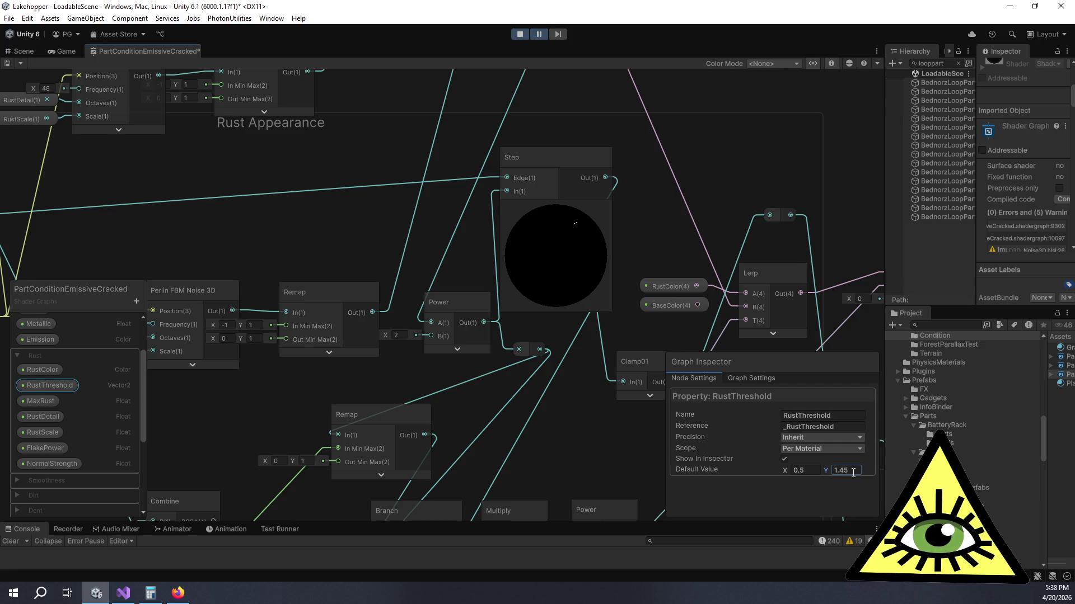
pyautogui.press('Return')
pyautogui.click(804, 471)
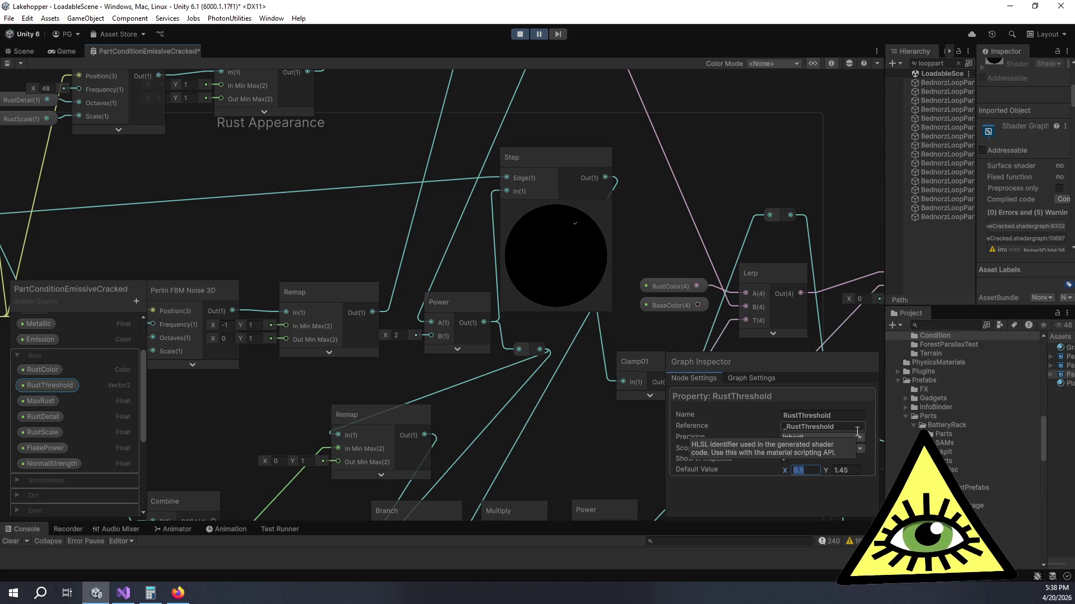
pyautogui.click(853, 471)
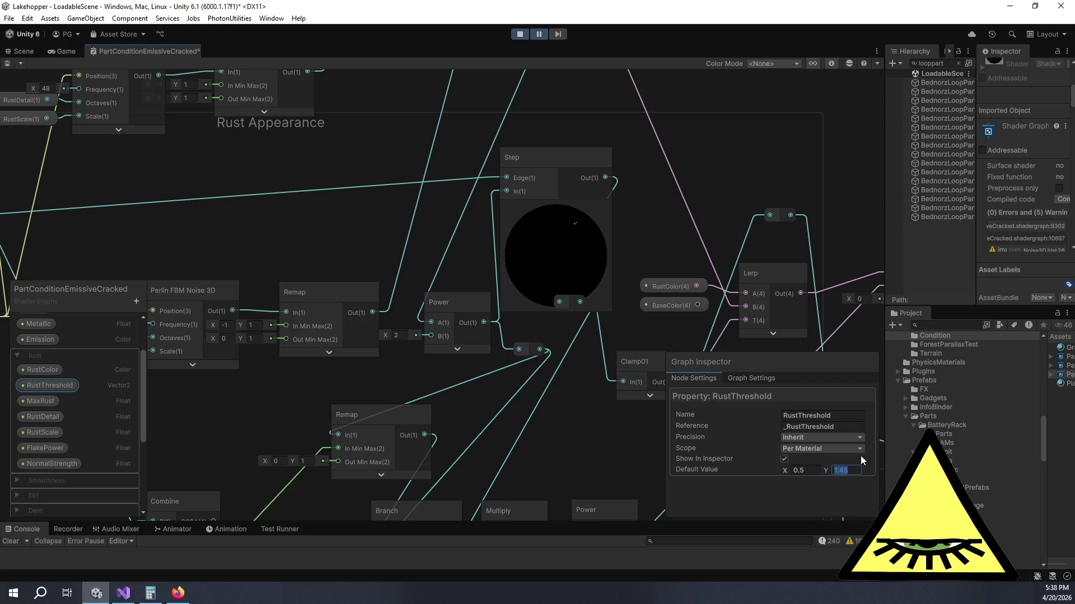
pyautogui.click(808, 469)
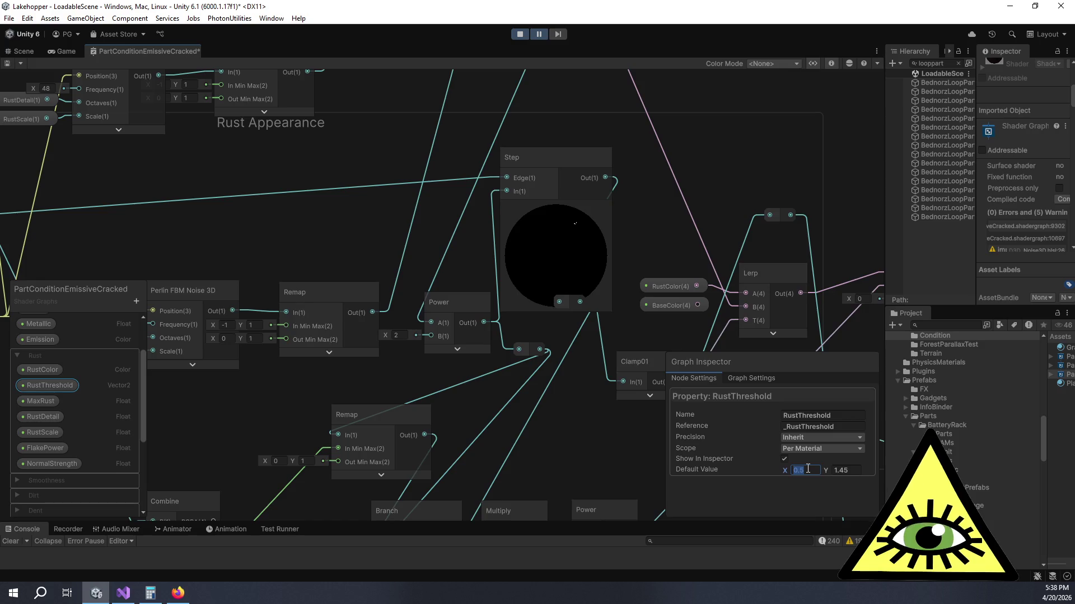
pyautogui.click(860, 466)
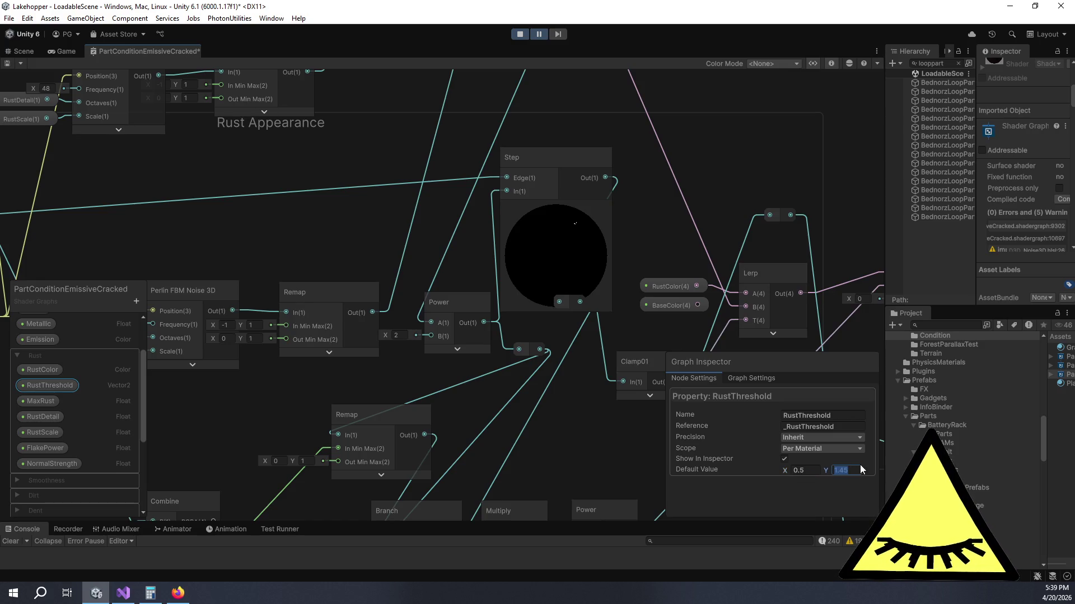
pyautogui.write('0.85')
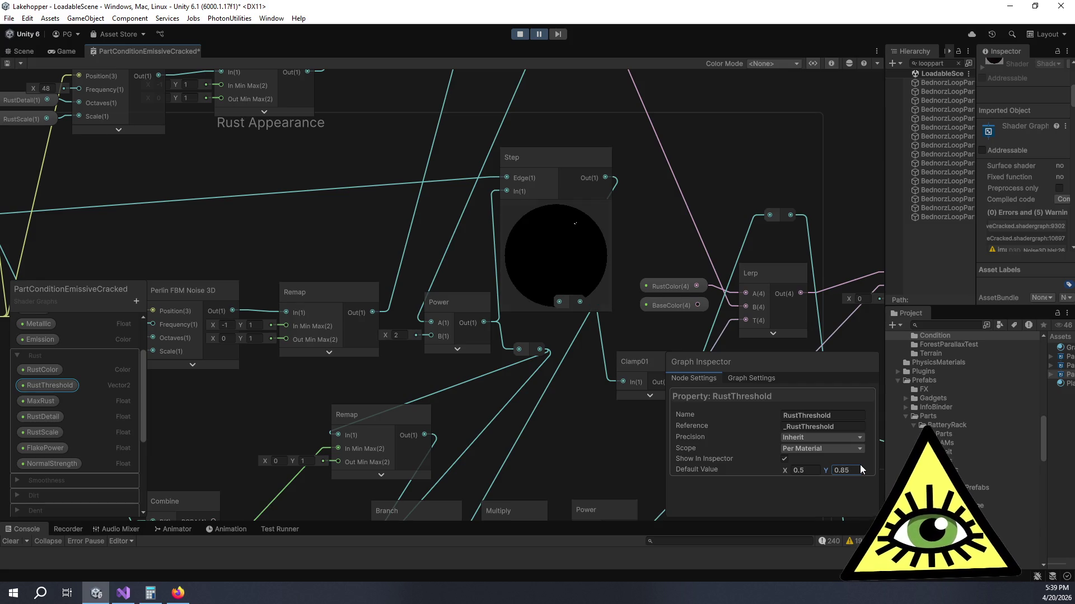
# Step: Select MaxRust and review its 0.2 default beside the Rust Threshold group's Clamp01 and Combine nodes
pyautogui.click(38, 405)
pyautogui.moveTo(204, 233); pyautogui.dragTo(494, 240)
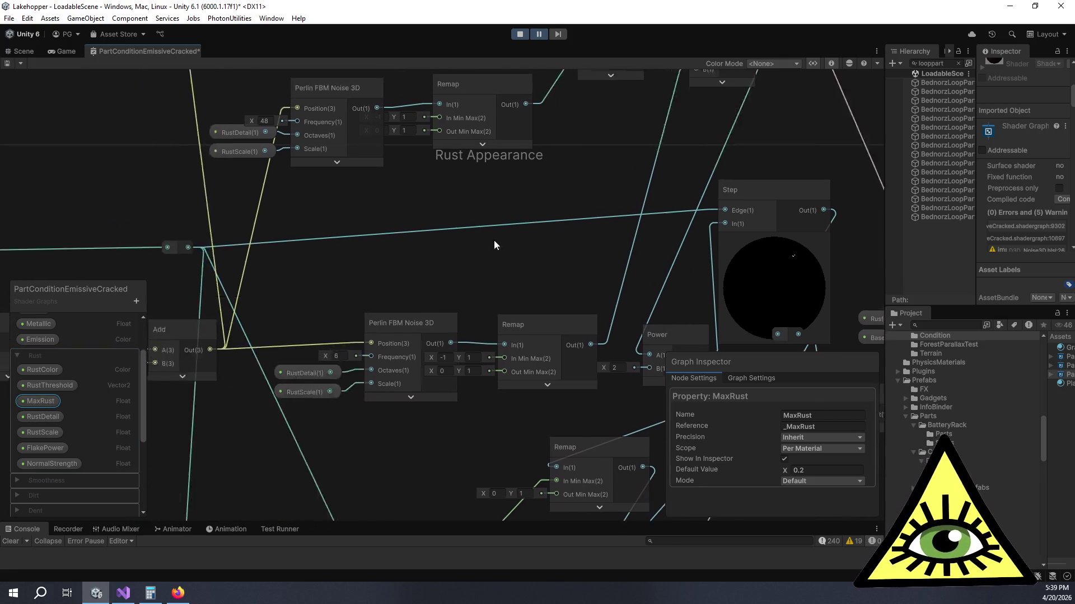
pyautogui.scroll(-3, 371, 273)
pyautogui.moveTo(490, 316); pyautogui.dragTo(429, 304)
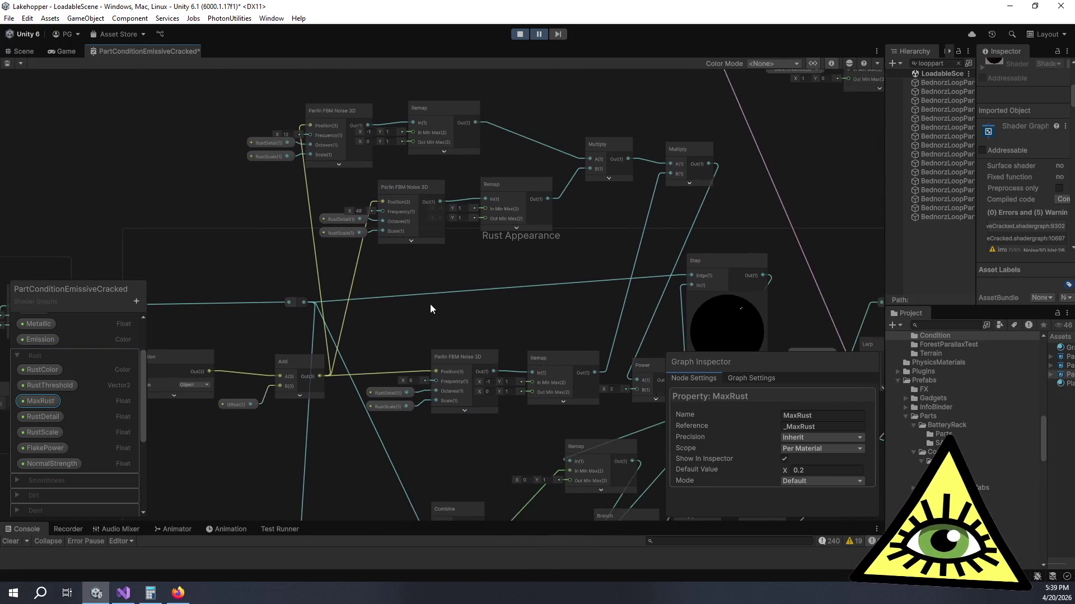
pyautogui.moveTo(498, 305); pyautogui.dragTo(650, 308)
pyautogui.moveTo(533, 269)
pyautogui.mouseDown()
pyautogui.moveTo(565, 304)
pyautogui.moveTo(630, 297)
pyautogui.mouseUp()
pyautogui.scroll(2, 559, 327)
pyautogui.scroll(1, 643, 263)
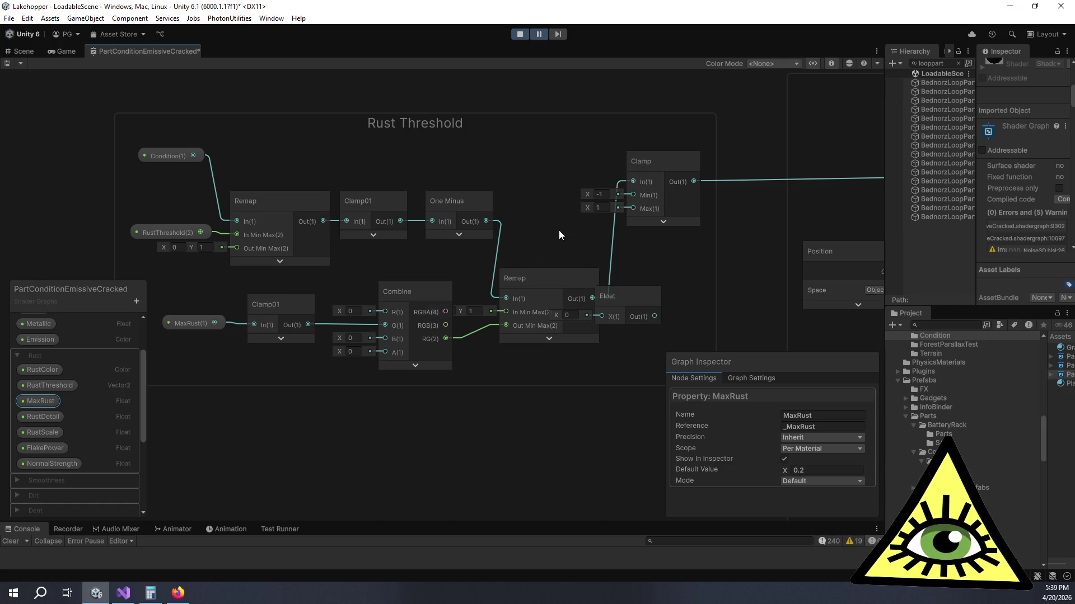
pyautogui.moveTo(558, 229); pyautogui.dragTo(547, 228)
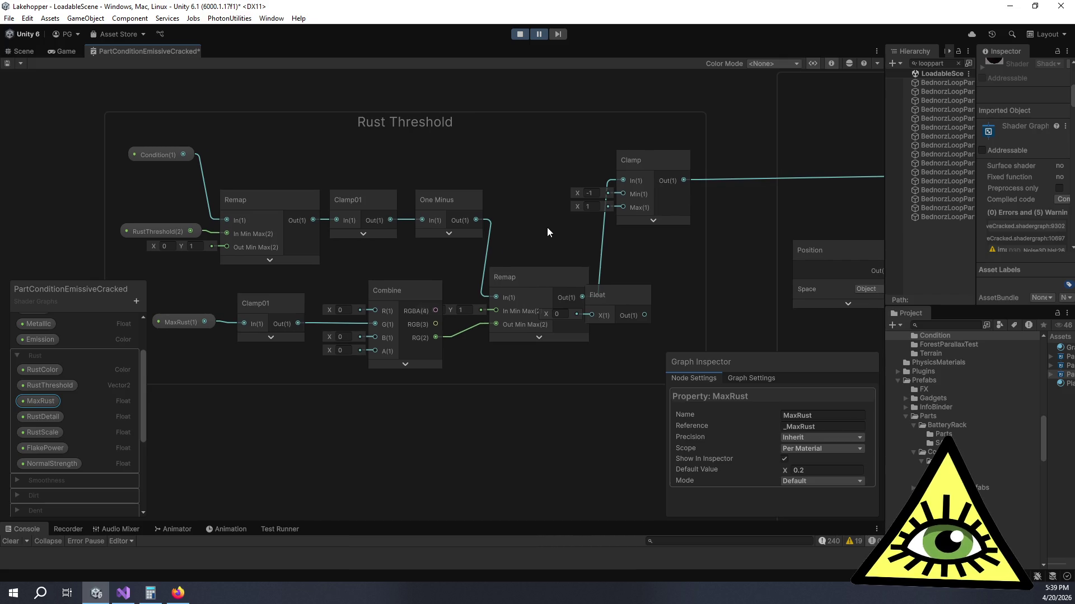
pyautogui.click(797, 470)
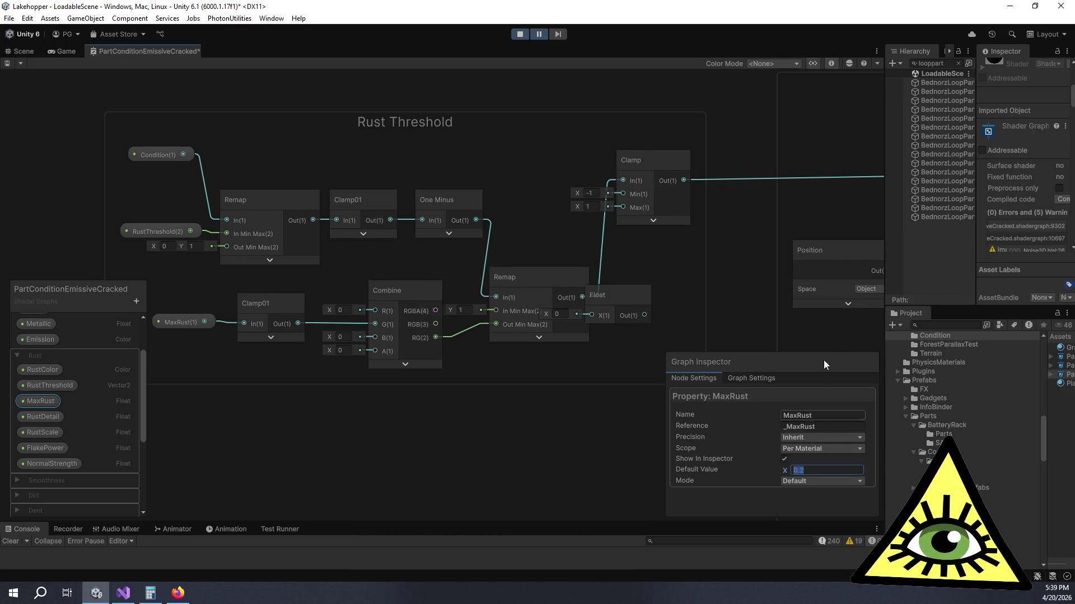
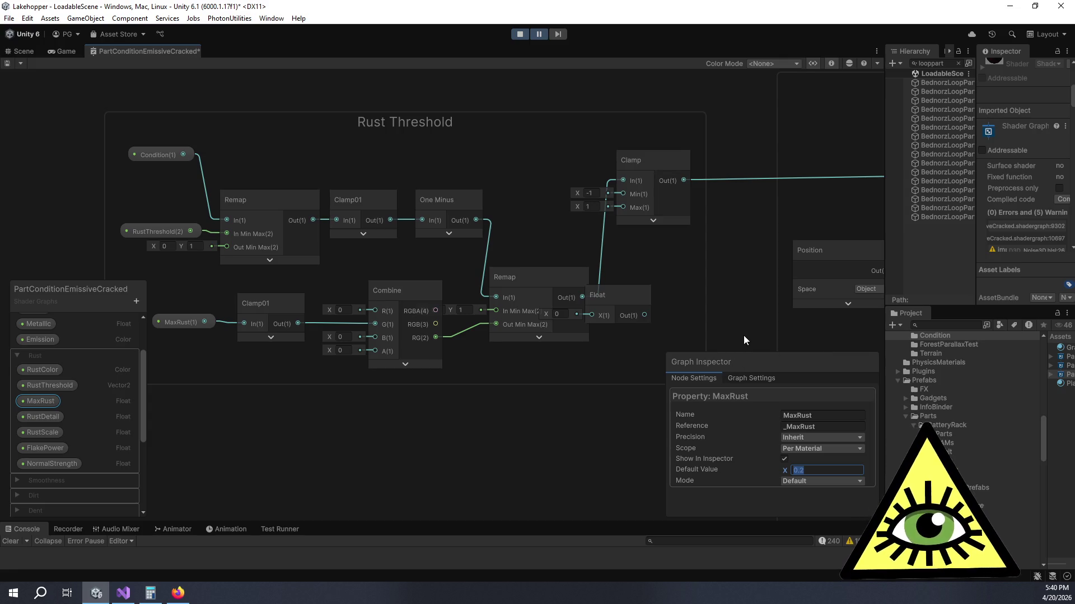
# Step: Delete the unused Float node beside Remap, then re-frame the group around the Combine node
pyautogui.scroll(-5, 711, 321)
pyautogui.moveTo(711, 320)
pyautogui.mouseDown()
pyautogui.moveTo(618, 293)
pyautogui.moveTo(710, 297)
pyautogui.moveTo(684, 298)
pyautogui.mouseUp()
pyautogui.scroll(3, 638, 287)
pyautogui.moveTo(619, 287)
pyautogui.mouseDown()
pyautogui.moveTo(664, 305)
pyautogui.moveTo(682, 284)
pyautogui.moveTo(672, 281)
pyautogui.mouseUp()
pyautogui.press('Delete')
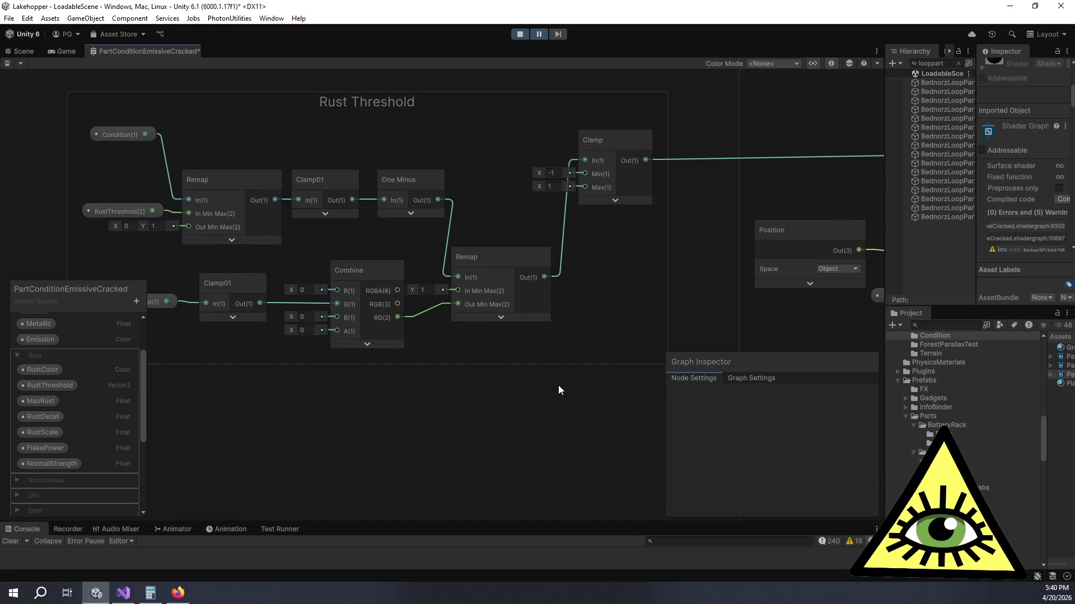
pyautogui.moveTo(542, 416)
pyautogui.mouseDown()
pyautogui.moveTo(505, 449)
pyautogui.moveTo(592, 439)
pyautogui.mouseUp()
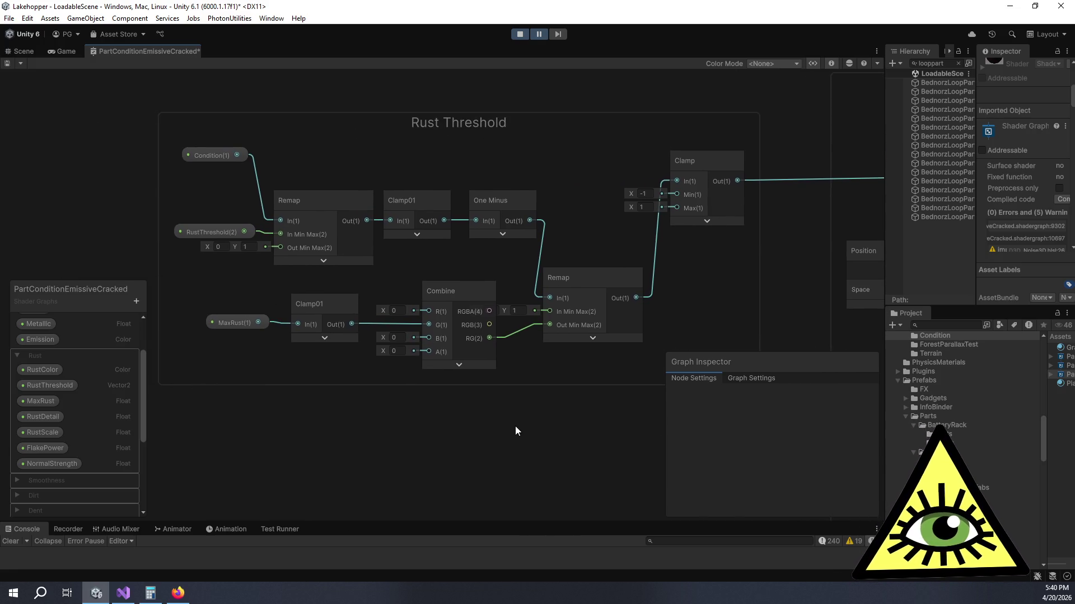
pyautogui.scroll(-3, 515, 426)
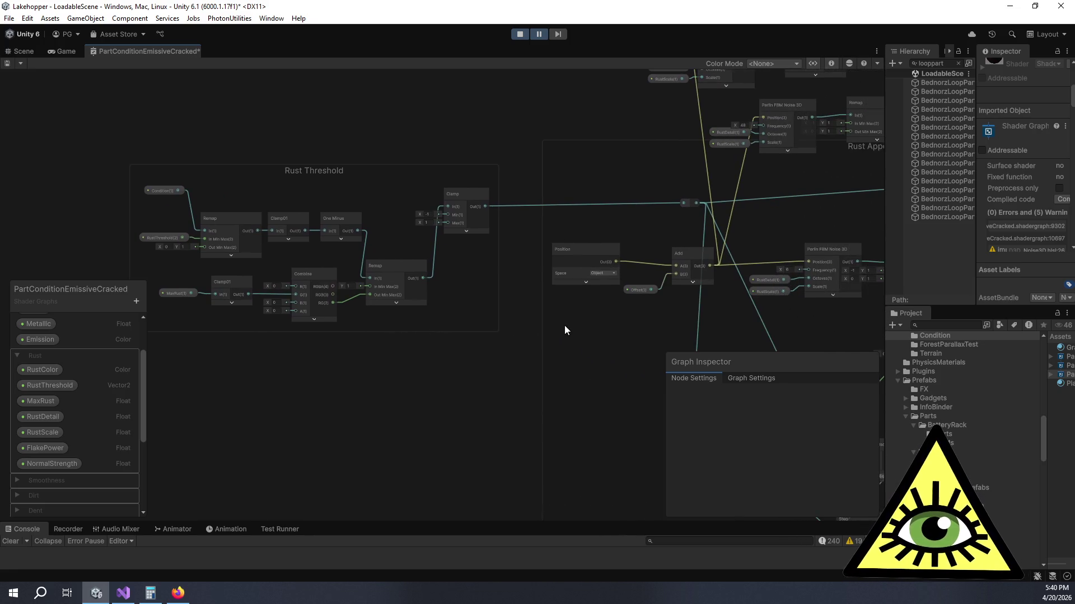
pyautogui.moveTo(472, 332); pyautogui.dragTo(558, 340)
pyautogui.scroll(3, 330, 334)
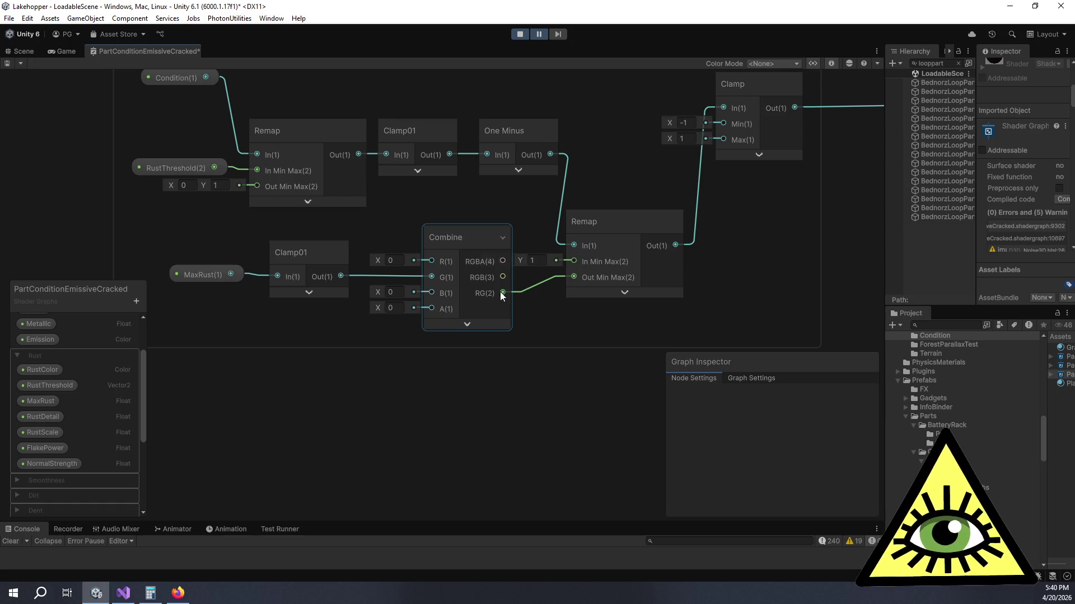
pyautogui.moveTo(560, 352); pyautogui.dragTo(577, 383)
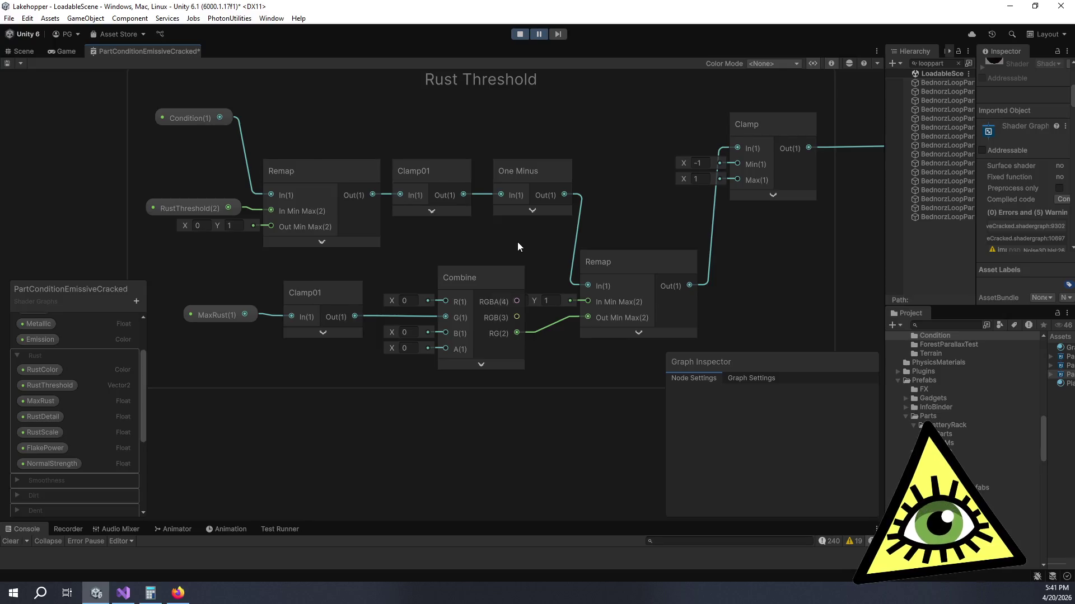
# Step: Move the Combine node lower-left under Clamp01, then nudge it slightly up and right
pyautogui.moveTo(517, 242); pyautogui.dragTo(478, 244)
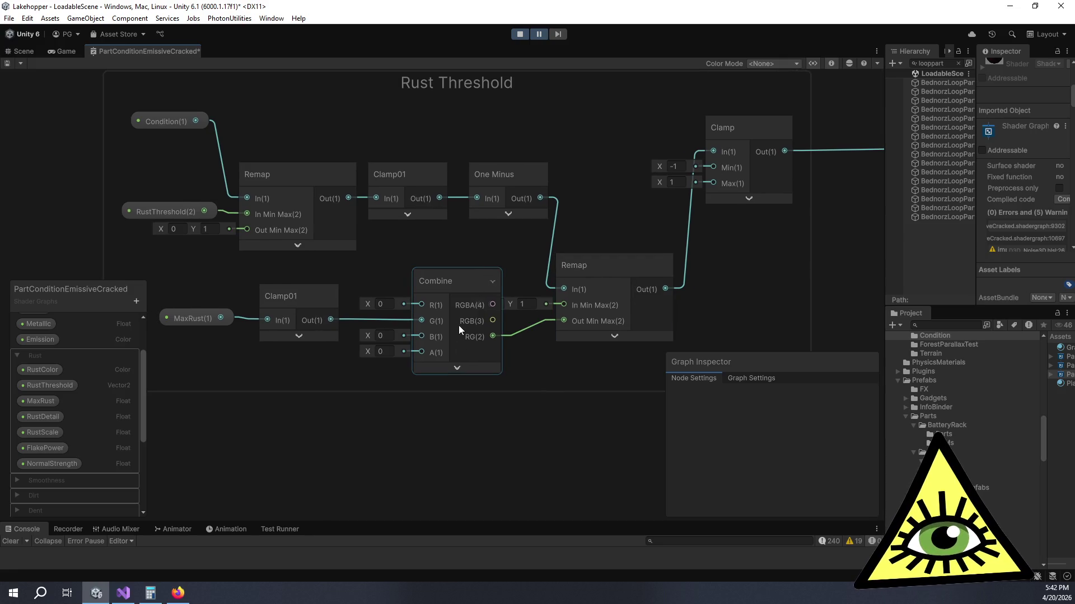
pyautogui.moveTo(464, 277)
pyautogui.mouseDown()
pyautogui.moveTo(434, 364)
pyautogui.moveTo(450, 345)
pyautogui.mouseUp()
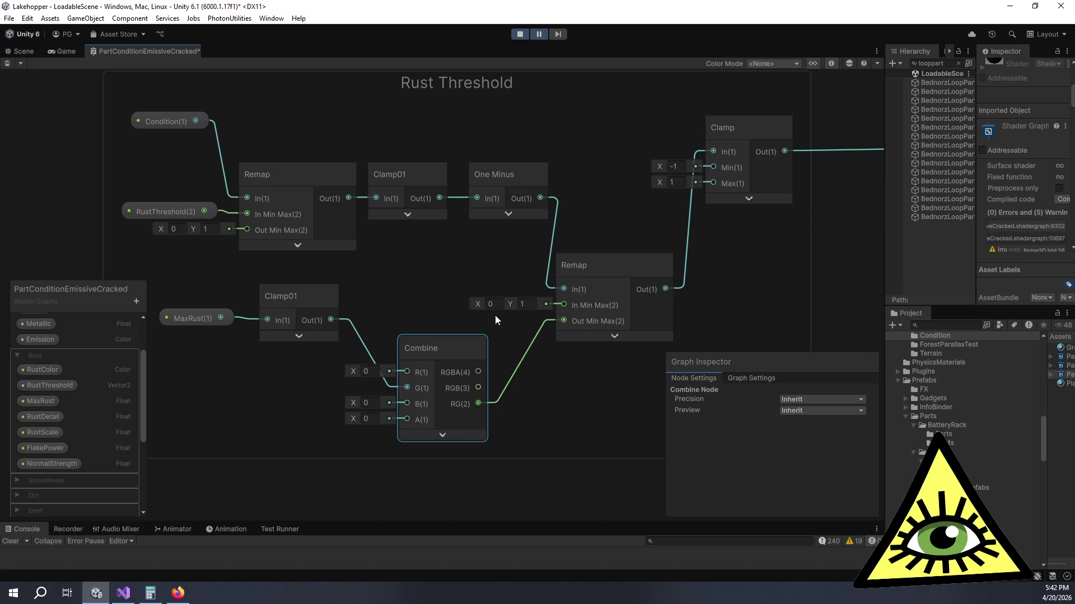
pyautogui.moveTo(521, 355); pyautogui.dragTo(548, 333)
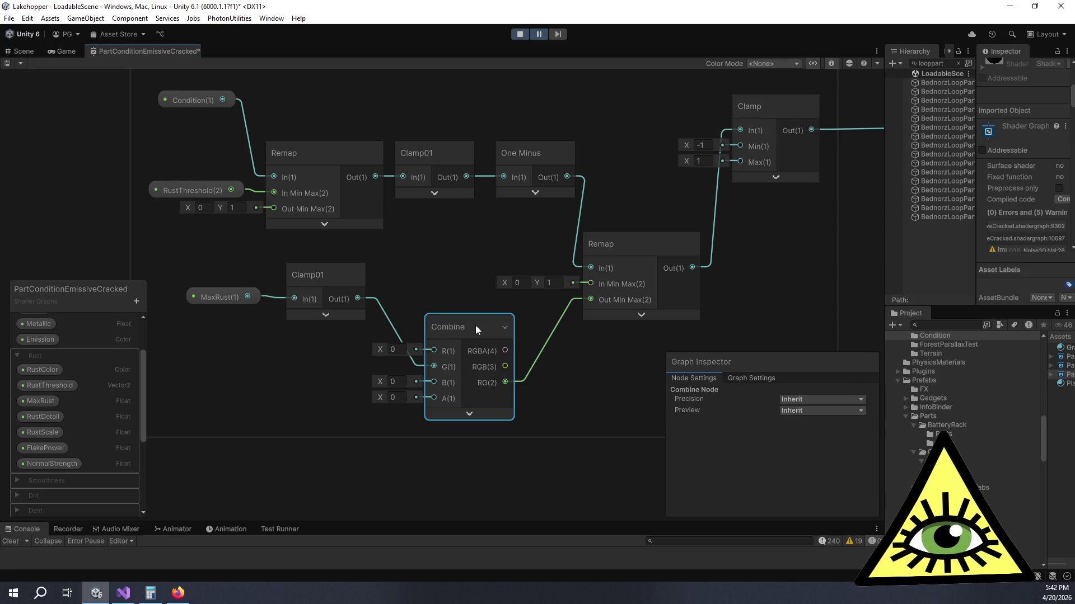
pyautogui.moveTo(476, 324); pyautogui.dragTo(509, 306)
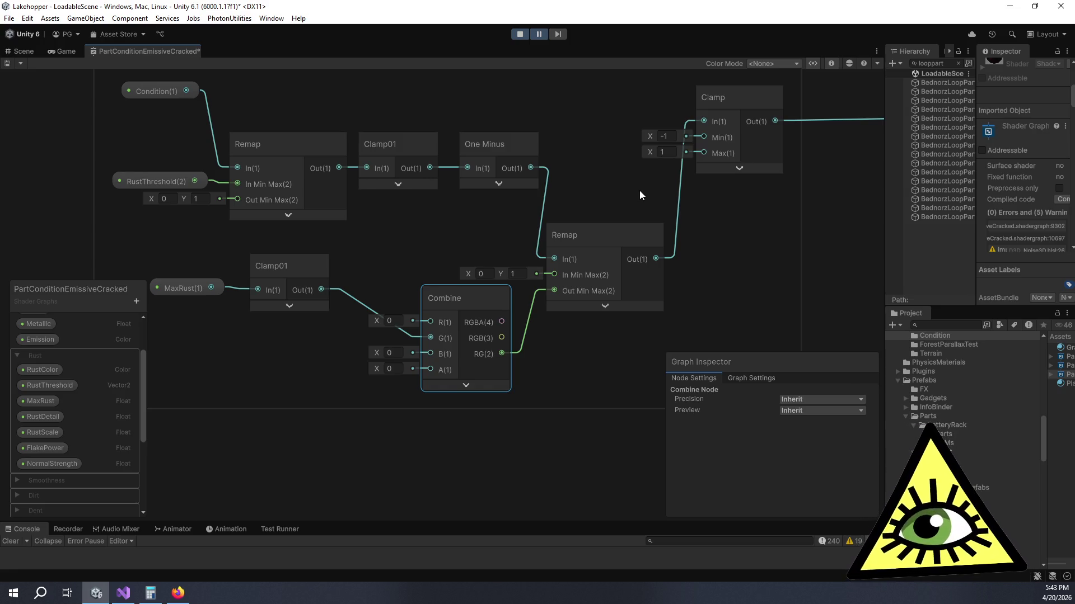
pyautogui.click(640, 191)
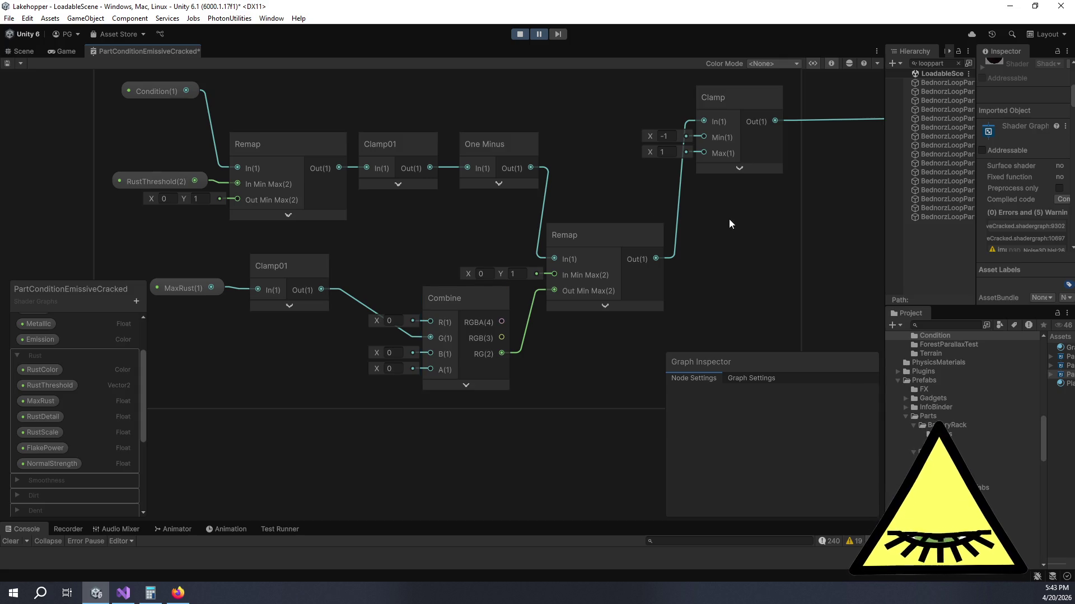
# Step: Pan past the RustThreshold and MaxRust nodes to bring the Multiply nodes above Step into view
pyautogui.moveTo(748, 225); pyautogui.dragTo(522, 239)
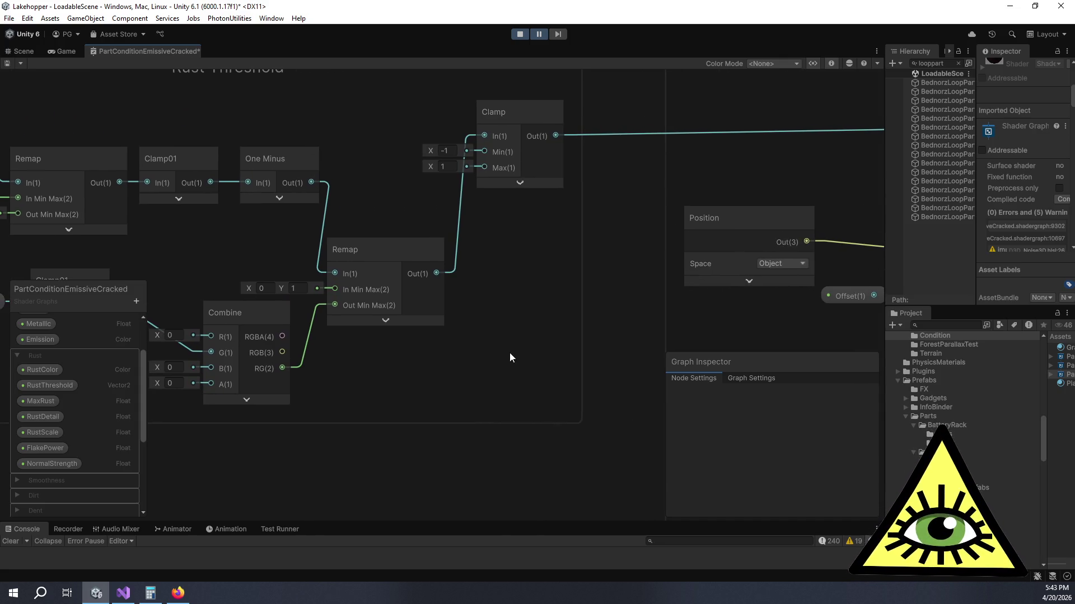
pyautogui.moveTo(539, 292); pyautogui.dragTo(619, 280)
pyautogui.moveTo(547, 369); pyautogui.dragTo(681, 331)
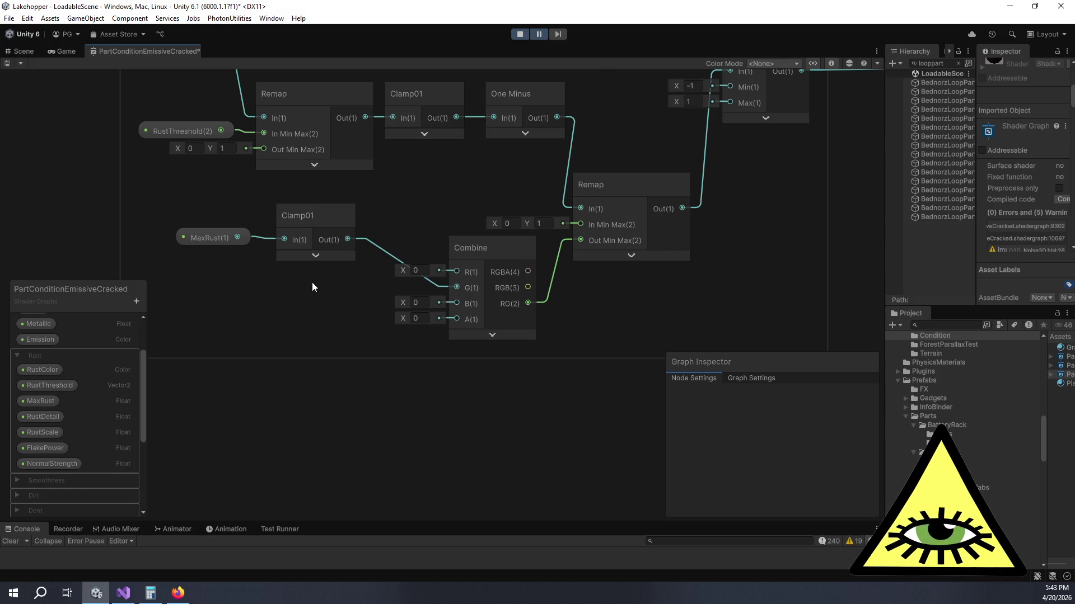
pyautogui.scroll(2, 312, 282)
pyautogui.click(346, 249)
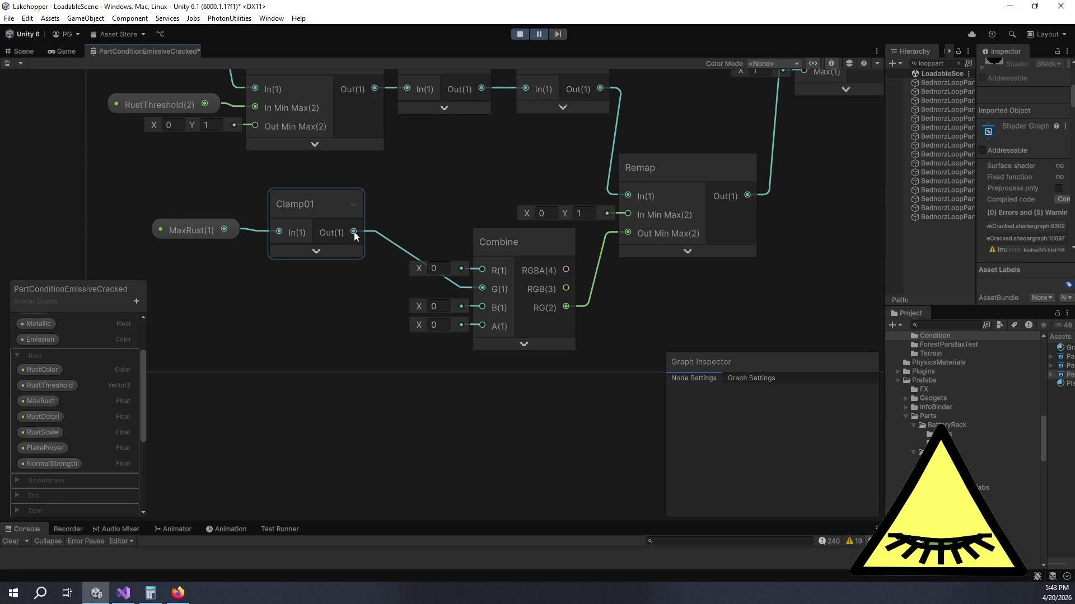
pyautogui.scroll(-3, 490, 230)
pyautogui.scroll(1, 402, 254)
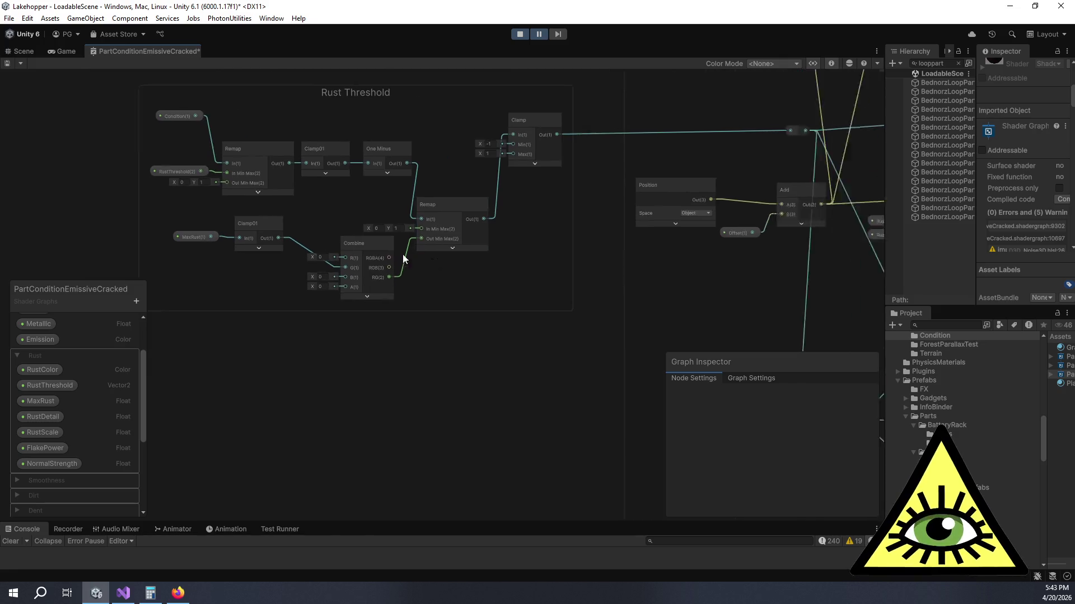
pyautogui.scroll(2, 735, 201)
pyautogui.scroll(5, 429, 232)
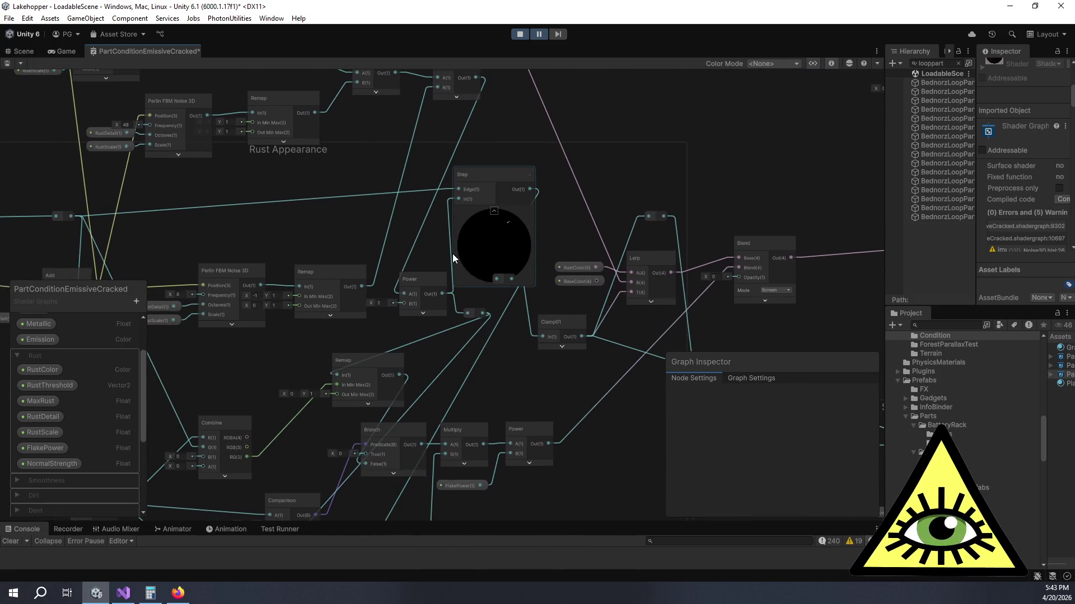
pyautogui.moveTo(428, 232)
pyautogui.mouseDown()
pyautogui.moveTo(496, 324)
pyautogui.moveTo(489, 345)
pyautogui.mouseUp()
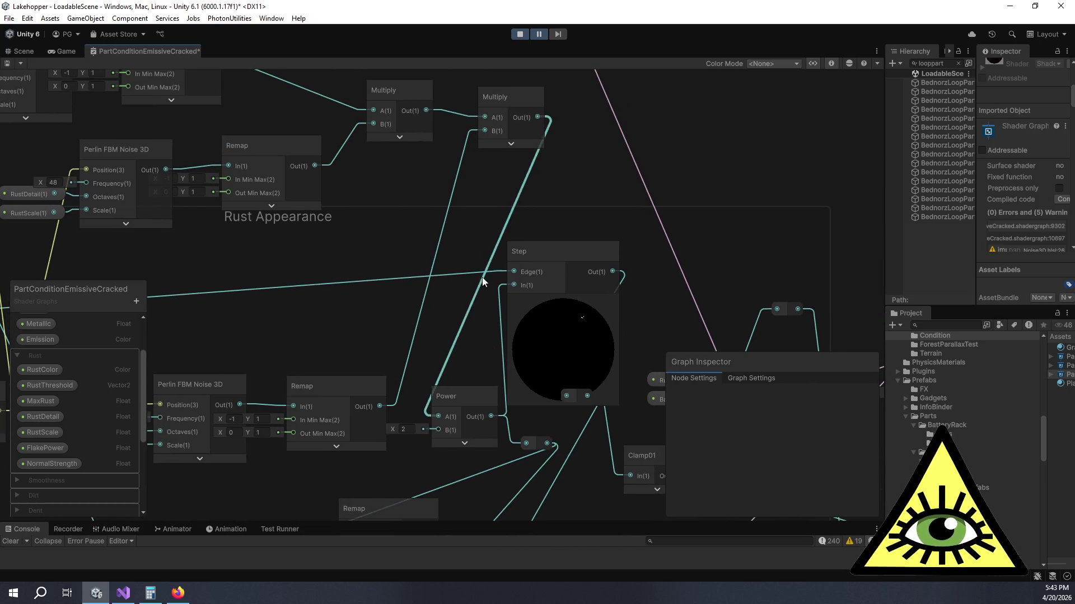
# Step: Add a One Minus node fed by the Multiply output and position it up and right
pyautogui.press('space')
pyautogui.write('onemi')
pyautogui.press('Return')
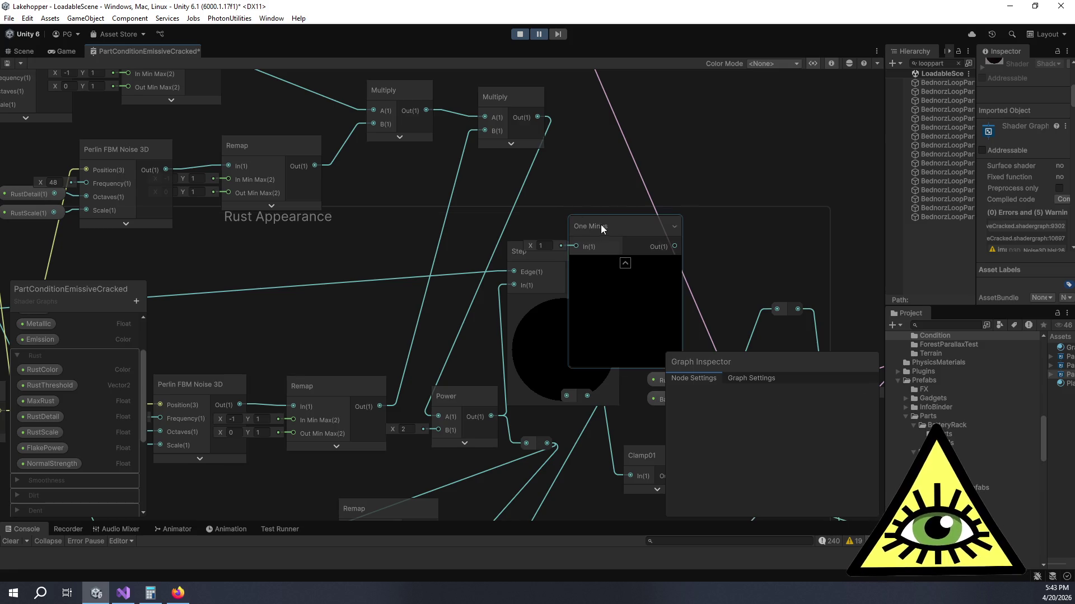
pyautogui.moveTo(538, 117)
pyautogui.mouseDown()
pyautogui.moveTo(598, 183)
pyautogui.moveTo(617, 149)
pyautogui.moveTo(539, 258)
pyautogui.moveTo(504, 279)
pyautogui.moveTo(437, 415)
pyautogui.mouseUp()
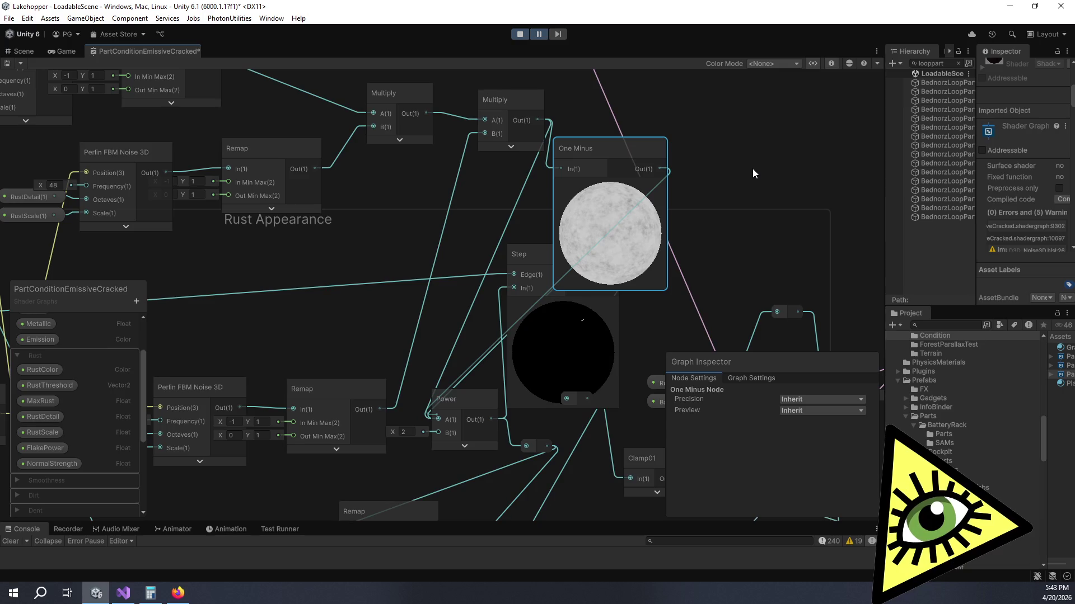
pyautogui.moveTo(632, 152); pyautogui.dragTo(662, 129)
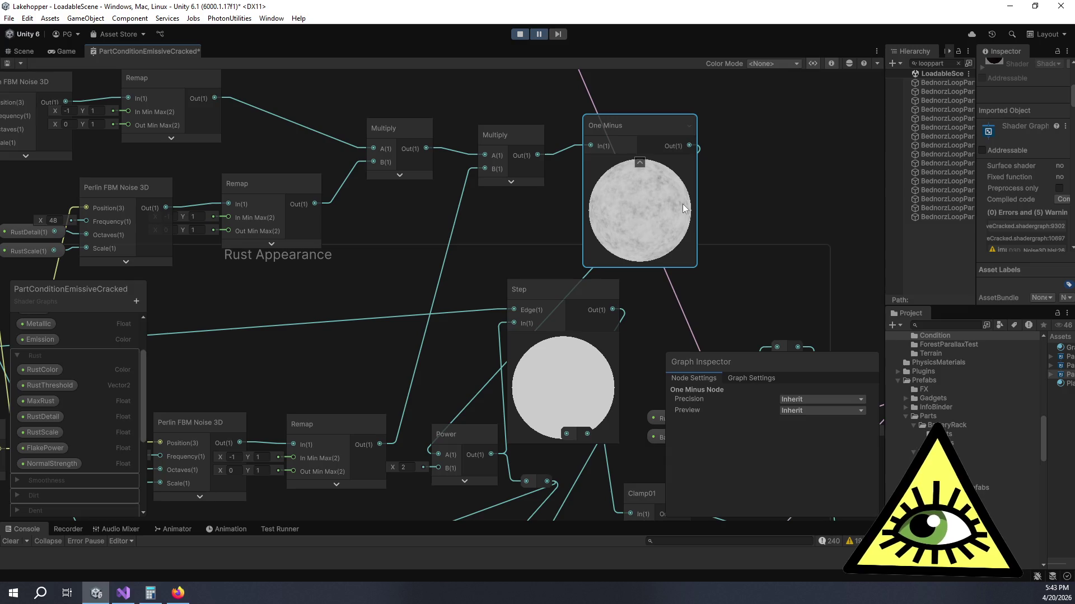
pyautogui.moveTo(708, 251); pyautogui.dragTo(656, 240)
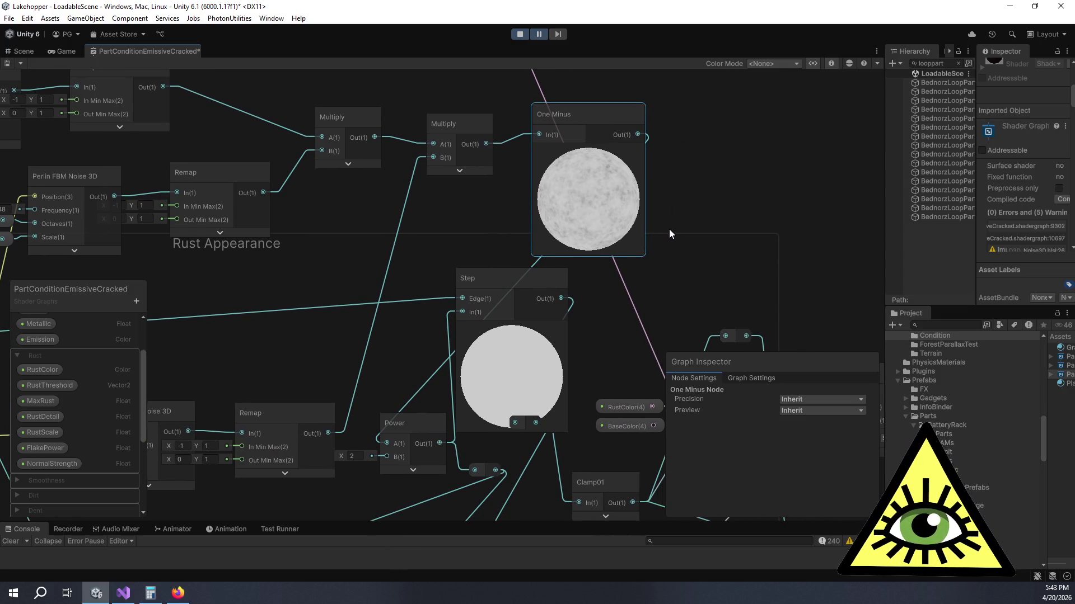
pyautogui.moveTo(582, 168)
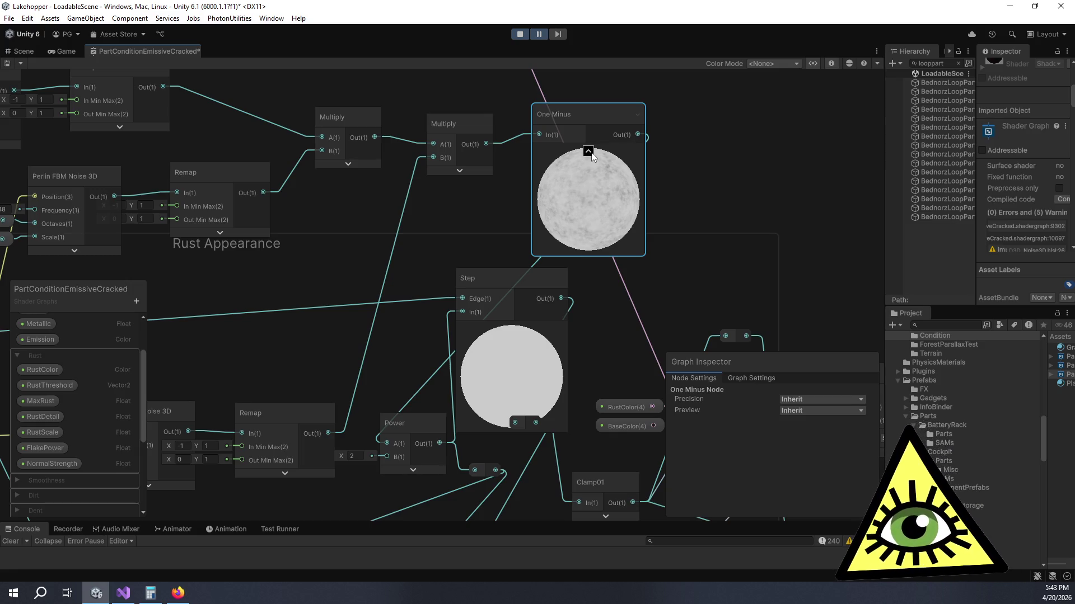
pyautogui.moveTo(589, 123); pyautogui.dragTo(559, 149)
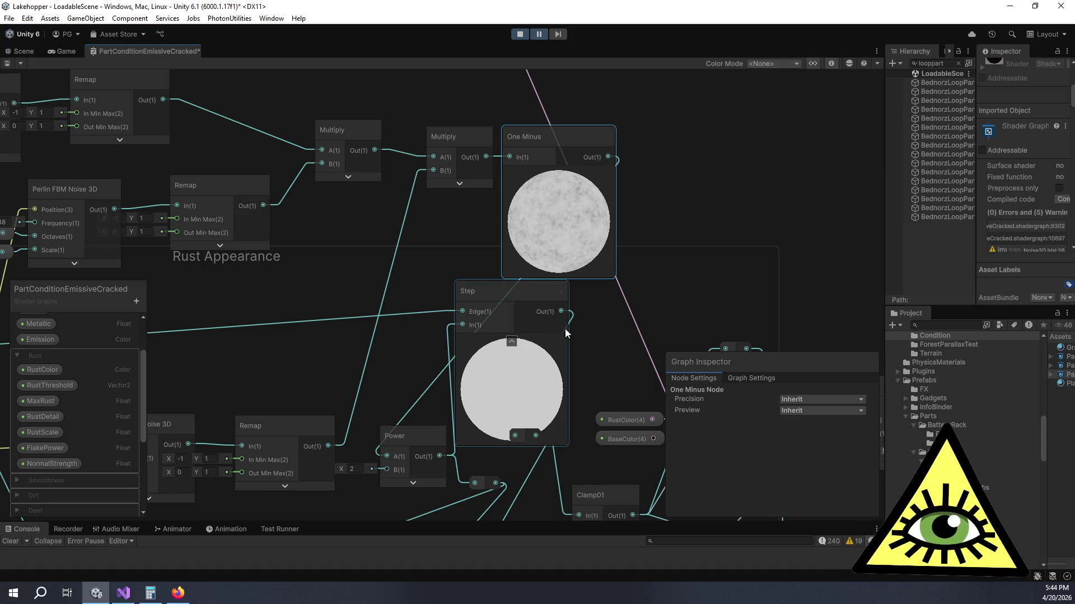
# Step: Collapse the Step node's preview and rearrange Step and the reroute point beside Clamp01
pyautogui.moveTo(576, 331); pyautogui.dragTo(548, 280)
pyautogui.click(483, 291)
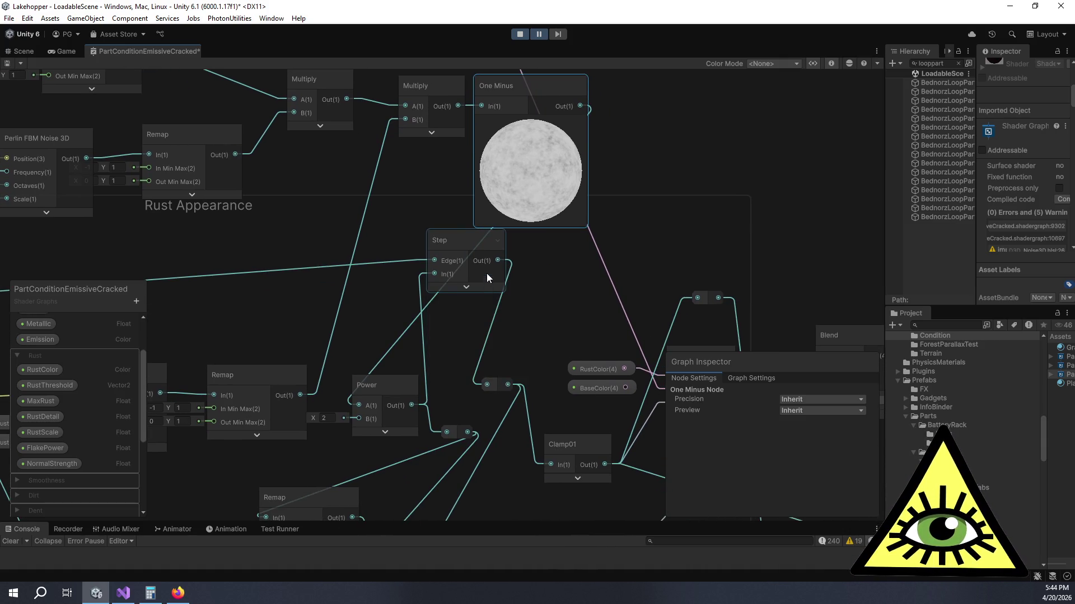
pyautogui.moveTo(486, 250); pyautogui.dragTo(520, 311)
pyautogui.moveTo(495, 388)
pyautogui.mouseDown()
pyautogui.moveTo(549, 411)
pyautogui.moveTo(539, 409)
pyautogui.moveTo(553, 392)
pyautogui.moveTo(541, 392)
pyautogui.mouseUp()
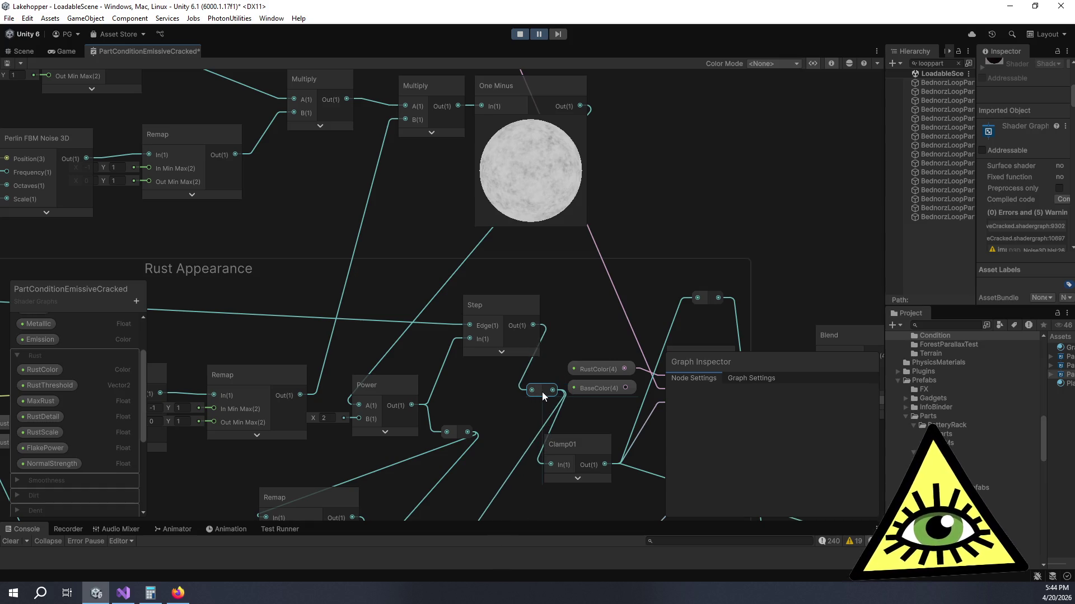
pyautogui.click(511, 312)
pyautogui.moveTo(511, 312)
pyautogui.mouseDown()
pyautogui.moveTo(544, 253)
pyautogui.moveTo(516, 246)
pyautogui.mouseUp()
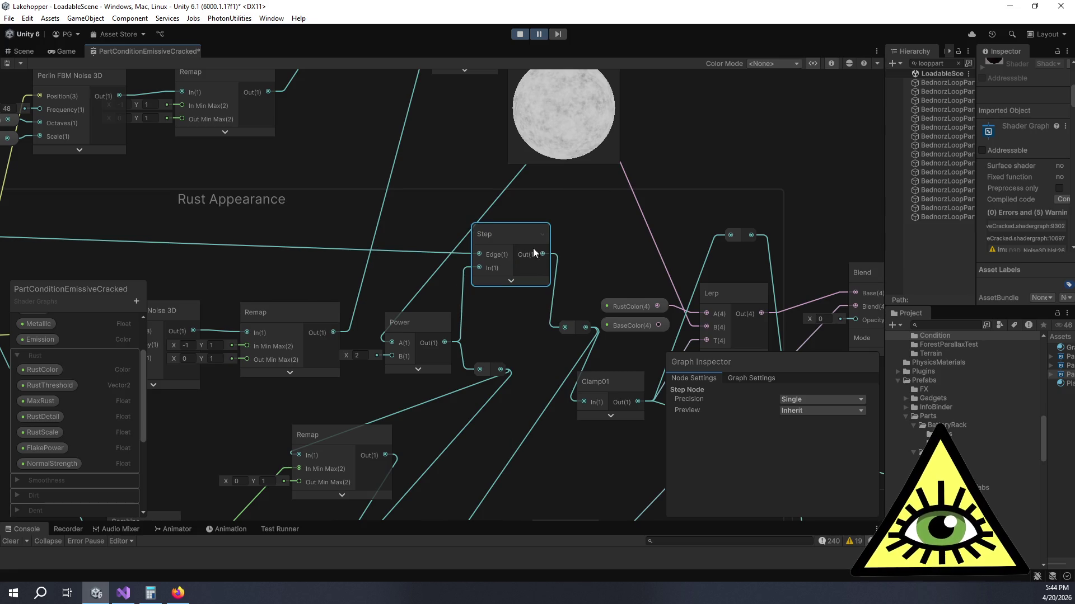
pyautogui.scroll(-3, 600, 184)
pyautogui.scroll(3, 526, 296)
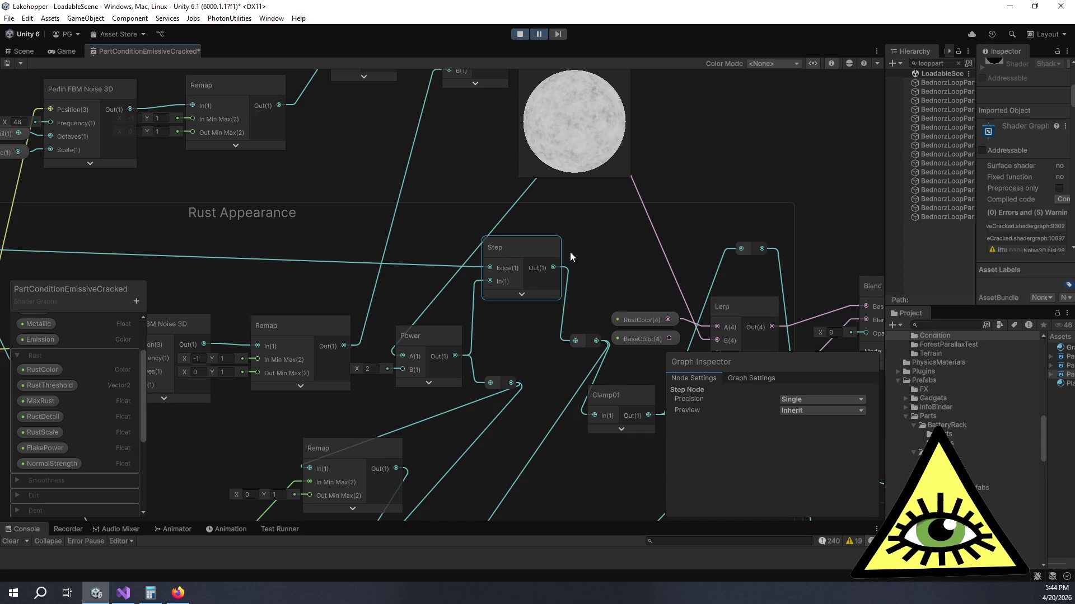
pyautogui.scroll(-1, 512, 348)
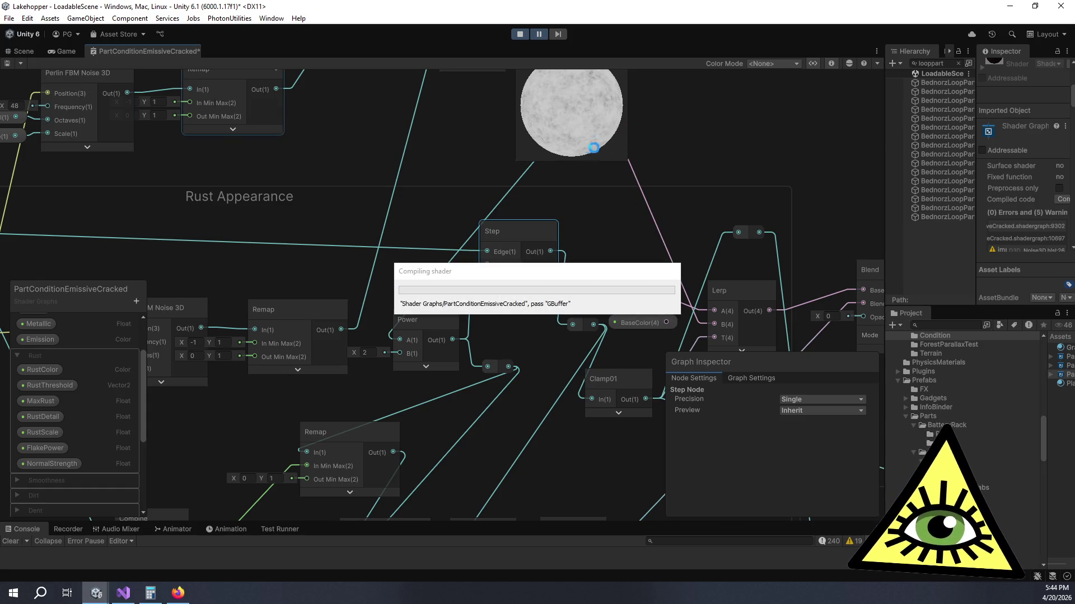
# Step: Set the Condition property's Default Value to 1 in the Graph Inspector
pyautogui.scroll(5, 589, 170)
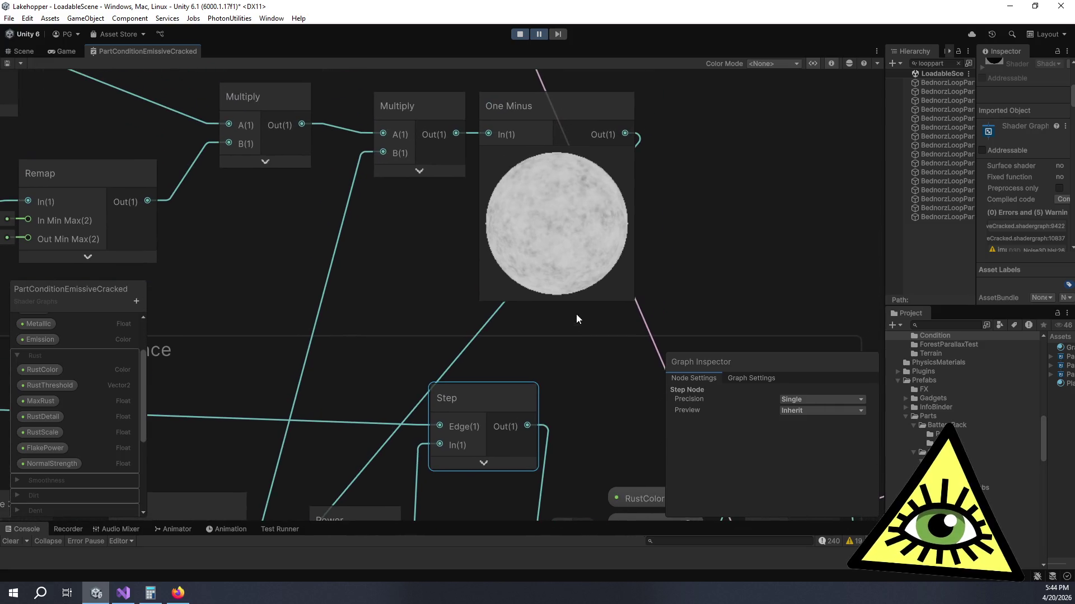
pyautogui.scroll(-5, 585, 287)
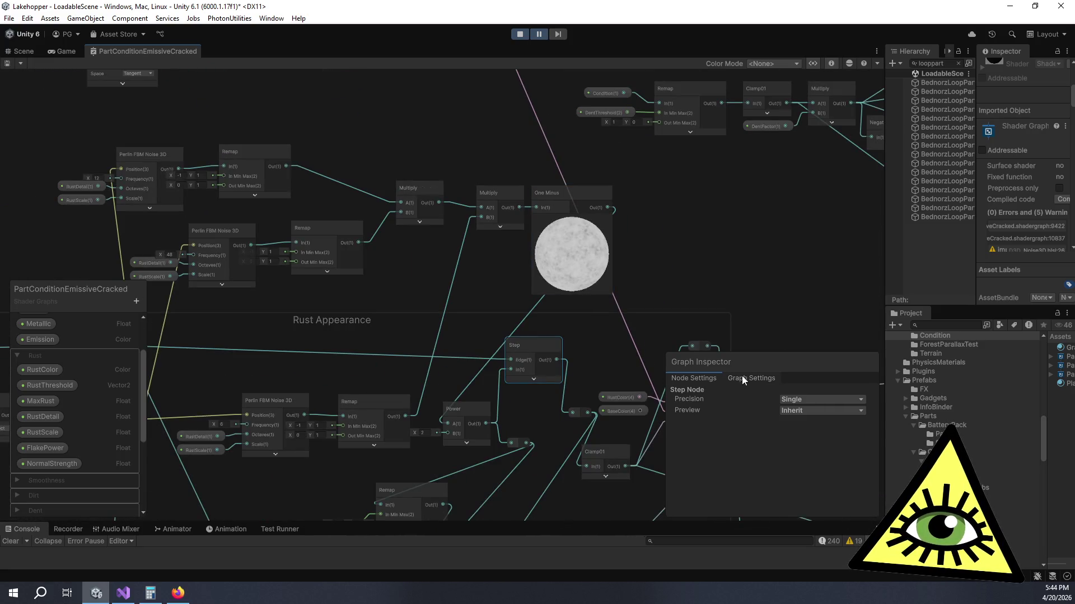
pyautogui.scroll(3, 39, 352)
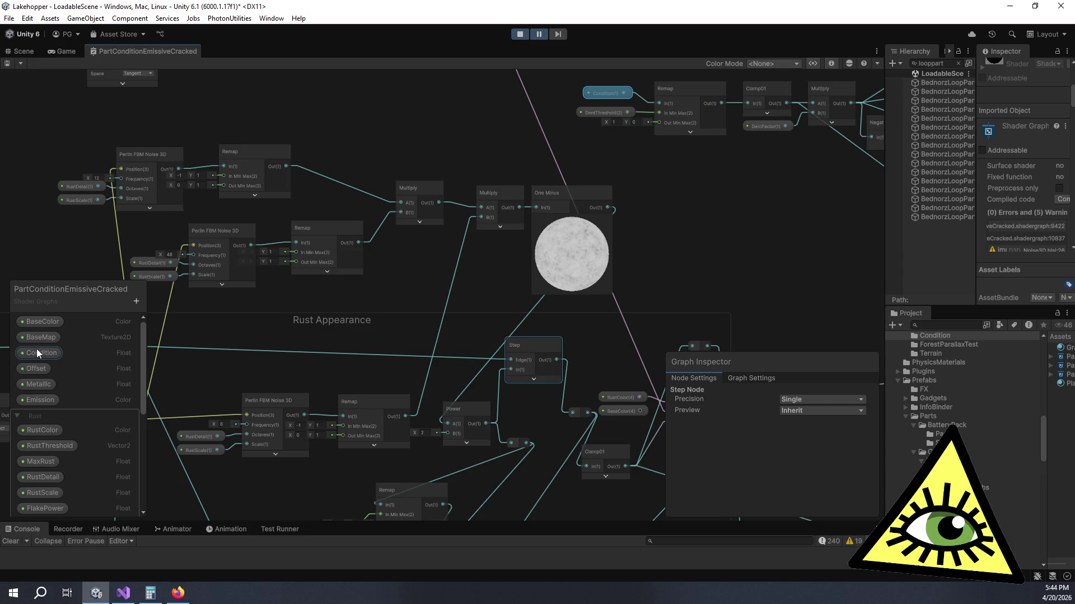
pyautogui.click(39, 352)
pyautogui.moveTo(784, 471); pyautogui.dragTo(827, 477)
pyautogui.click(828, 476)
pyautogui.write('2.17')
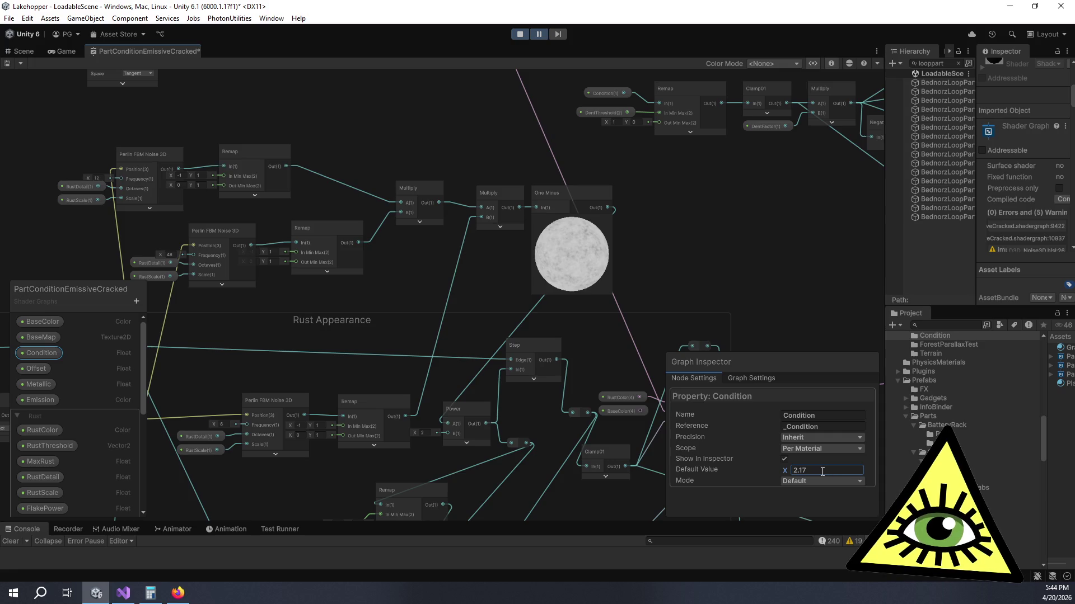
pyautogui.press('Return')
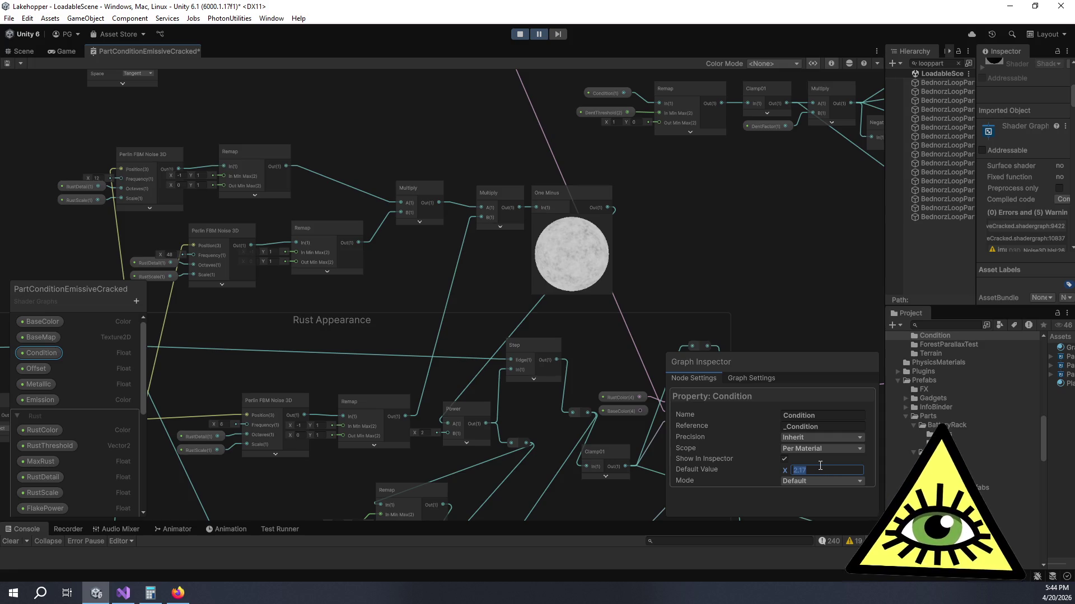
pyautogui.write('1')
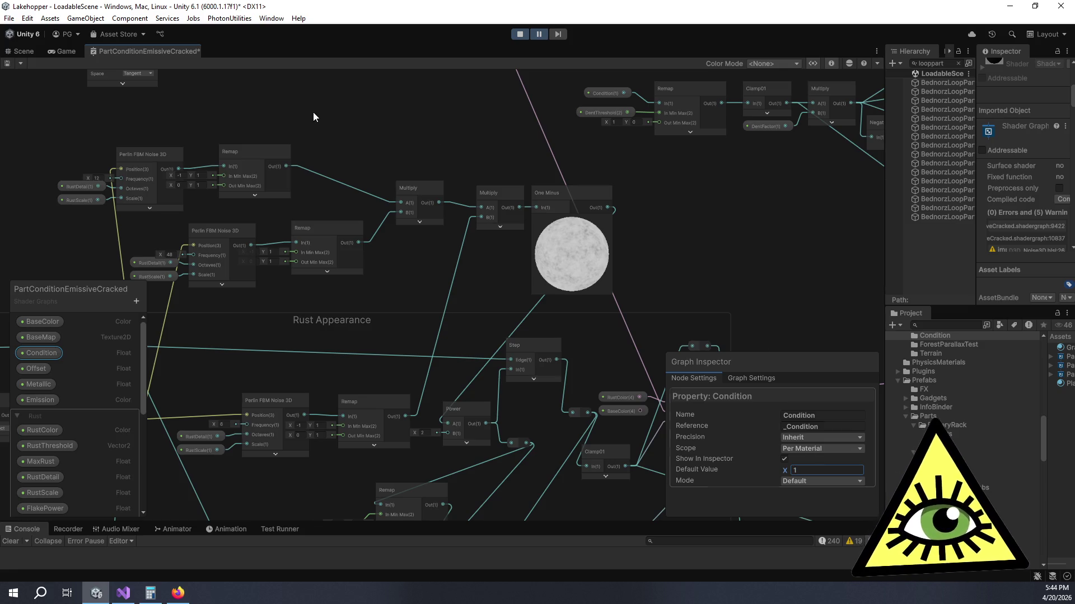
pyautogui.click(313, 113)
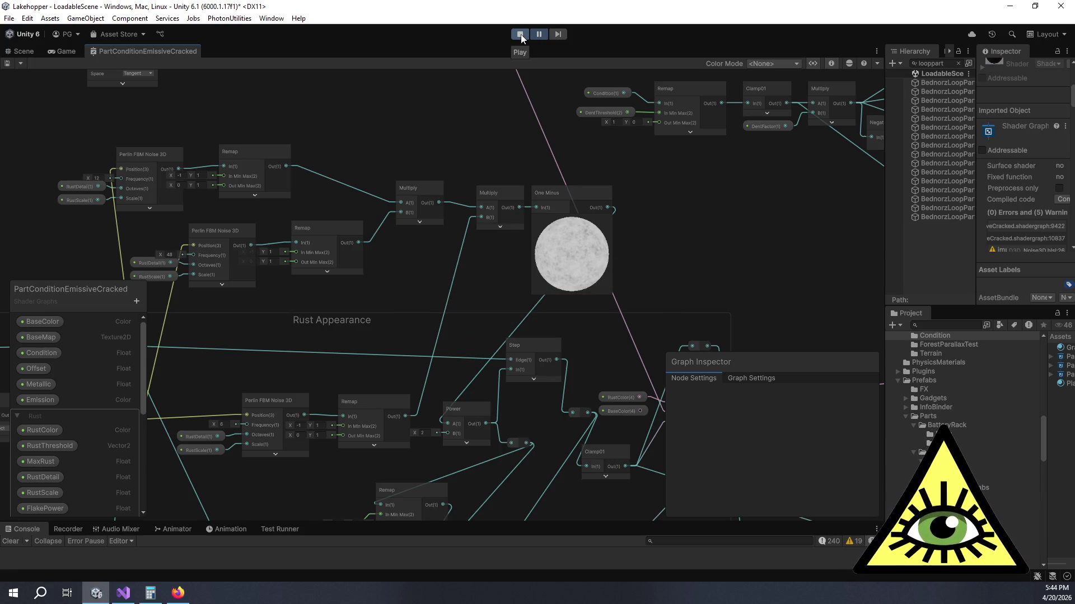
# Step: Start play mode and switch over to the Scene view
pyautogui.click(521, 35)
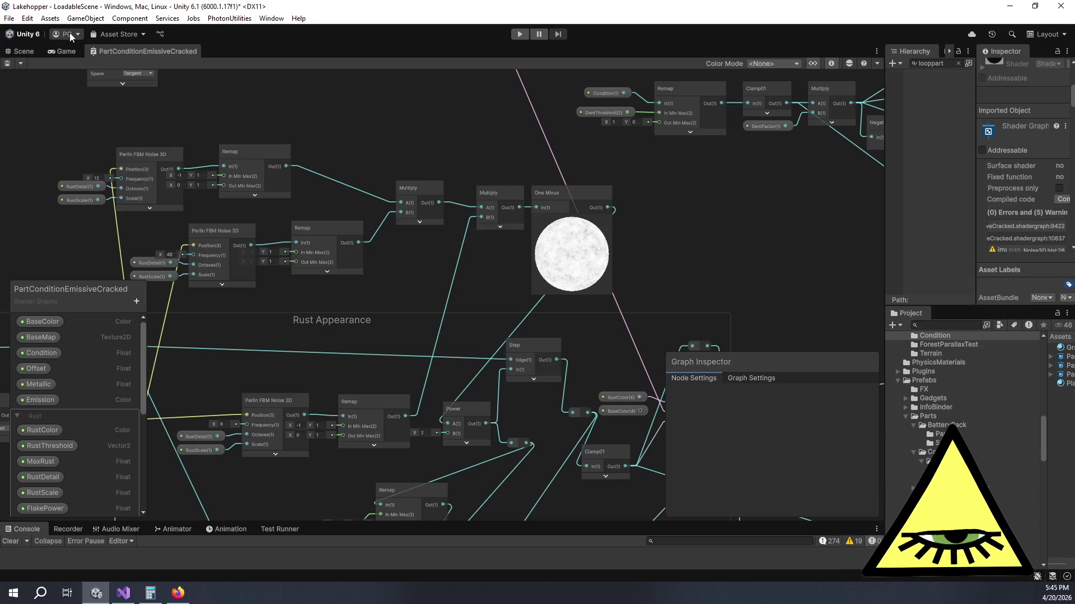
pyautogui.moveTo(304, 93); pyautogui.dragTo(375, 59)
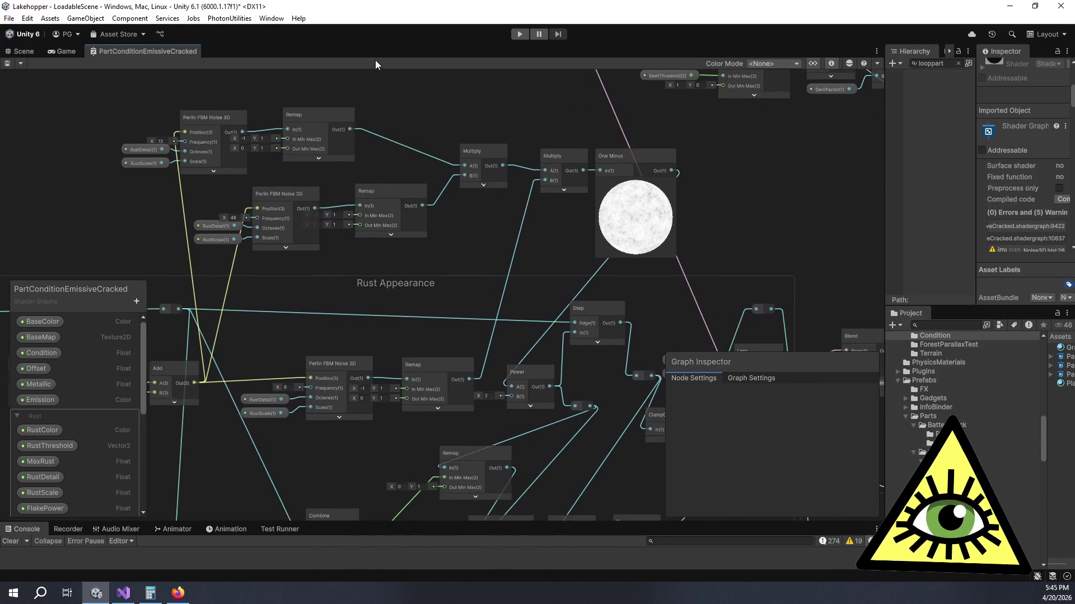
pyautogui.moveTo(558, 215); pyautogui.dragTo(503, 287)
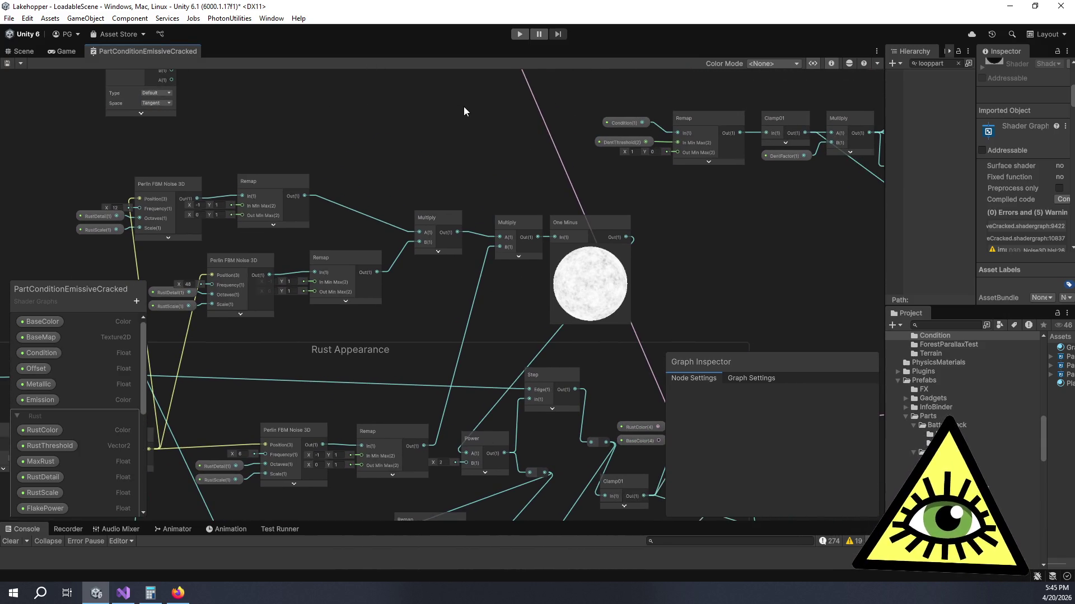
pyautogui.click(22, 52)
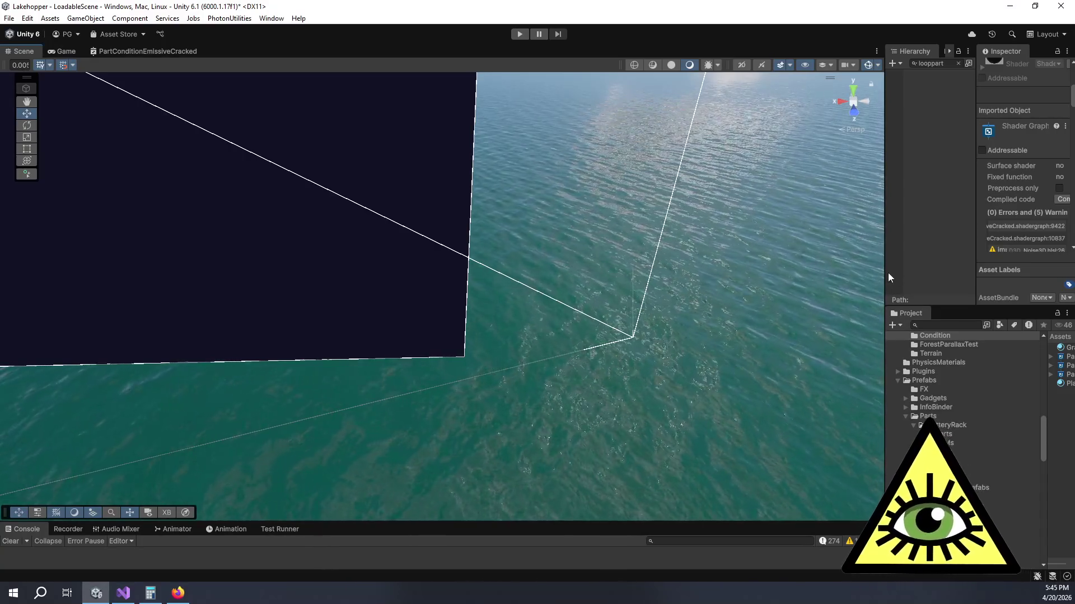
# Step: Widen the side panels and select the LoopGlow material via a Project search for 'loopglow'
pyautogui.moveTo(882, 272)
pyautogui.mouseDown()
pyautogui.moveTo(532, 272)
pyautogui.moveTo(776, 272)
pyautogui.mouseUp()
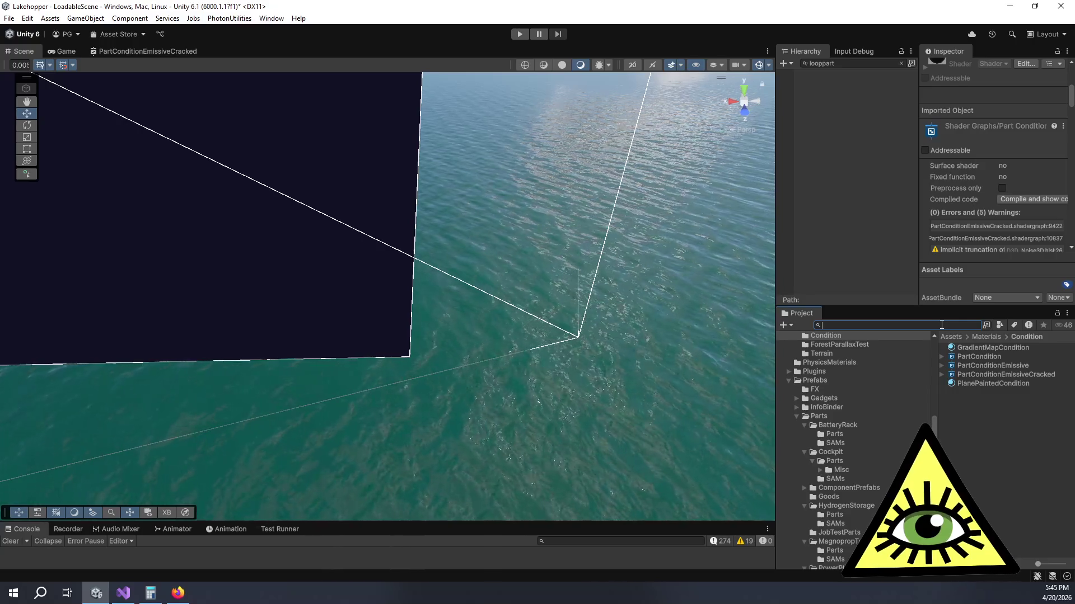
pyautogui.write('llopg')
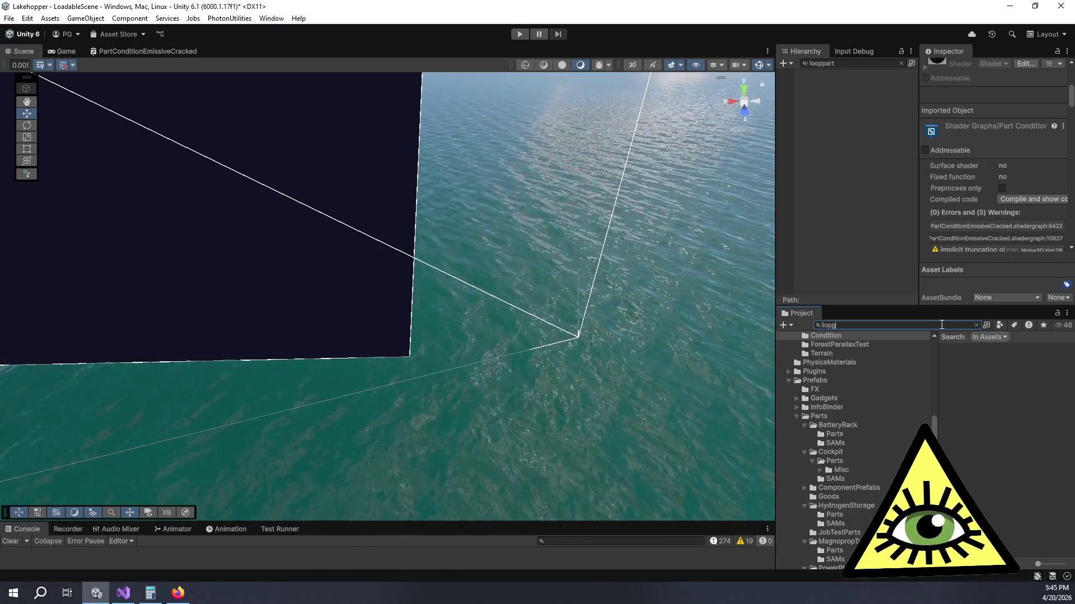
pyautogui.press('BackSpace')
pyautogui.press('BackSpace')
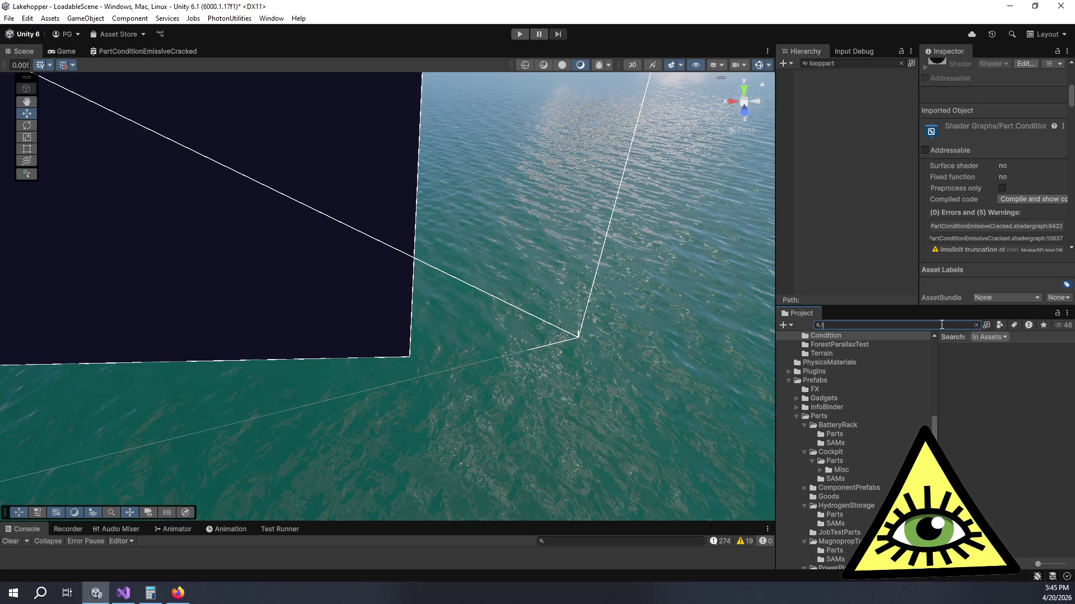
pyautogui.write('oopglow')
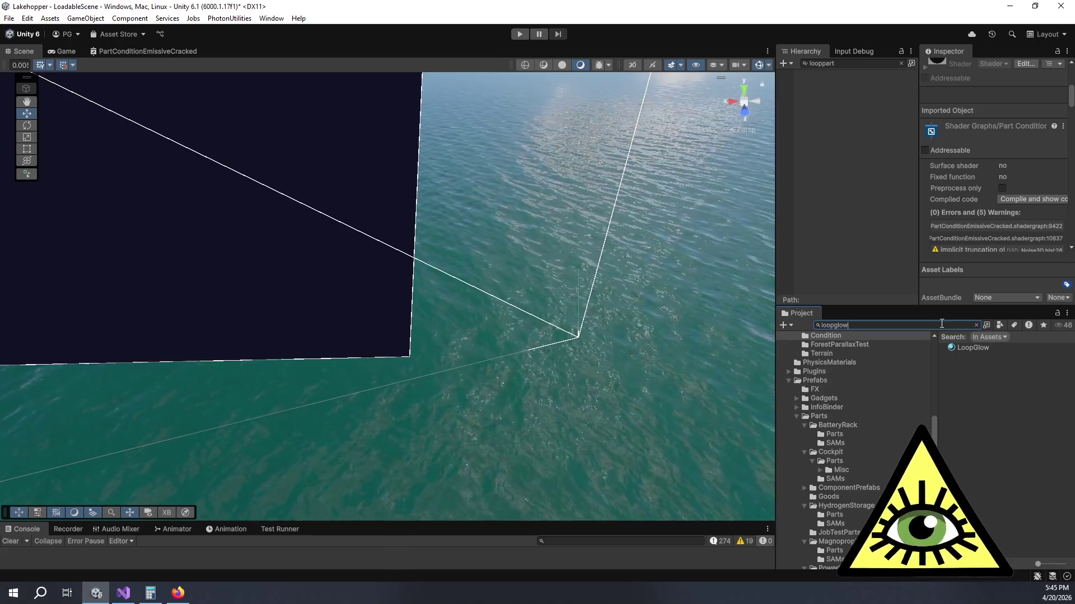
pyautogui.click(975, 348)
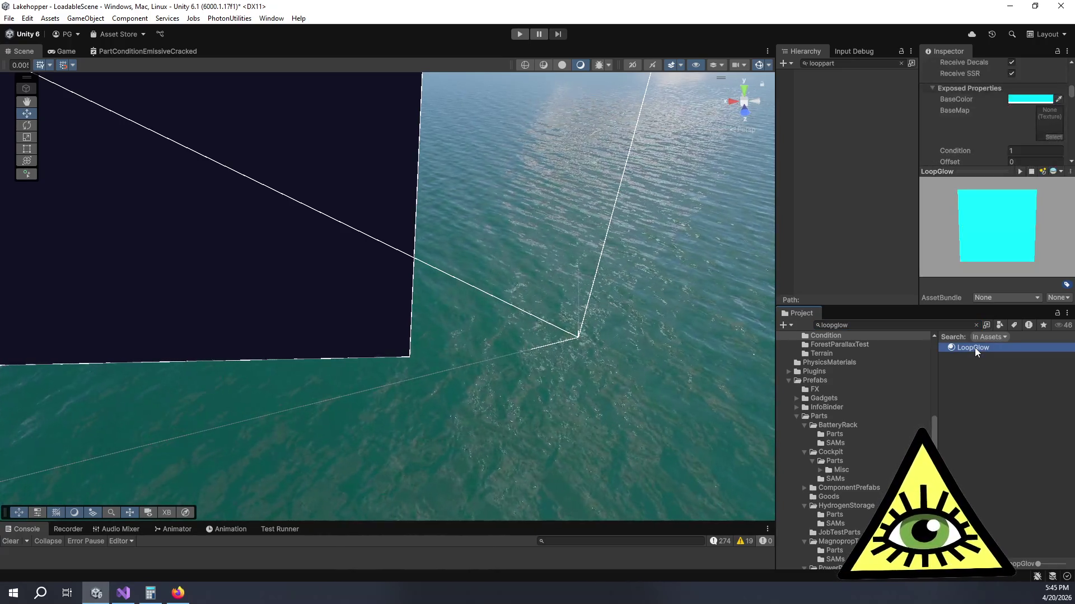
pyautogui.moveTo(777, 187); pyautogui.dragTo(703, 187)
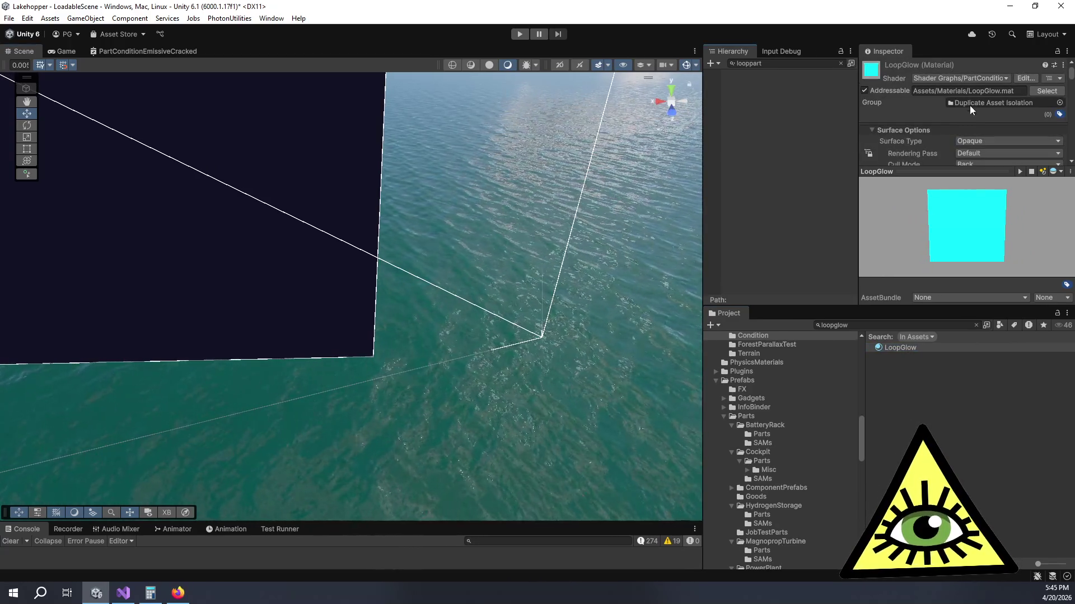
# Step: Browse LoopGlow's Shader Graph shader list and close it, keeping the current shader
pyautogui.click(969, 80)
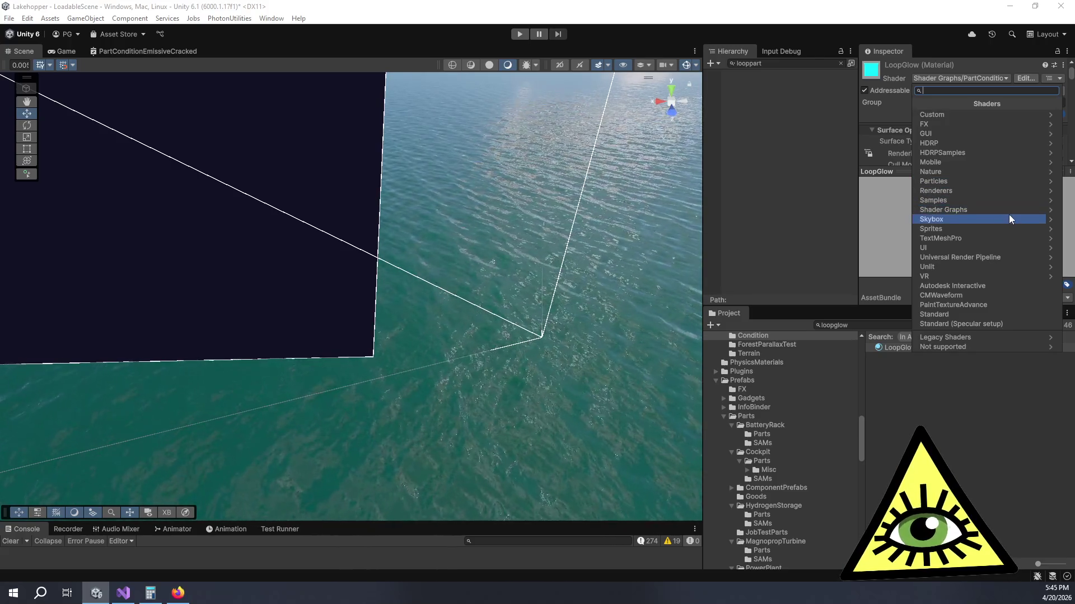
pyautogui.click(1006, 210)
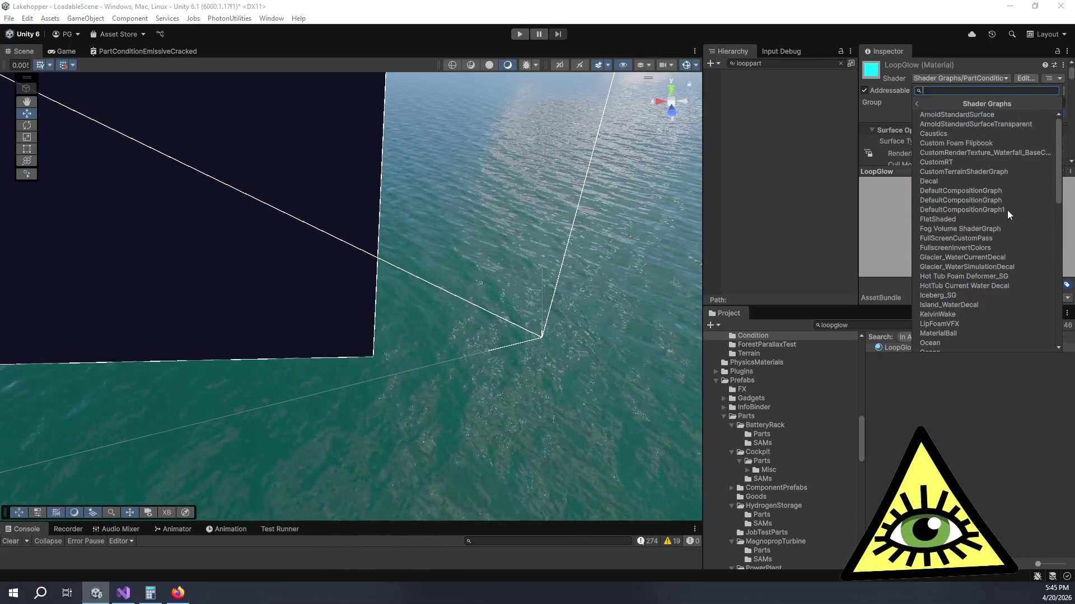
pyautogui.scroll(-6, 1008, 223)
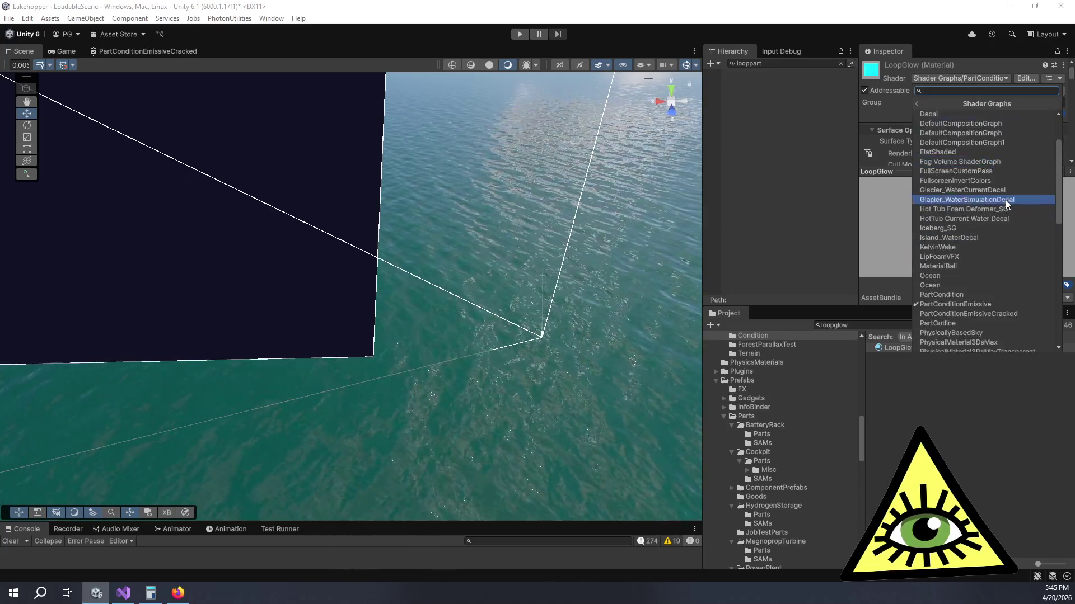
pyautogui.click(1012, 146)
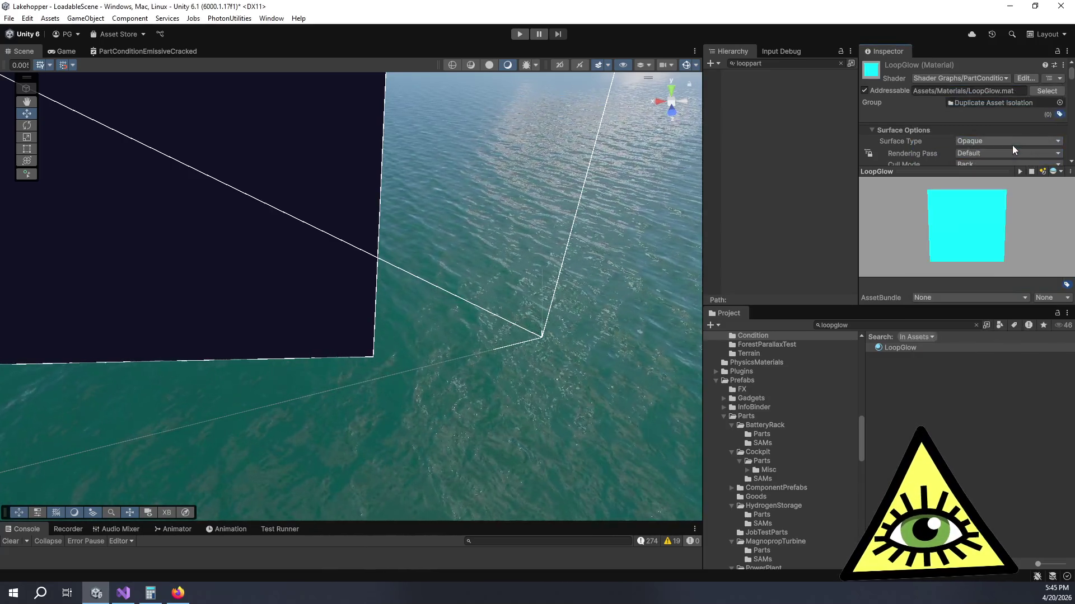
pyautogui.scroll(-10, 921, 138)
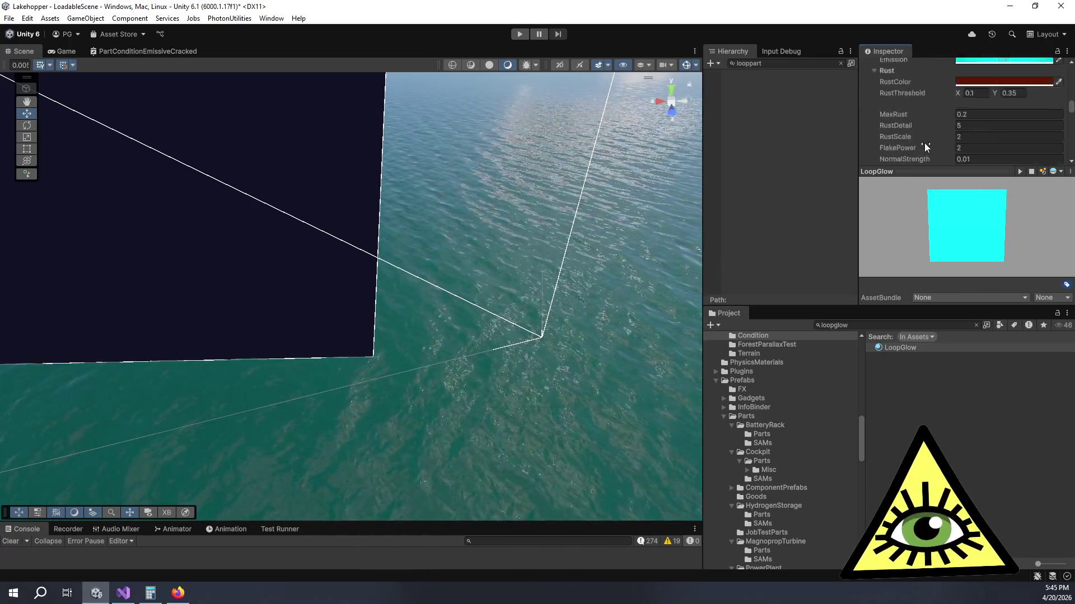
pyautogui.scroll(-3, 925, 149)
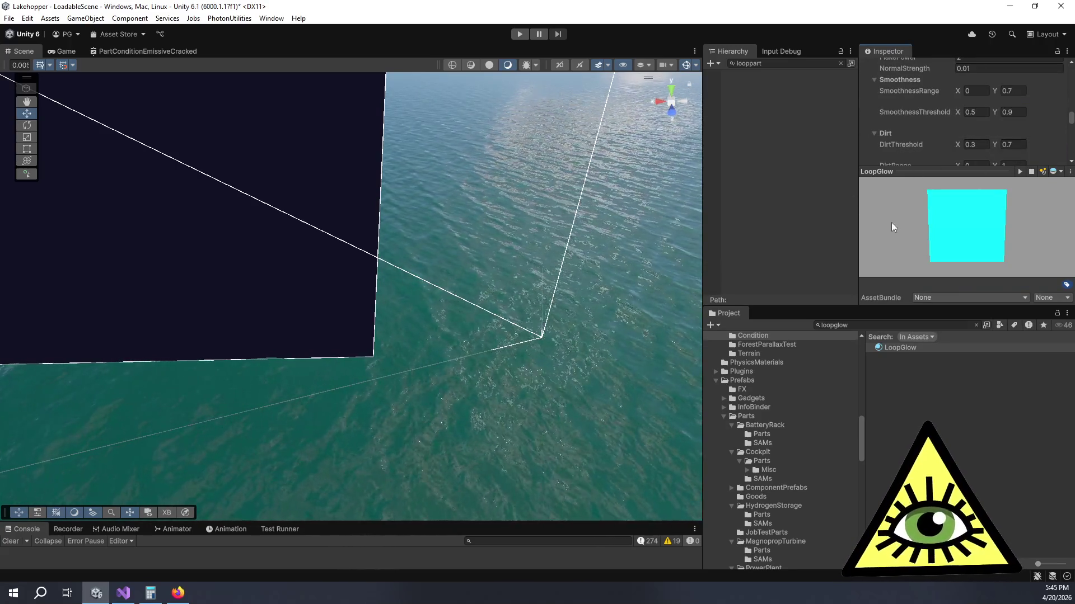
pyautogui.click(64, 51)
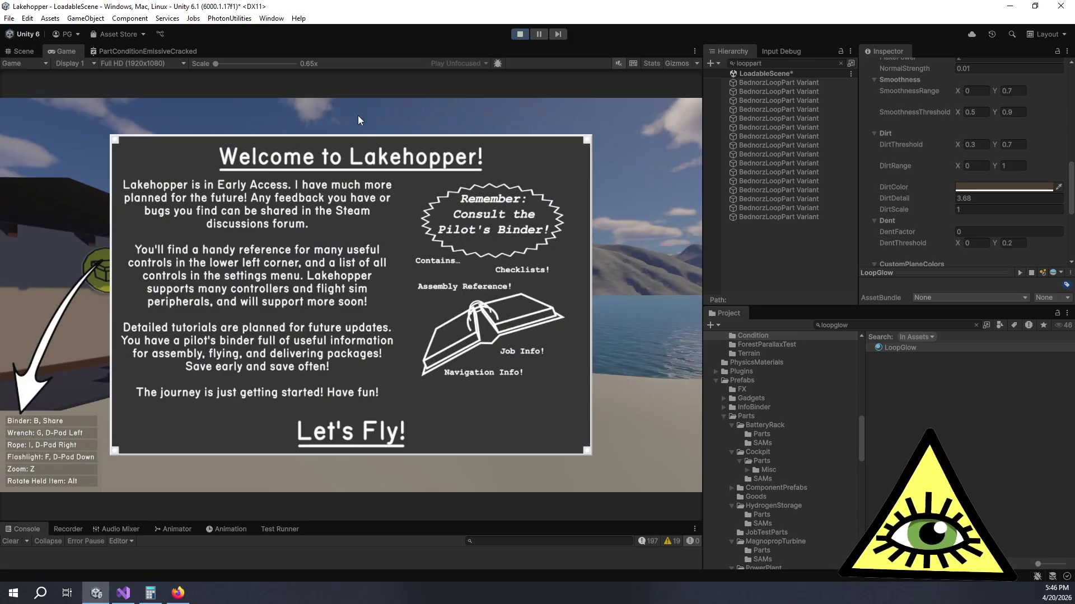
# Step: Play-test: walk to the glowing loop part, pick it up, drop it on the beach and view the ring
pyautogui.click(378, 462)
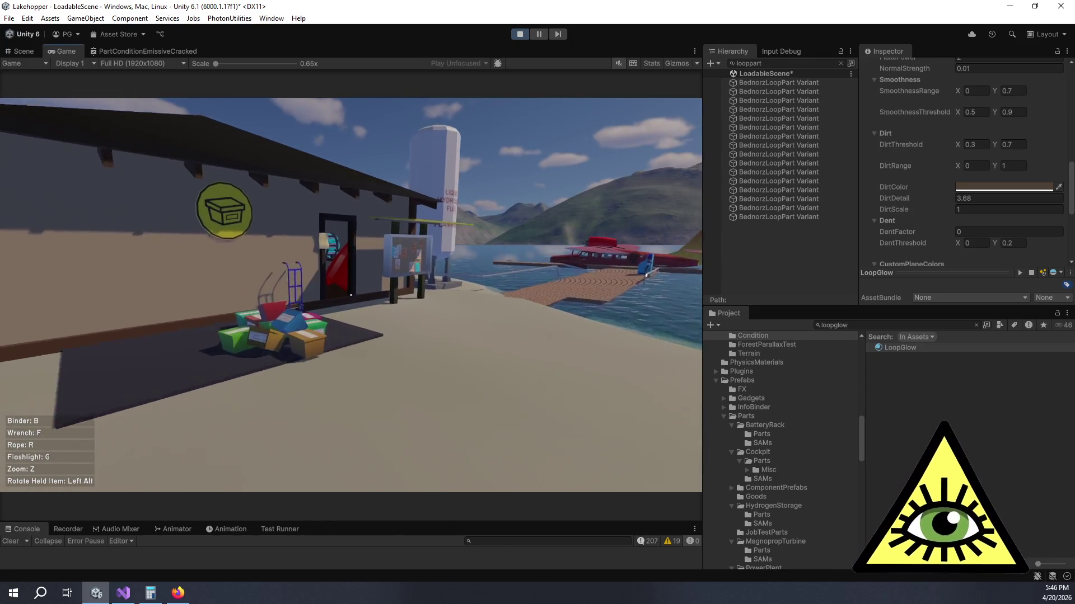
pyautogui.press('w')
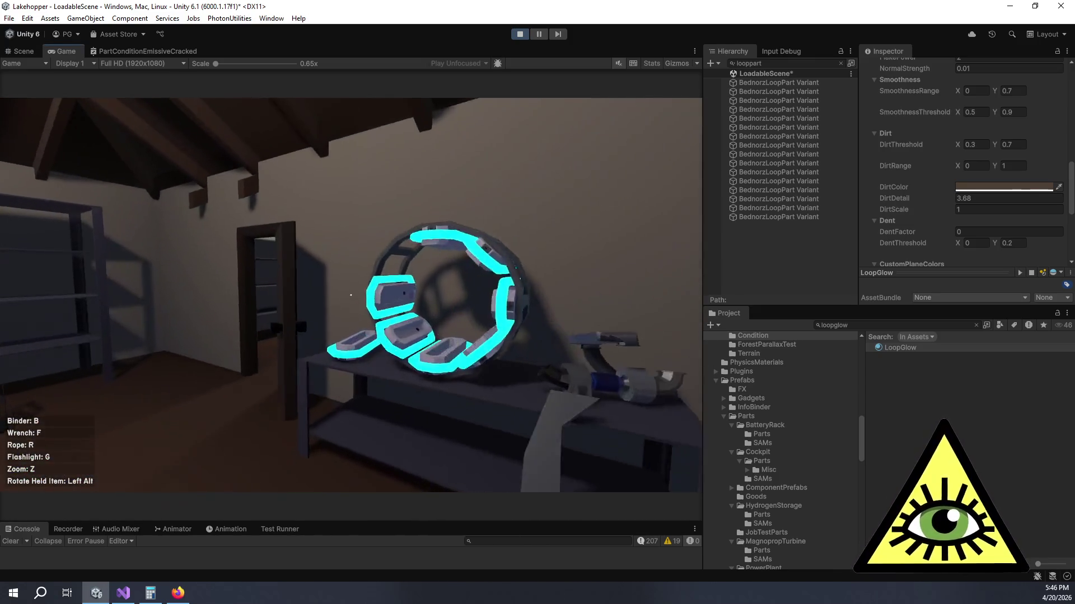
pyautogui.click(351, 295)
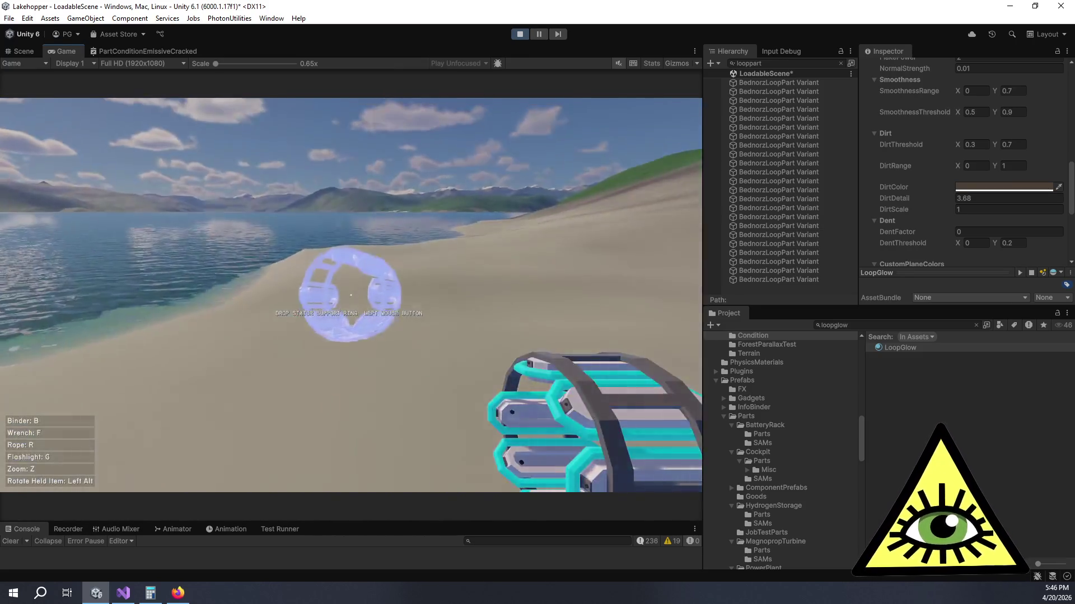
pyautogui.click(351, 295)
pyautogui.press('w')
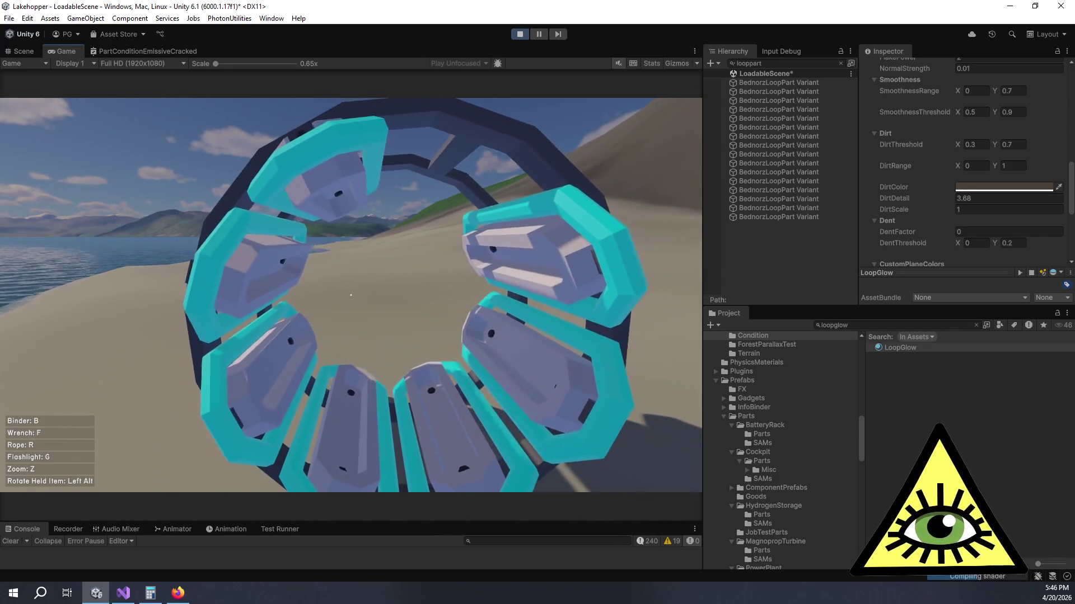
pyautogui.moveTo(351, 294)
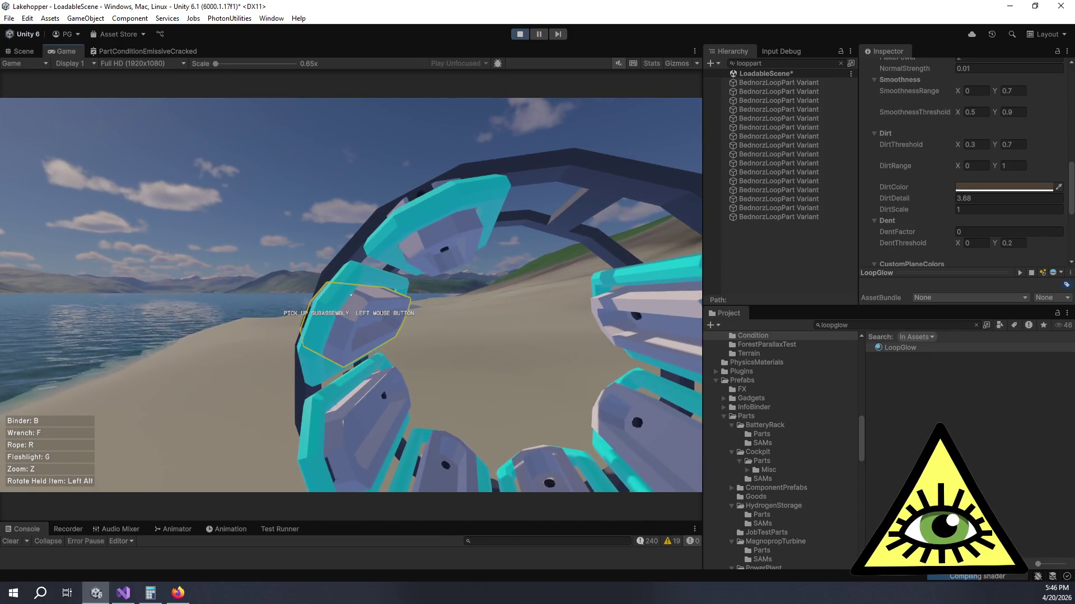
pyautogui.press('w')
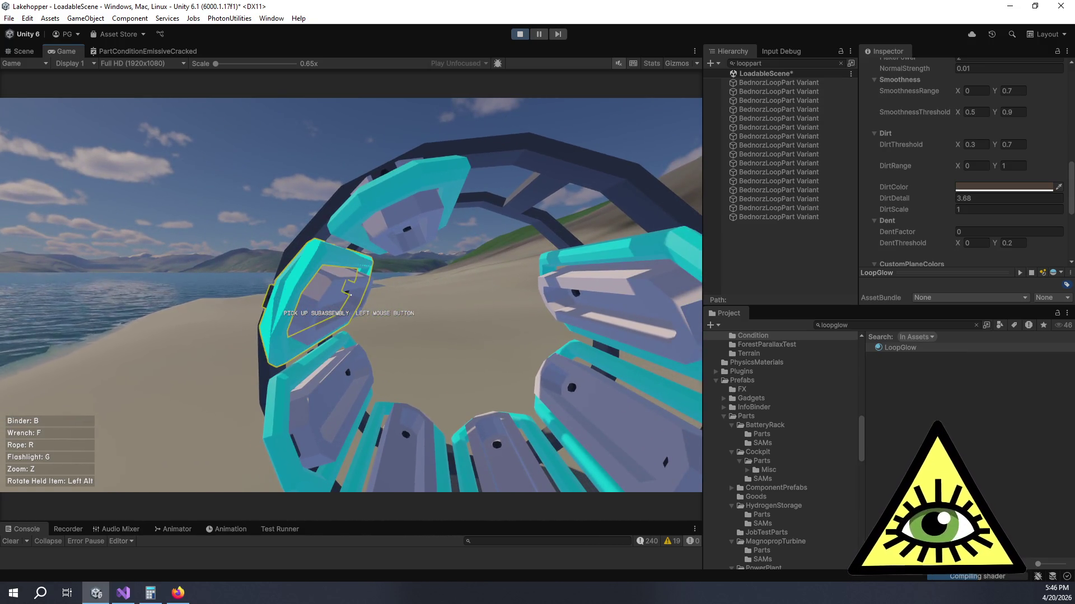
pyautogui.press('s')
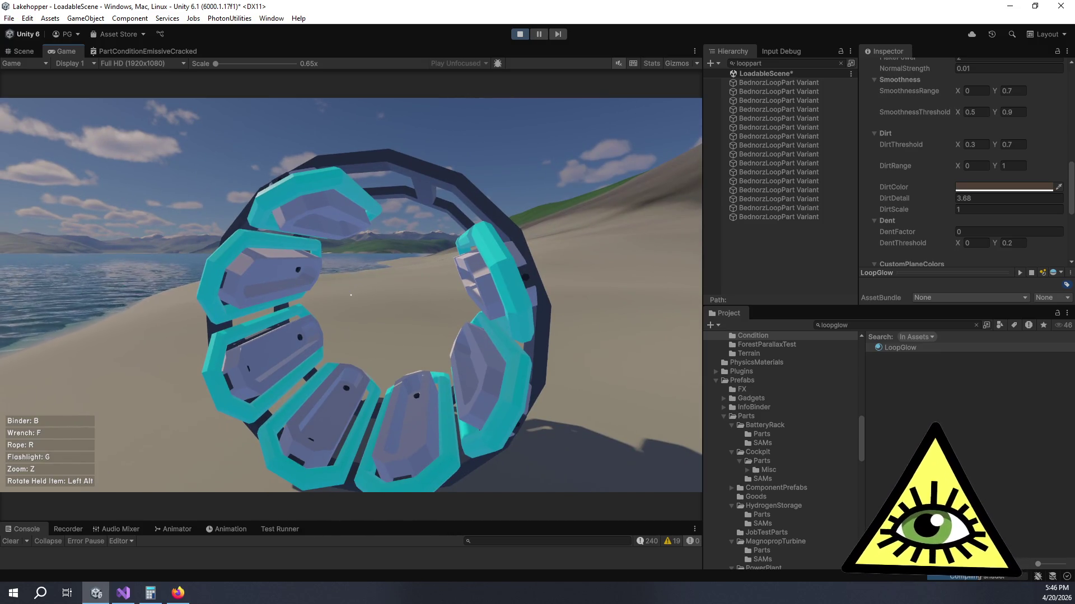
# Step: Release the game and select all BednorzLoopPart Variant objects in the Hierarchy
pyautogui.hotkey('alt', 'Tab')
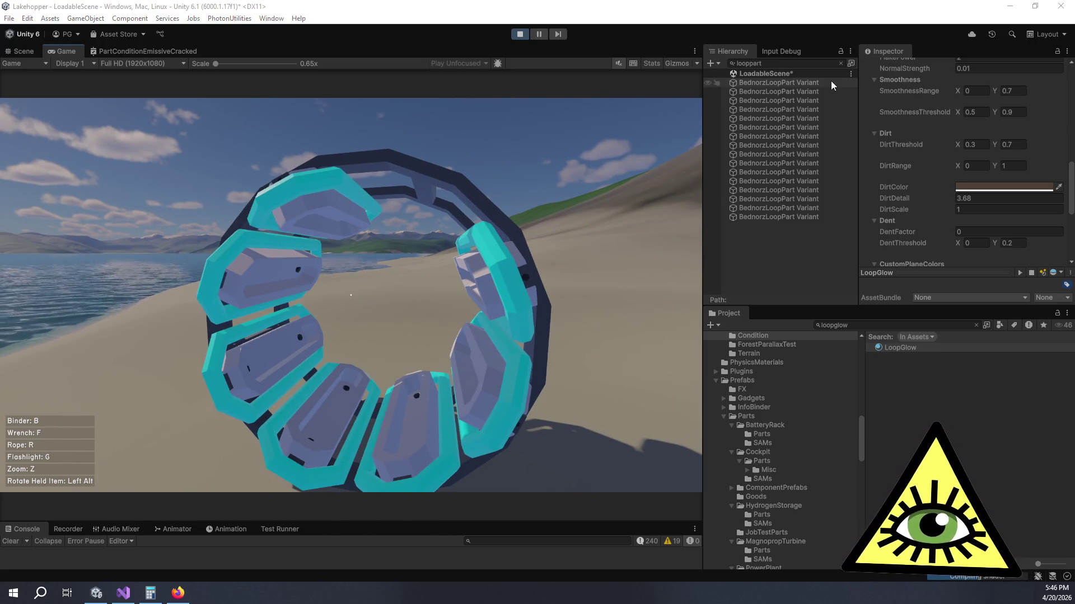
pyautogui.click(831, 84)
pyautogui.keyDown('shift'); pyautogui.click(816, 217); pyautogui.keyUp('shift')
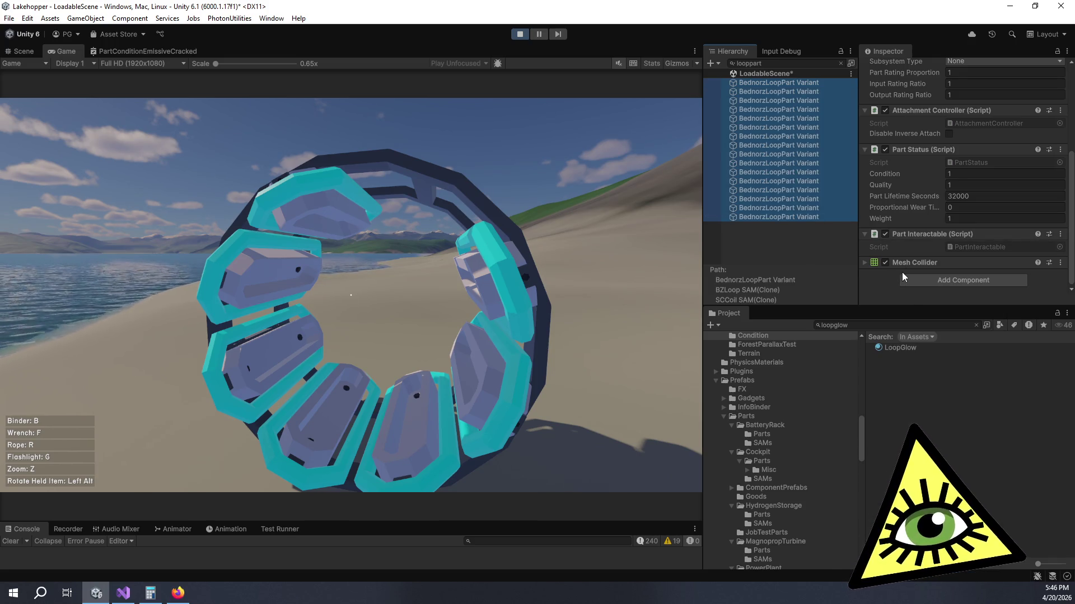
# Step: Scrub the loop parts' Condition to 0.62, type 1, then lower it again while checking the glow
pyautogui.moveTo(903, 170); pyautogui.dragTo(877, 173)
pyautogui.click(324, 315)
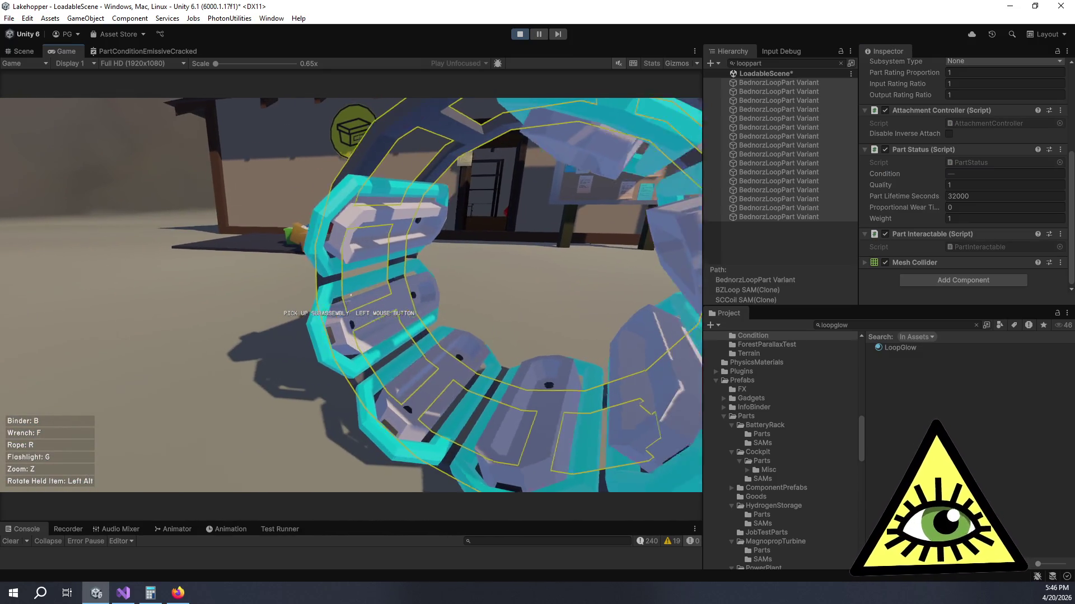
pyautogui.hotkey('alt', 'Tab')
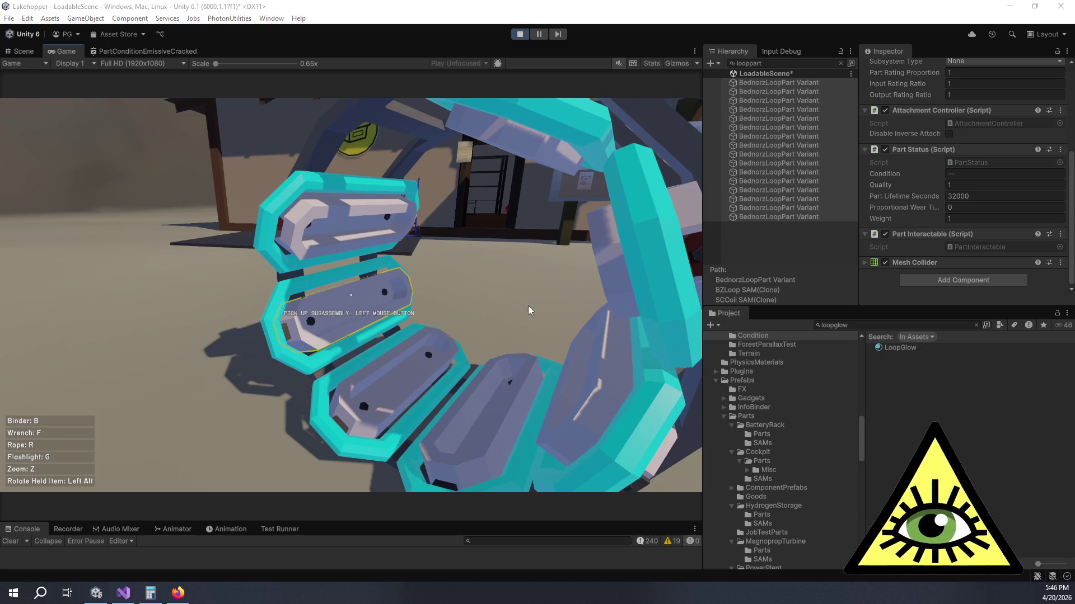
pyautogui.click(968, 174)
pyautogui.write('1')
pyautogui.click(556, 309)
pyautogui.hotkey('alt', 'Tab')
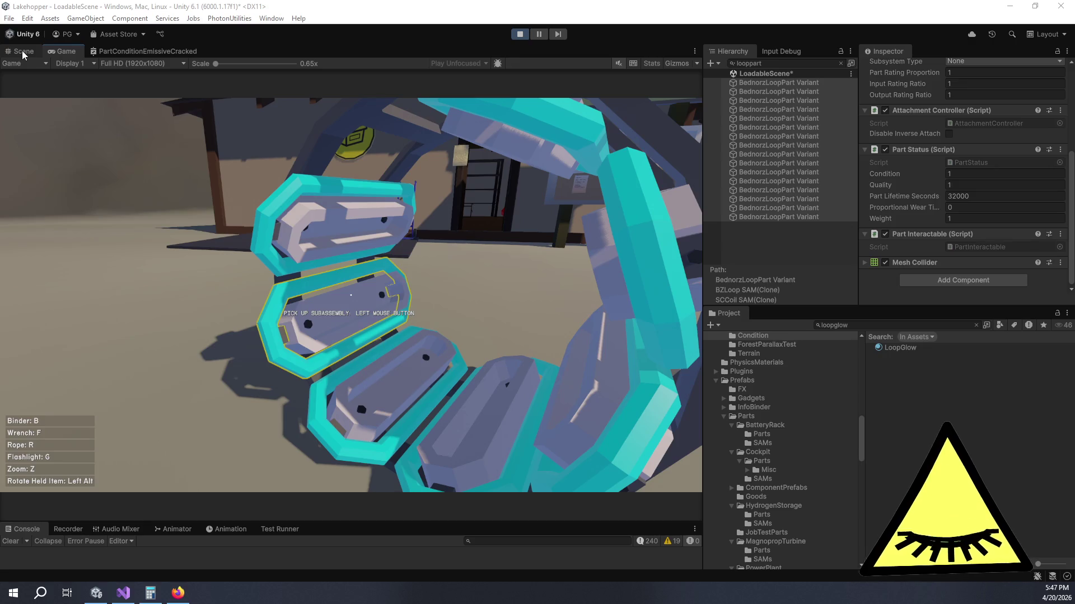
pyautogui.click(425, 147)
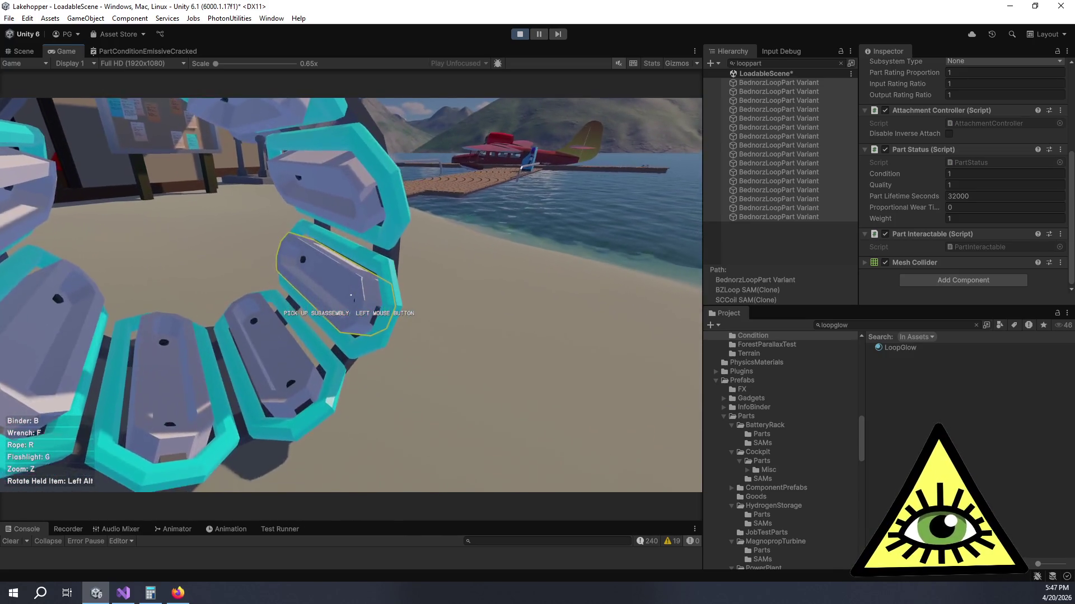
pyautogui.moveTo(881, 174)
pyautogui.mouseDown()
pyautogui.moveTo(871, 175)
pyautogui.moveTo(895, 165)
pyautogui.mouseUp()
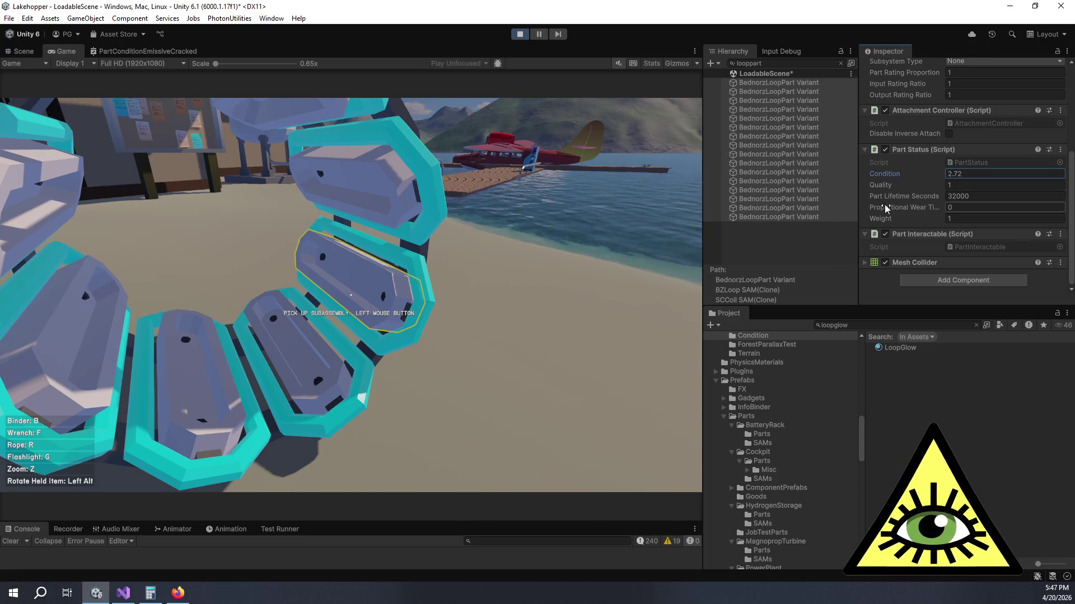
pyautogui.scroll(5, 924, 167)
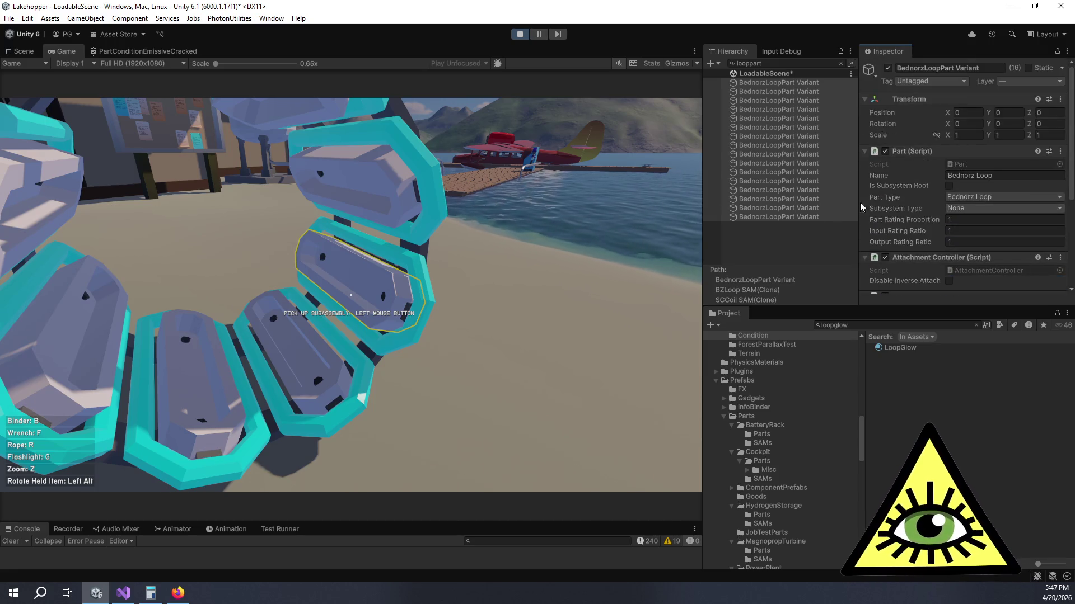
# Step: Wire Multiply Out directly into Power A, delete the One Minus node, and save the graph
pyautogui.click(172, 49)
pyautogui.scroll(10, 369, 347)
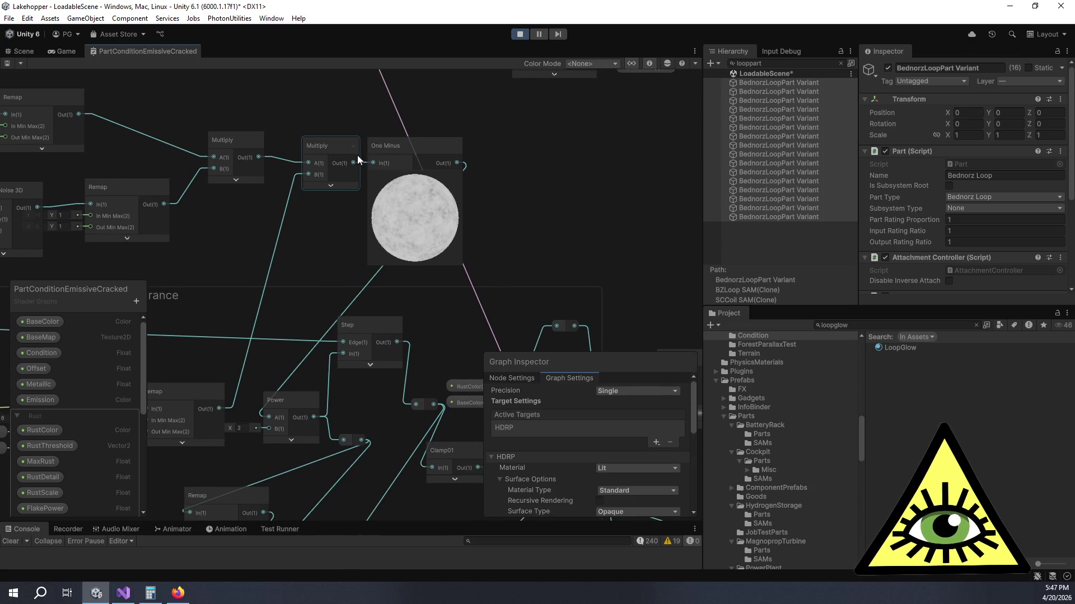
pyautogui.moveTo(354, 163); pyautogui.dragTo(267, 412)
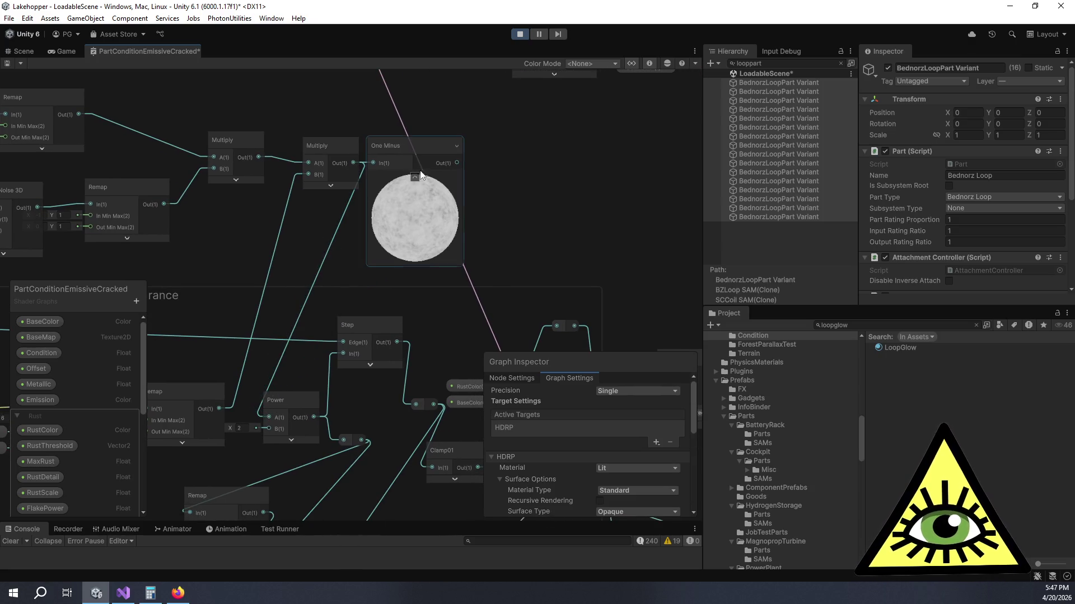
pyautogui.press('Delete')
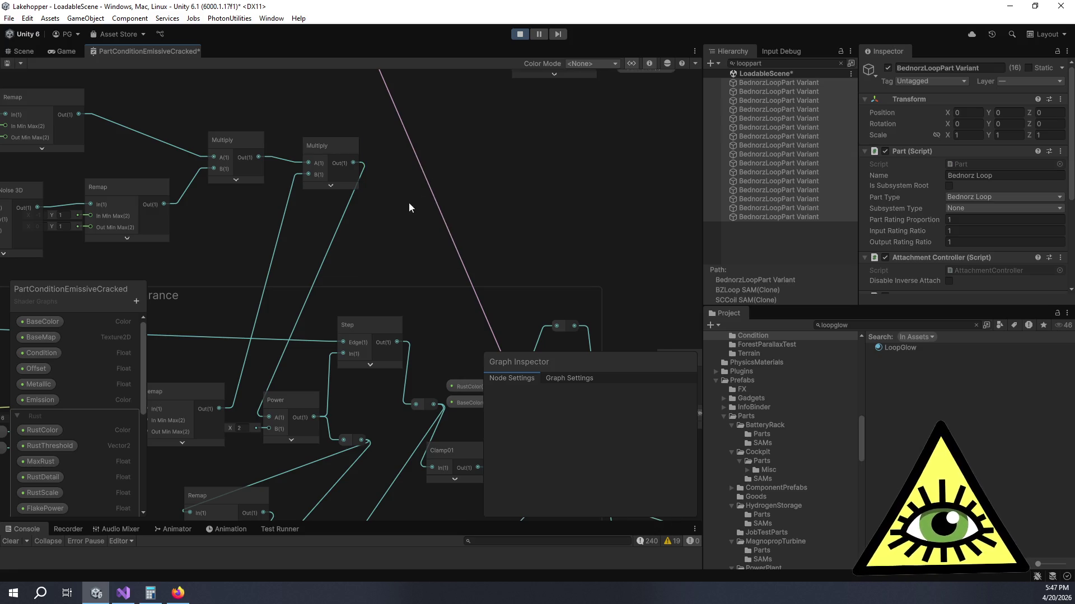
pyautogui.moveTo(410, 227); pyautogui.dragTo(509, 138)
pyautogui.scroll(-3, 452, 172)
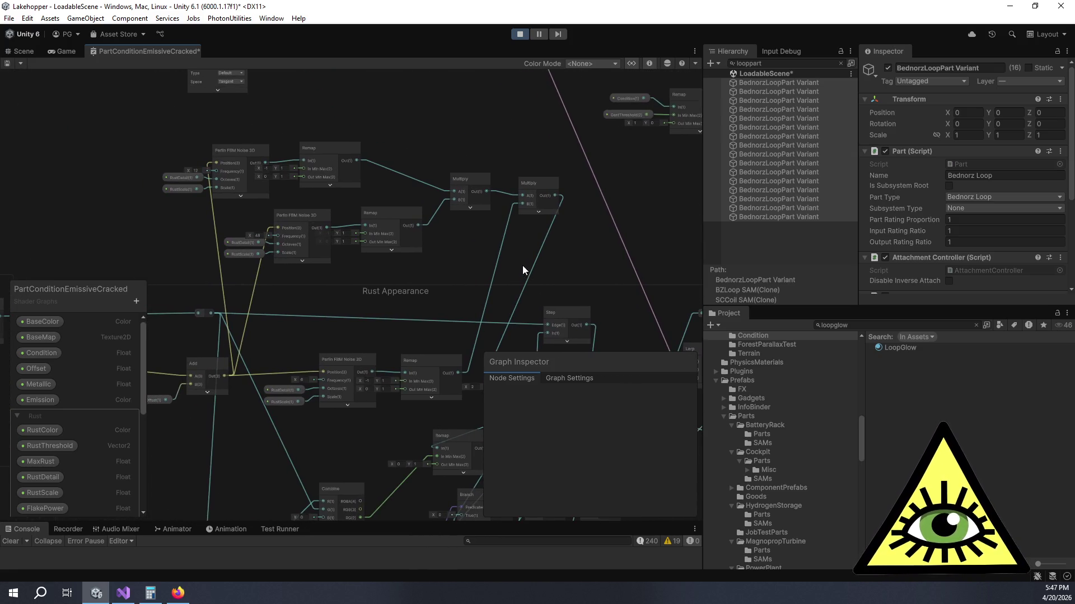
pyautogui.hotkey('ctrl', 's')
# Step: Back in the running game, set the loop parts' Condition to 0.57
pyautogui.click(66, 49)
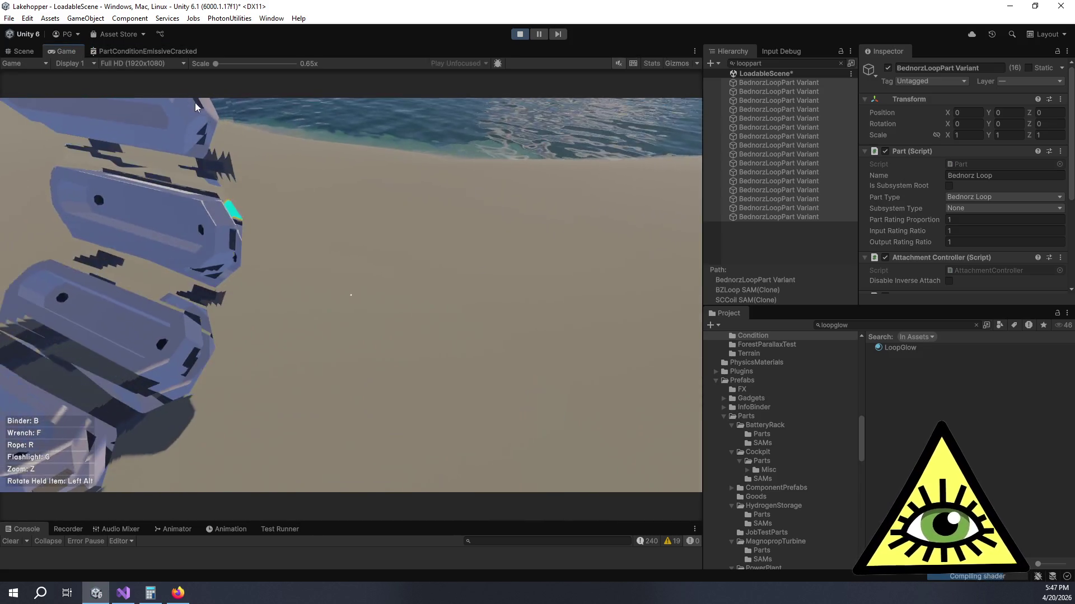
pyautogui.press('Escape')
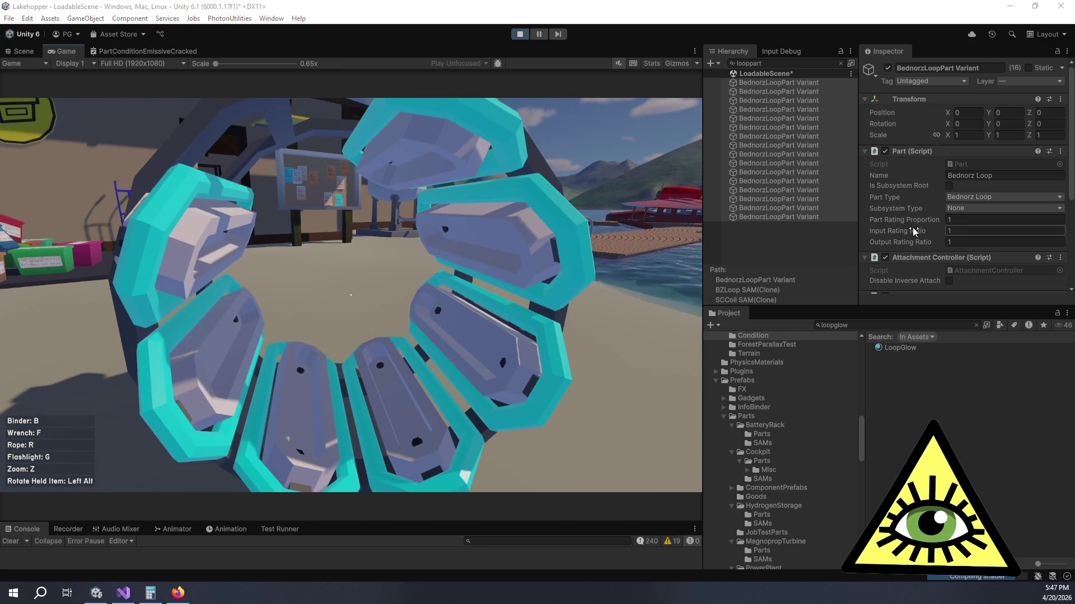
pyautogui.scroll(-5, 893, 238)
pyautogui.moveTo(898, 175)
pyautogui.mouseDown()
pyautogui.moveTo(911, 177)
pyautogui.moveTo(864, 165)
pyautogui.moveTo(955, 174)
pyautogui.moveTo(907, 176)
pyautogui.mouseUp()
pyautogui.click(181, 49)
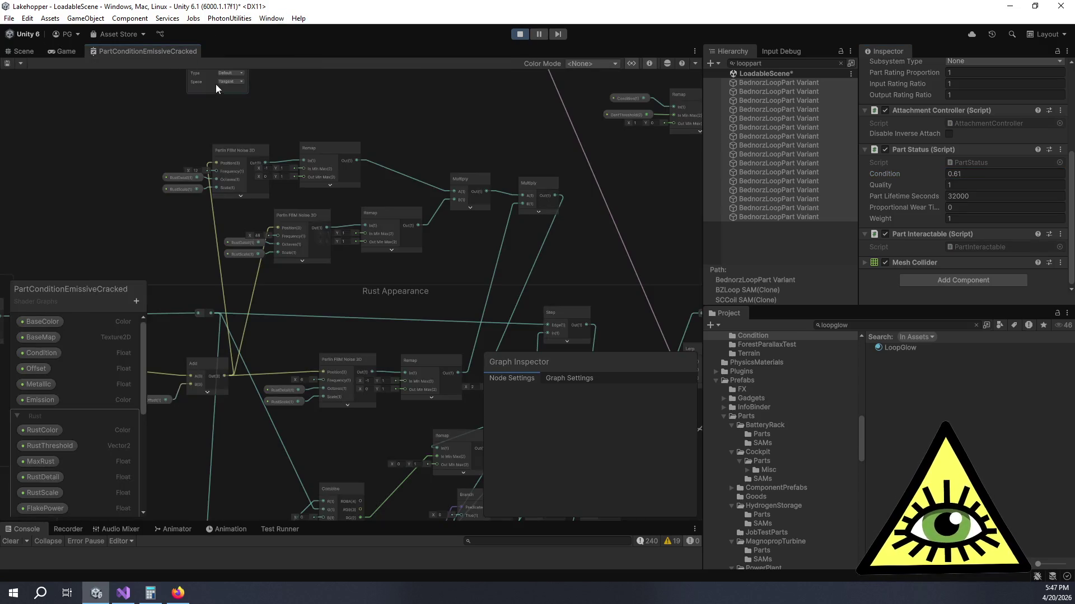
# Step: Navigate to the Rust Appearance group, collapsing the Contrast and Minimum node previews on the way
pyautogui.moveTo(445, 280)
pyautogui.mouseDown()
pyautogui.moveTo(379, 176)
pyautogui.moveTo(469, 178)
pyautogui.mouseUp()
pyautogui.scroll(-3, 398, 183)
pyautogui.scroll(4, 377, 195)
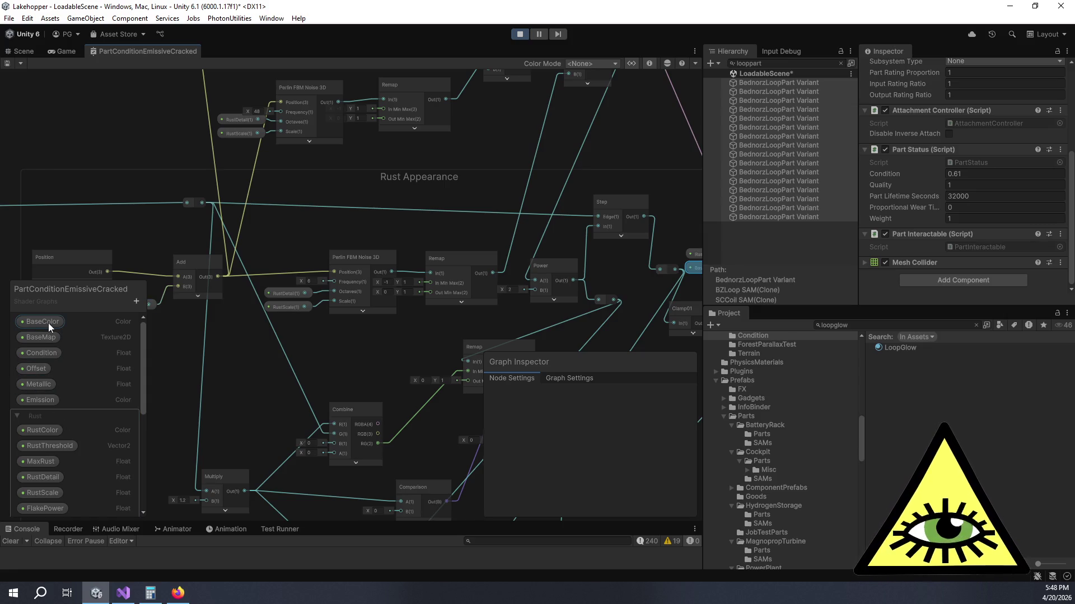
pyautogui.moveTo(62, 395)
pyautogui.mouseDown()
pyautogui.moveTo(398, 172)
pyautogui.moveTo(600, 214)
pyautogui.mouseUp()
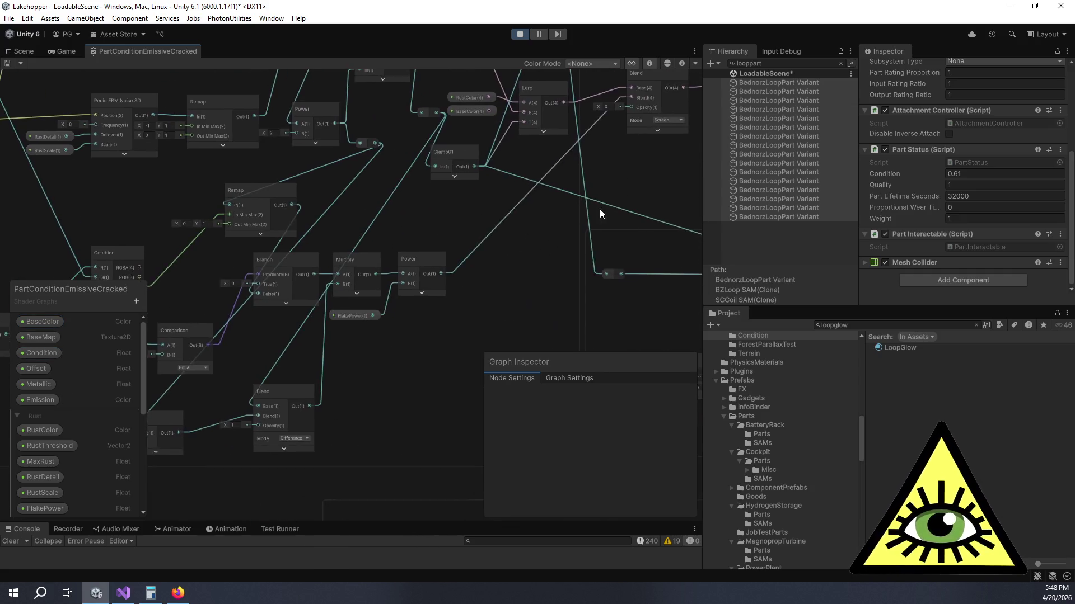
pyautogui.scroll(-5, 465, 266)
pyautogui.scroll(5, 432, 246)
pyautogui.scroll(3, 435, 254)
pyautogui.scroll(-5, 439, 260)
pyautogui.scroll(1, 468, 294)
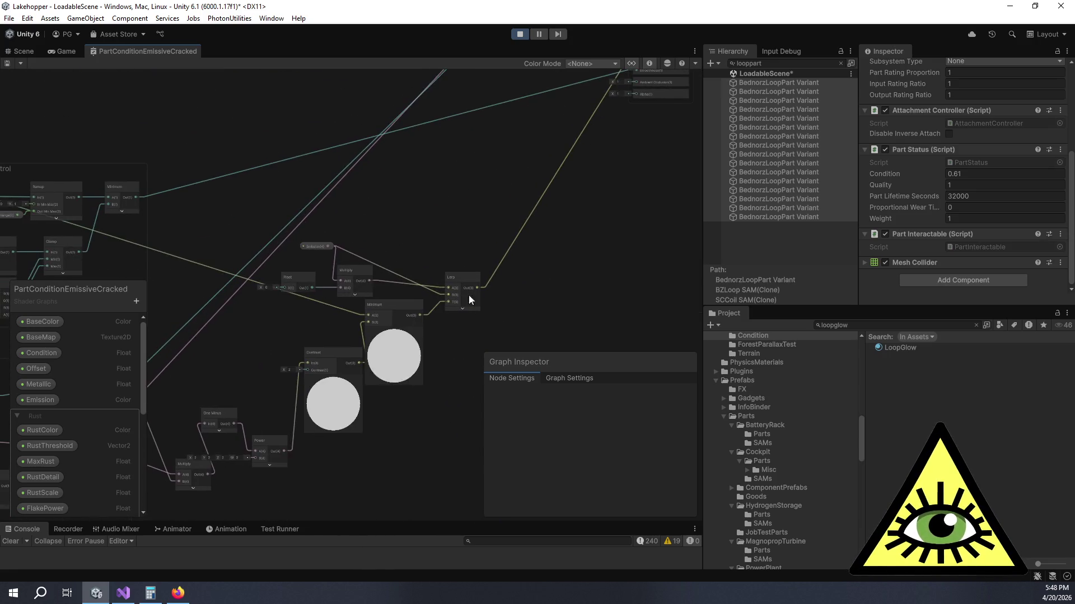
pyautogui.moveTo(468, 295); pyautogui.dragTo(539, 175)
pyautogui.scroll(4, 489, 233)
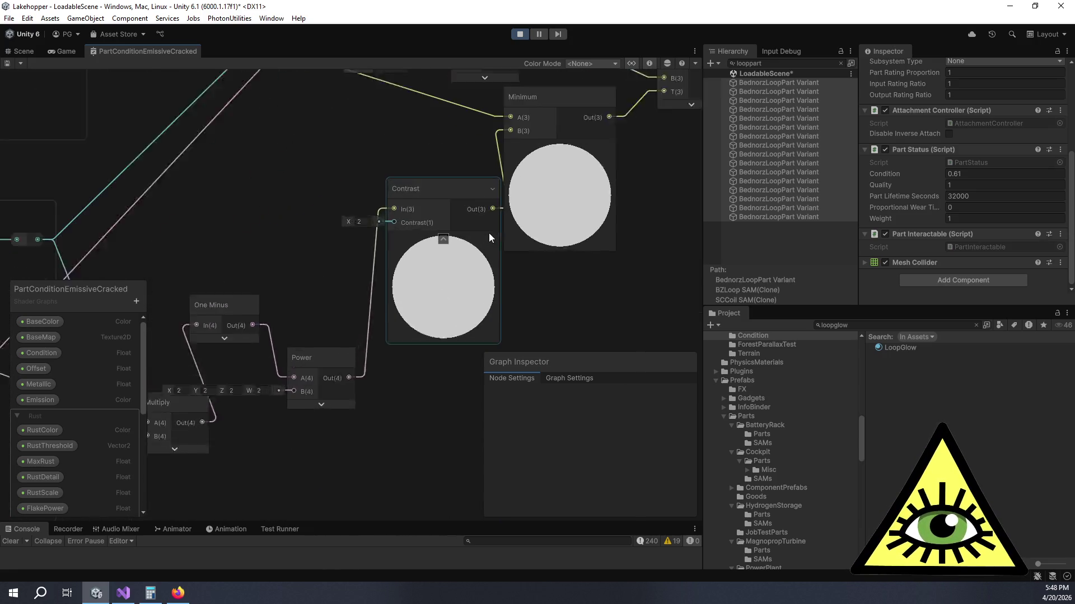
pyautogui.click(435, 241)
pyautogui.click(572, 132)
pyautogui.scroll(-6, 419, 226)
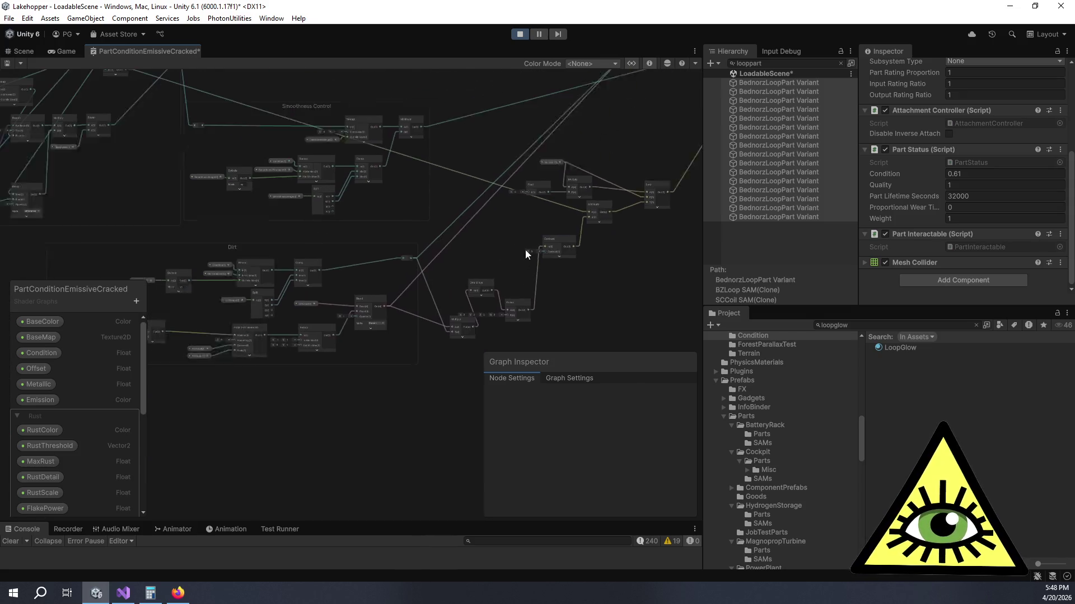
pyautogui.moveTo(470, 203)
pyautogui.mouseDown()
pyautogui.moveTo(397, 331)
pyautogui.moveTo(287, 357)
pyautogui.moveTo(536, 289)
pyautogui.mouseUp()
pyautogui.scroll(5, 519, 209)
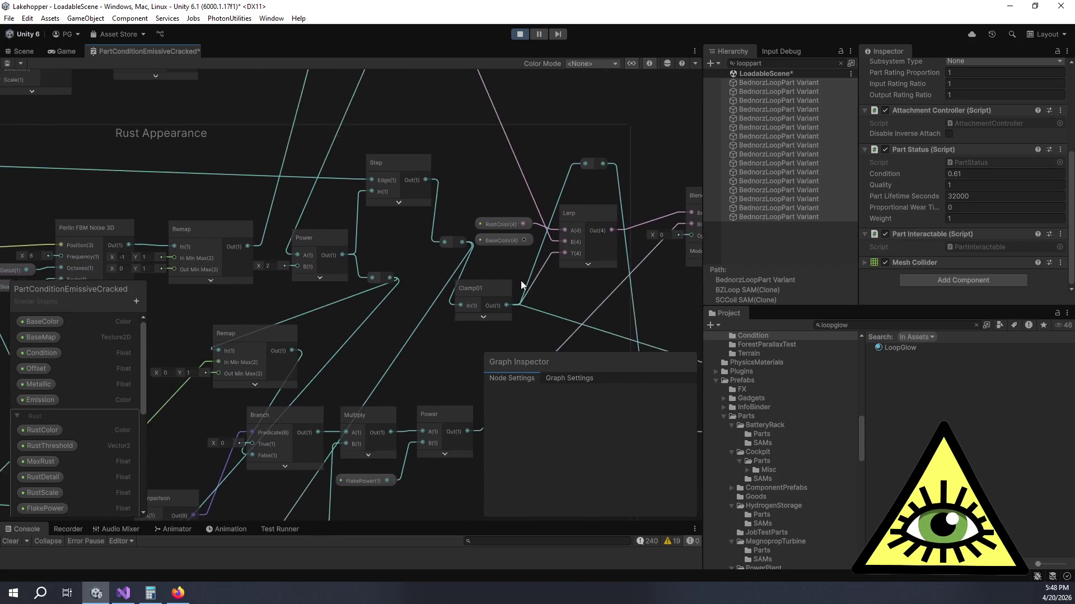
pyautogui.moveTo(449, 144)
pyautogui.mouseDown()
pyautogui.moveTo(506, 283)
pyautogui.moveTo(501, 149)
pyautogui.moveTo(484, 130)
pyautogui.moveTo(467, 201)
pyautogui.moveTo(544, 247)
pyautogui.mouseUp()
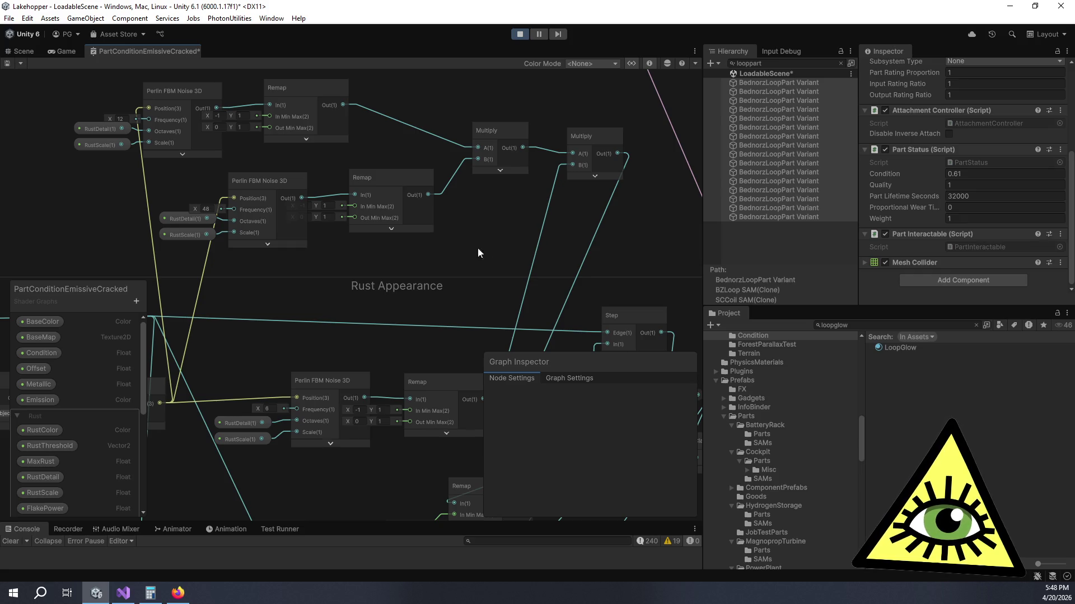
pyautogui.moveTo(456, 257); pyautogui.dragTo(202, 153)
# Step: Change the Power node's B exponent from 2 to 1
pyautogui.click(358, 328)
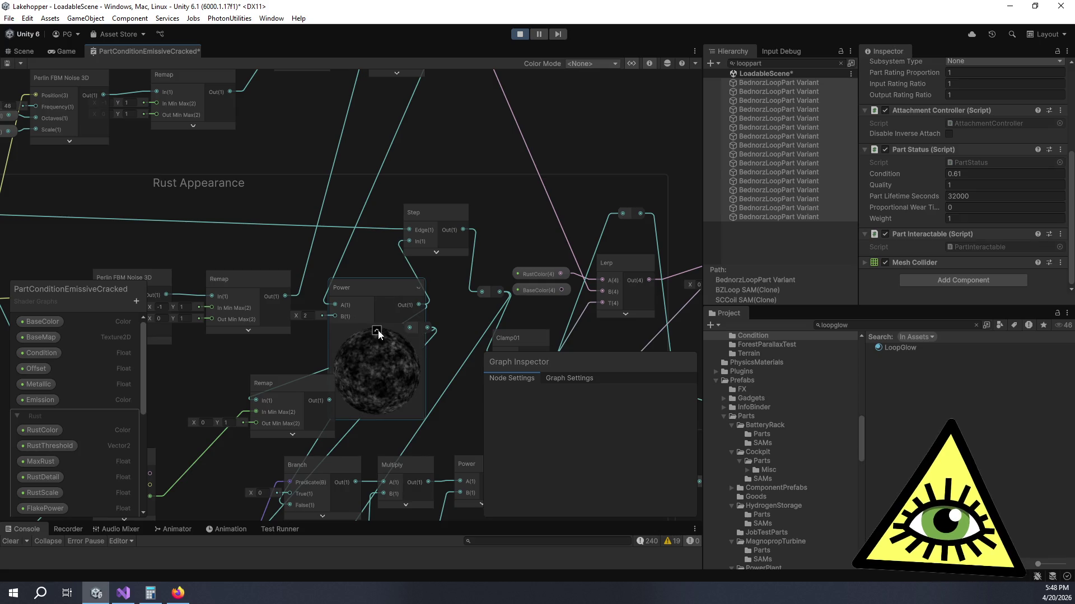
pyautogui.scroll(5, 385, 396)
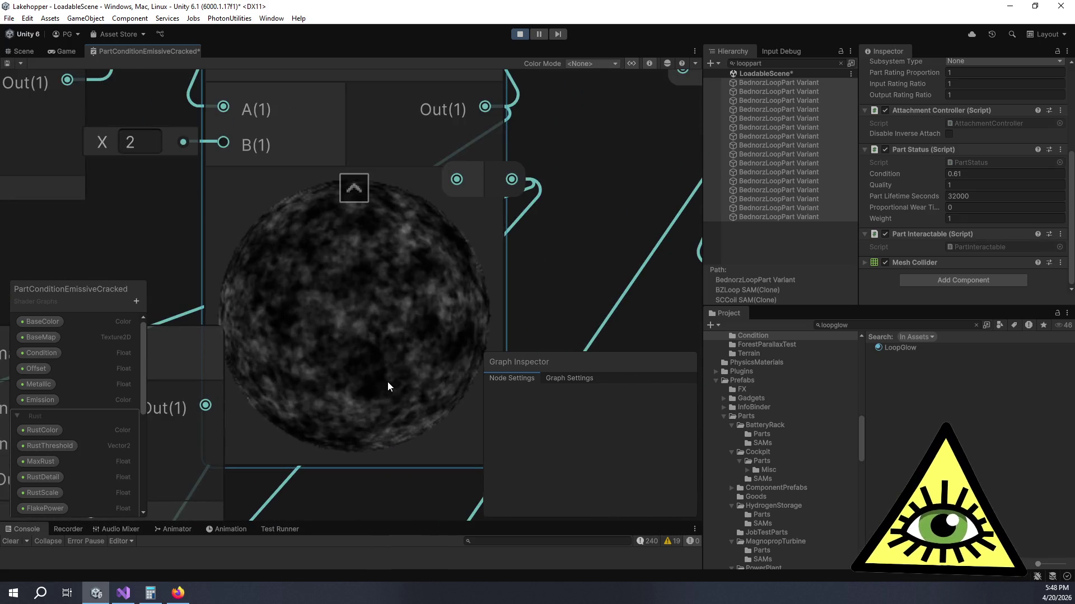
pyautogui.scroll(5, 387, 381)
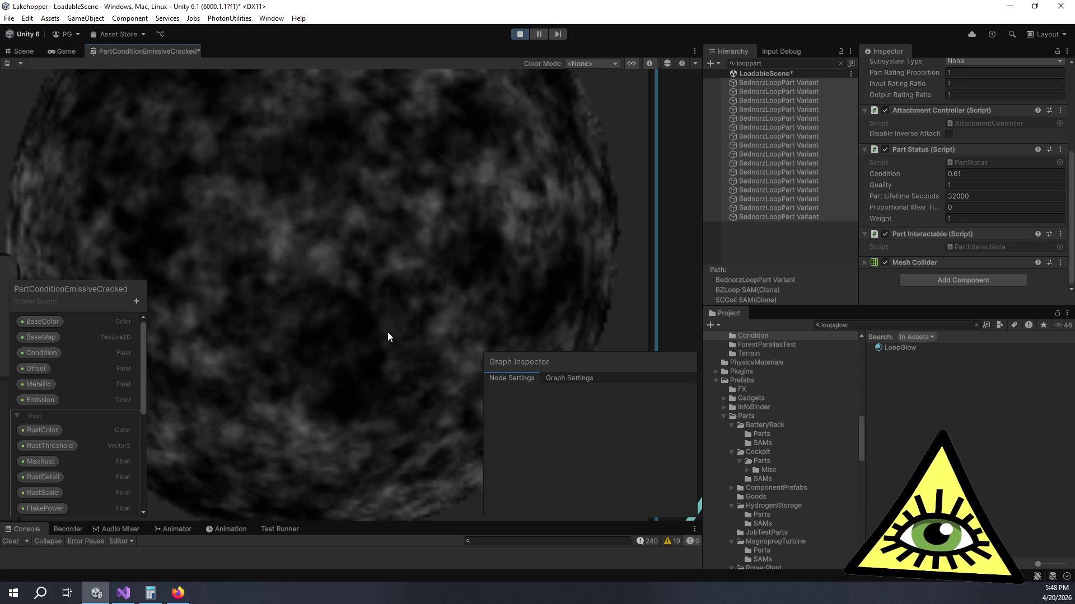
pyautogui.scroll(-5, 387, 331)
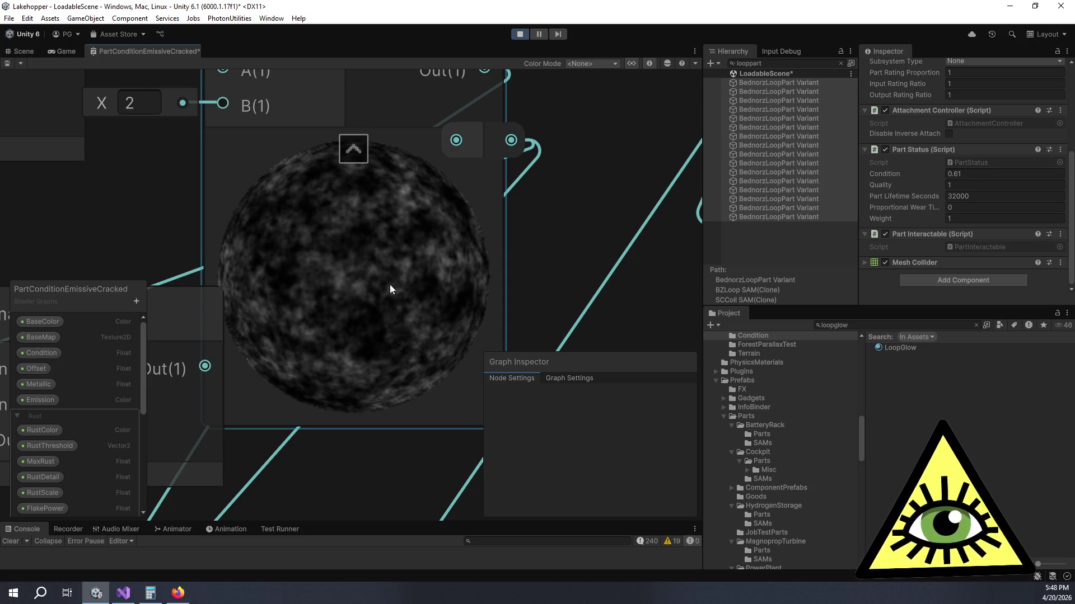
pyautogui.scroll(-2, 414, 263)
pyautogui.click(312, 217)
pyautogui.scroll(-2, 336, 207)
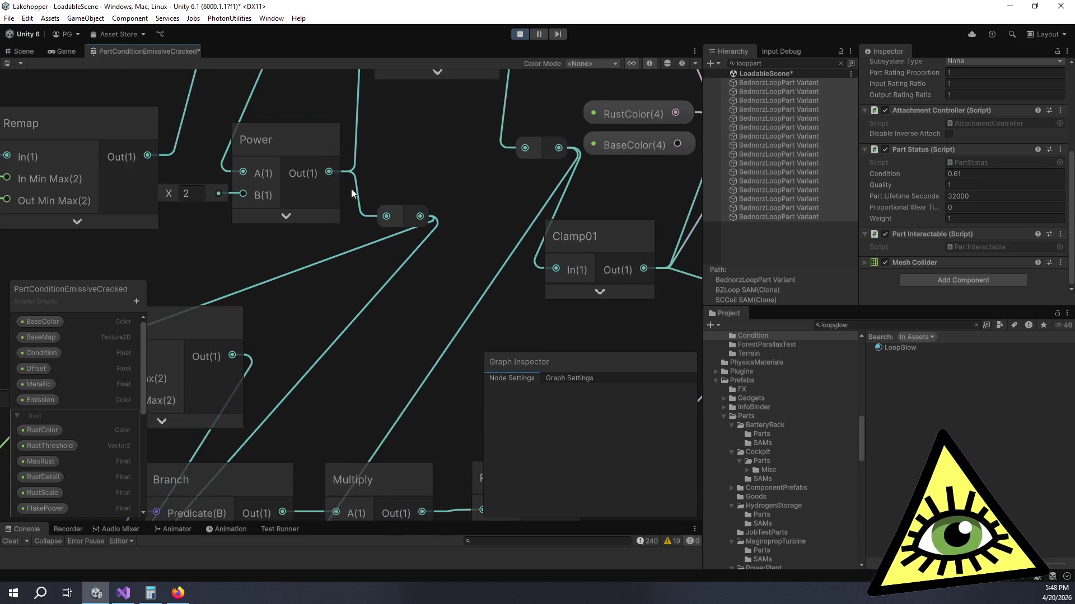
pyautogui.moveTo(352, 193); pyautogui.dragTo(472, 261)
pyautogui.write('1')
pyautogui.click(404, 292)
# Step: Check the Step node's preview and pan back to the Rust Threshold group
pyautogui.moveTo(487, 187); pyautogui.dragTo(319, 267)
pyautogui.click(385, 238)
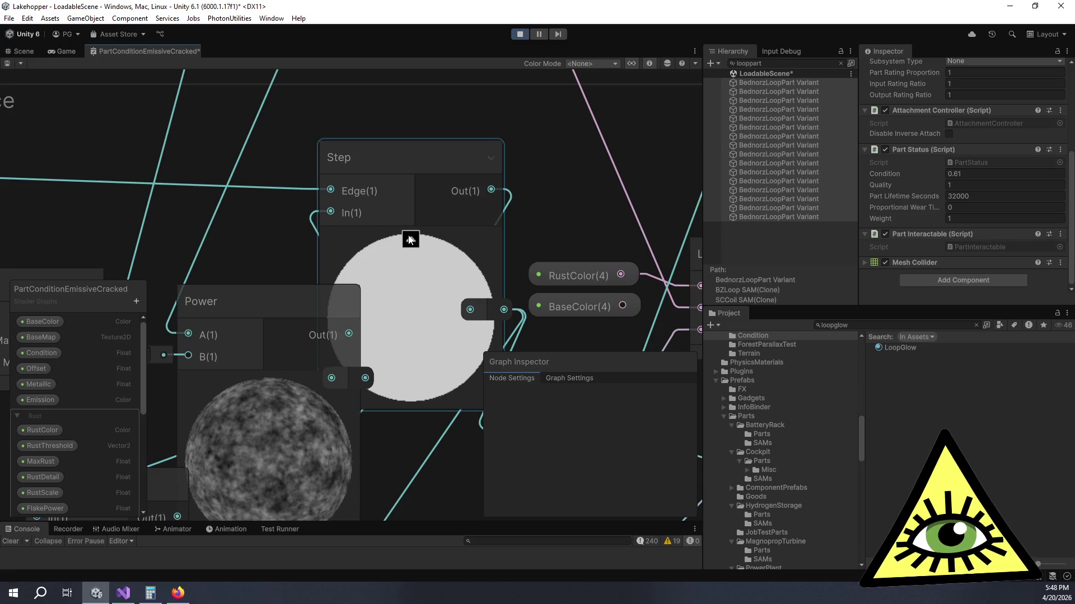
pyautogui.click(409, 239)
pyautogui.moveTo(221, 247); pyautogui.dragTo(640, 193)
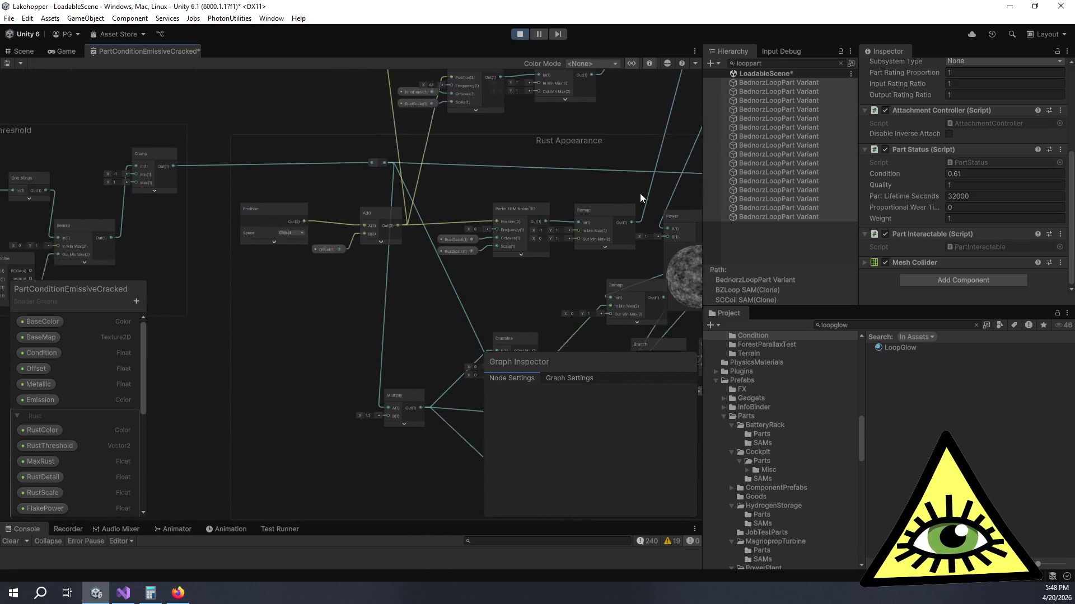
pyautogui.scroll(3, 544, 240)
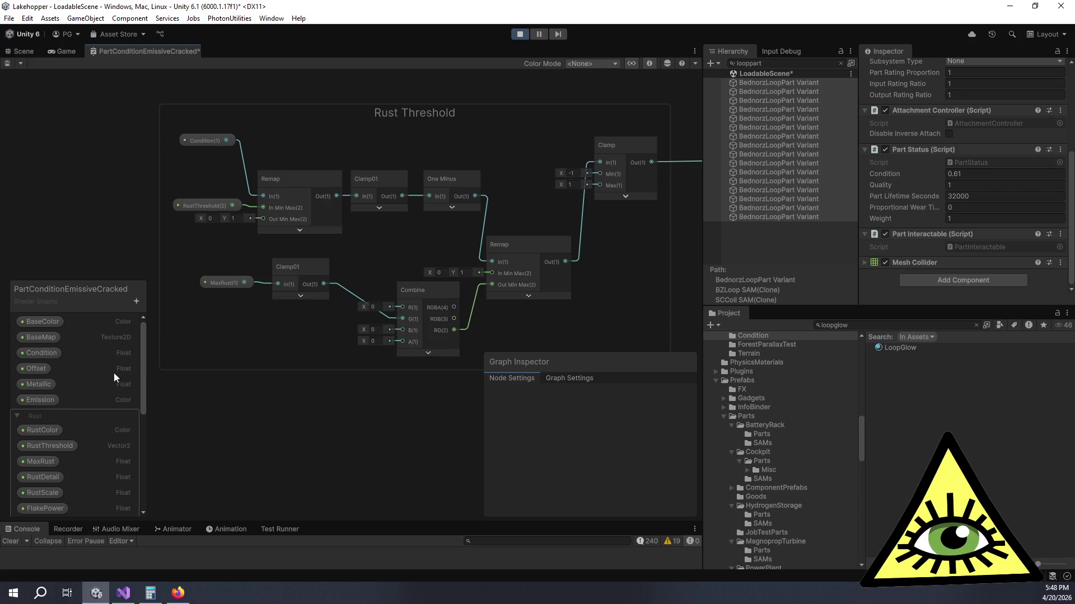
pyautogui.scroll(-3, 38, 509)
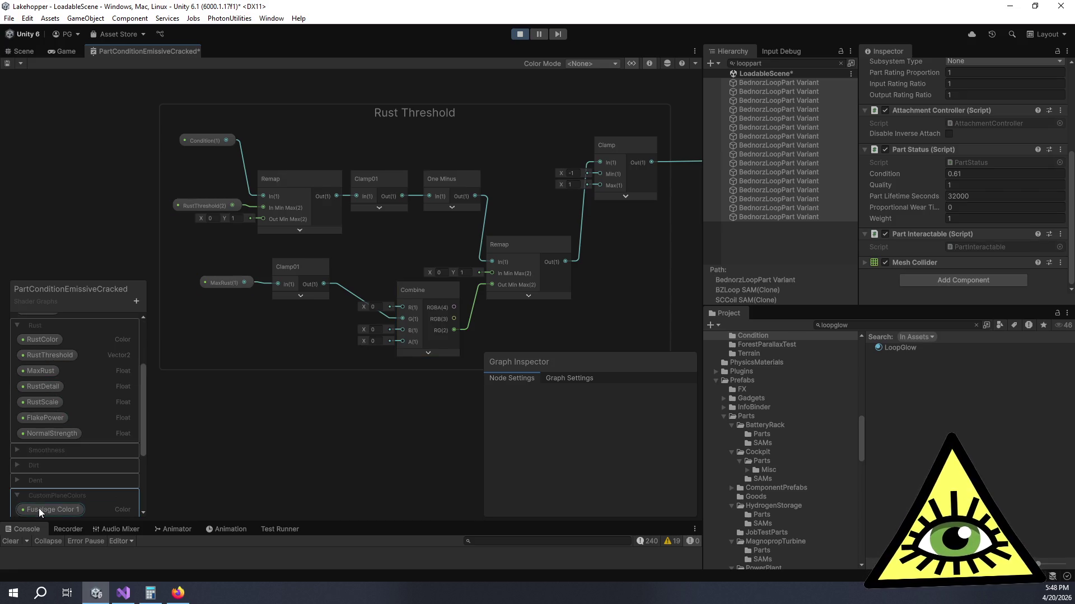
# Step: Review MaxRust and RustThreshold (defaults 0.5, 0.85), then clear the 'looppart' Hierarchy filter
pyautogui.click(48, 368)
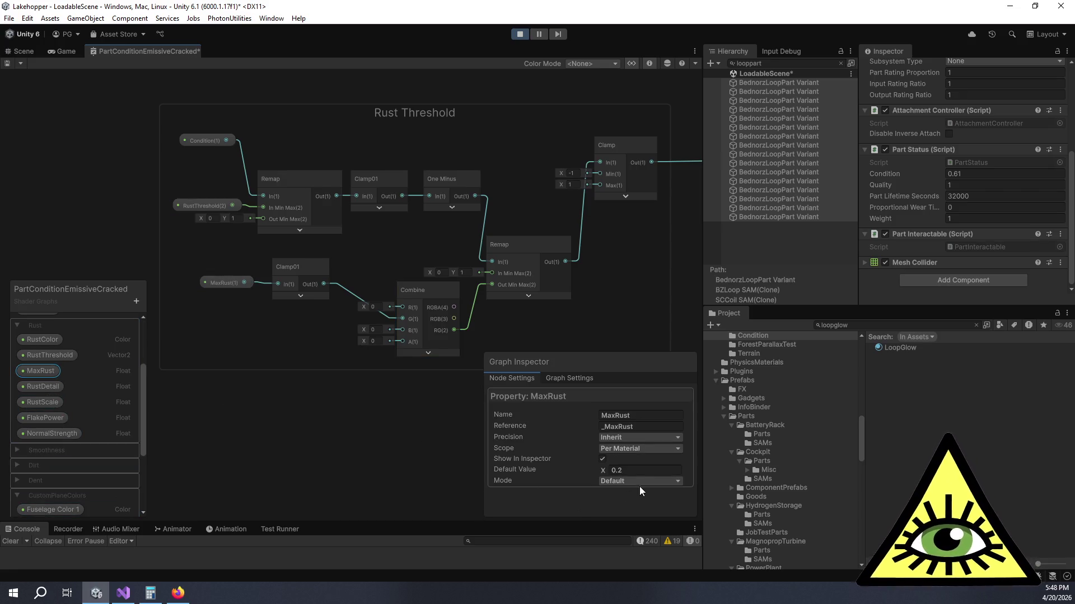
pyautogui.click(71, 355)
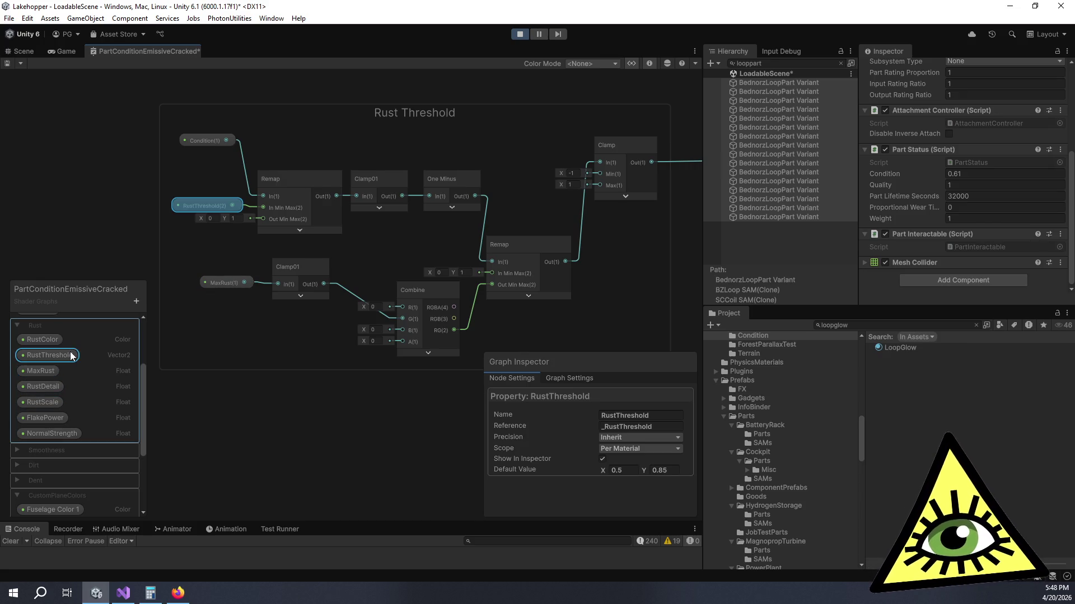
pyautogui.click(800, 84)
pyautogui.click(839, 63)
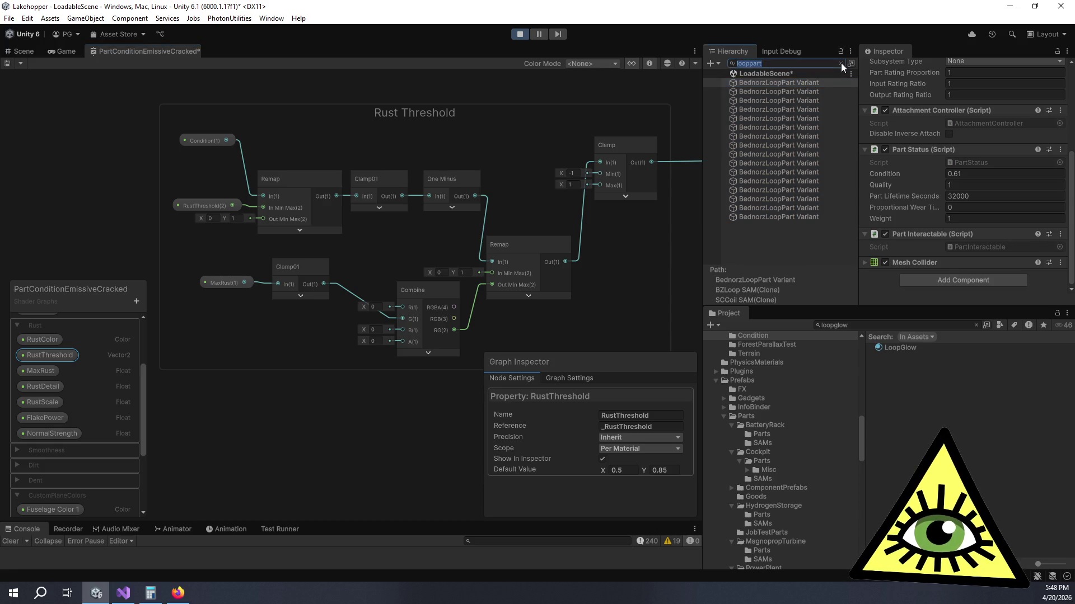
pyautogui.click(841, 63)
pyautogui.click(765, 268)
pyautogui.scroll(-5, 955, 161)
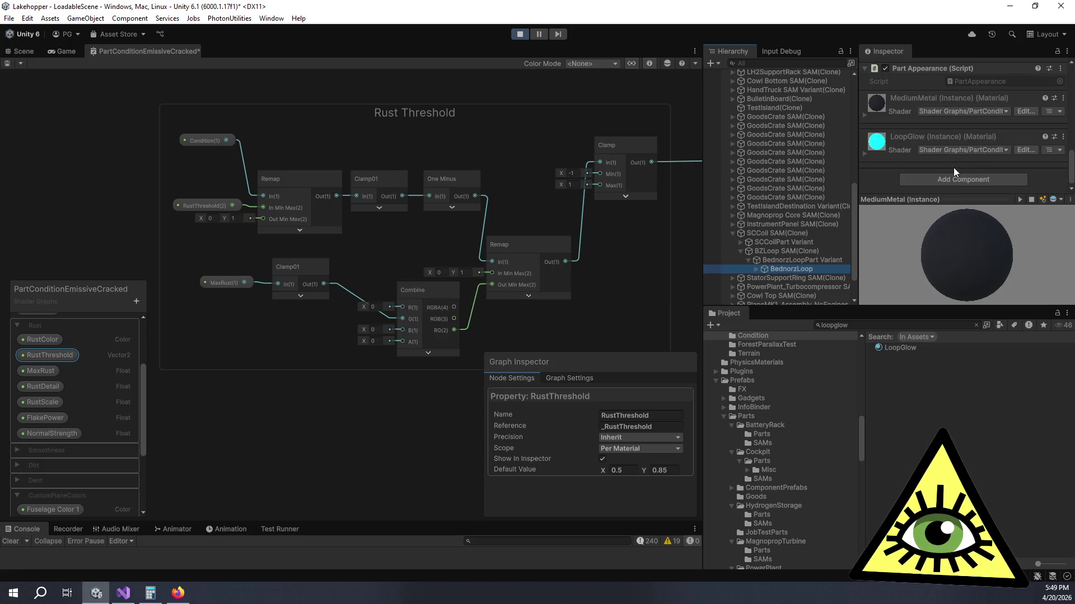
pyautogui.click(865, 154)
pyautogui.scroll(-4, 868, 154)
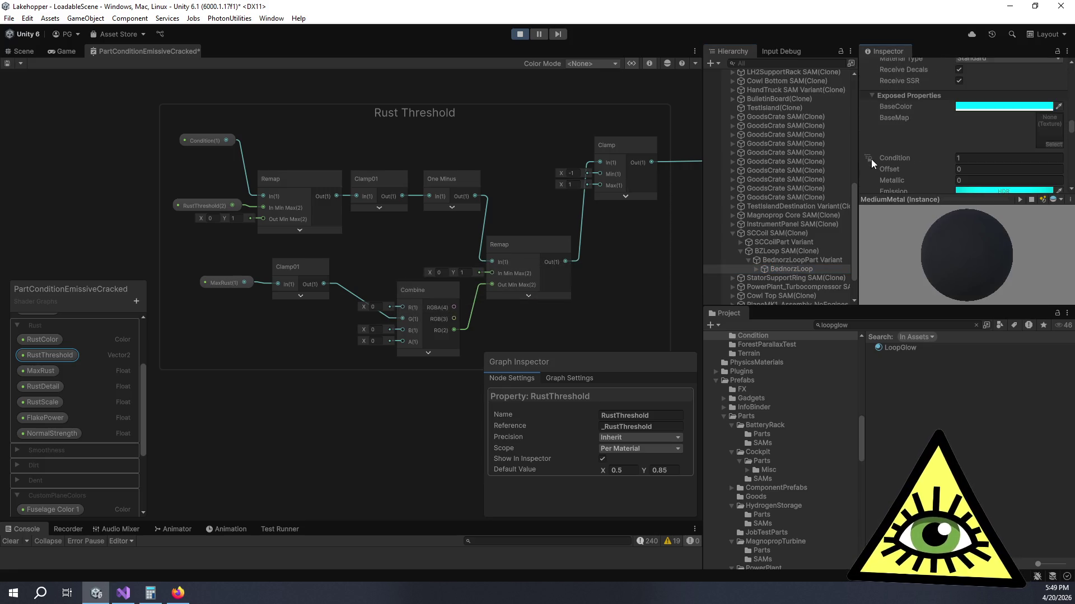
pyautogui.scroll(-3, 899, 160)
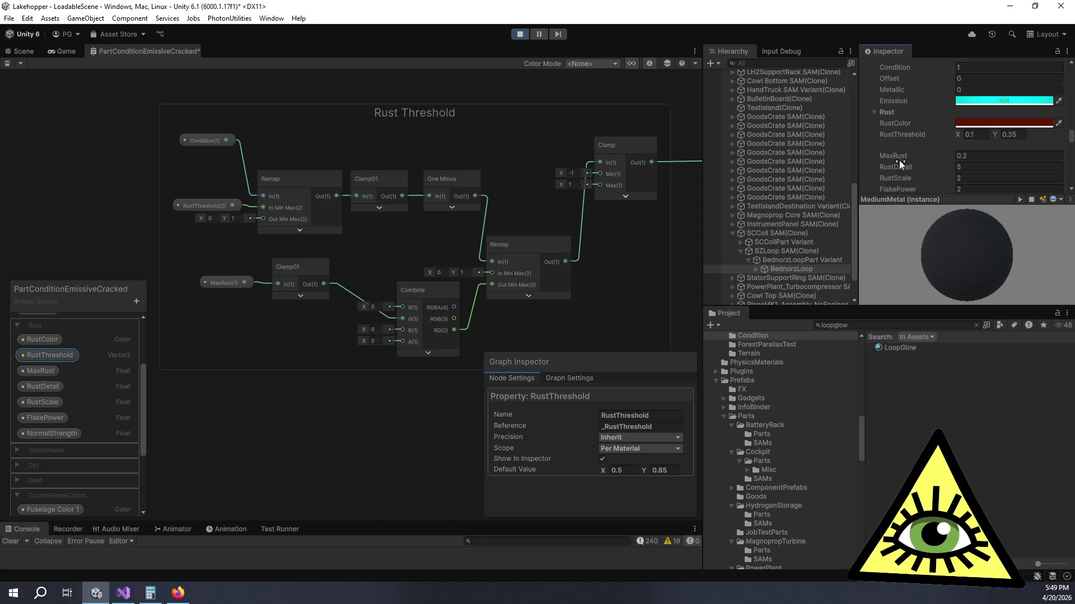
pyautogui.scroll(-3, 901, 158)
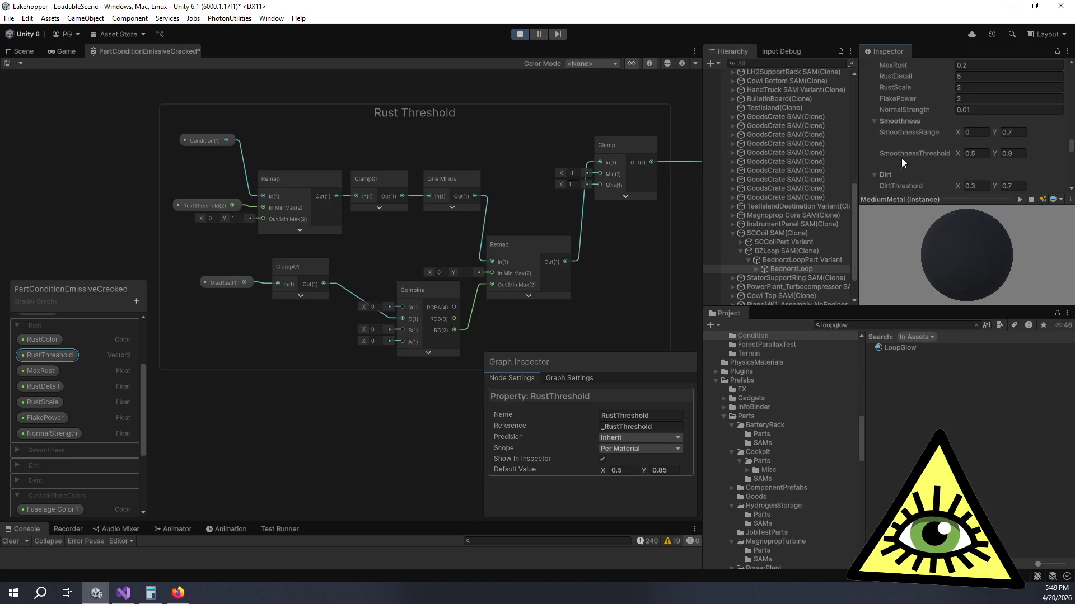
pyautogui.scroll(-3, 902, 162)
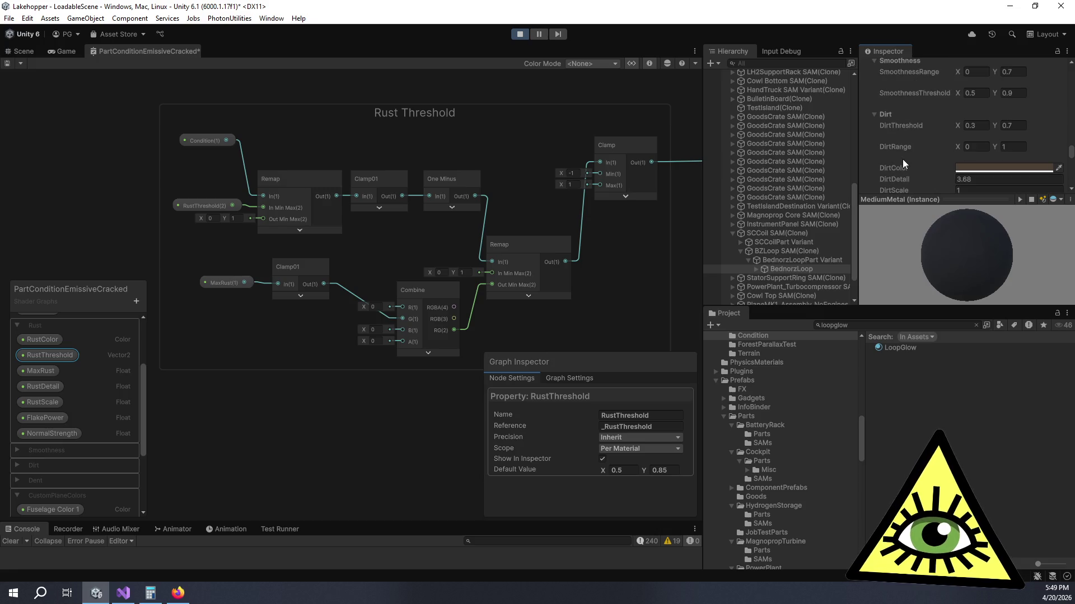
pyautogui.scroll(-3, 902, 159)
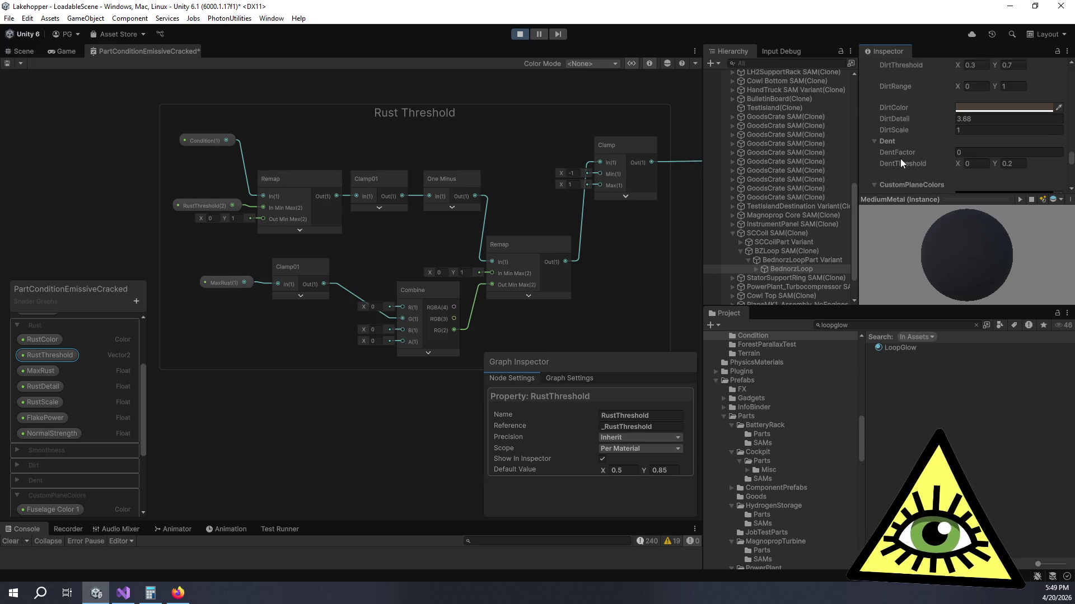
pyautogui.scroll(3, 891, 160)
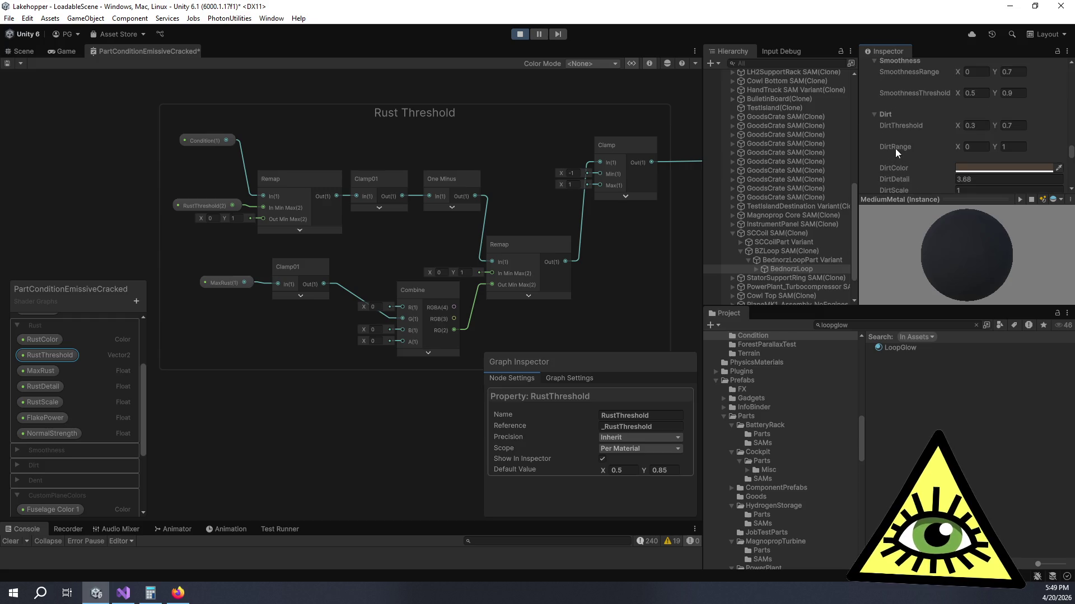
pyautogui.scroll(8, 895, 149)
pyautogui.scroll(-3, 899, 149)
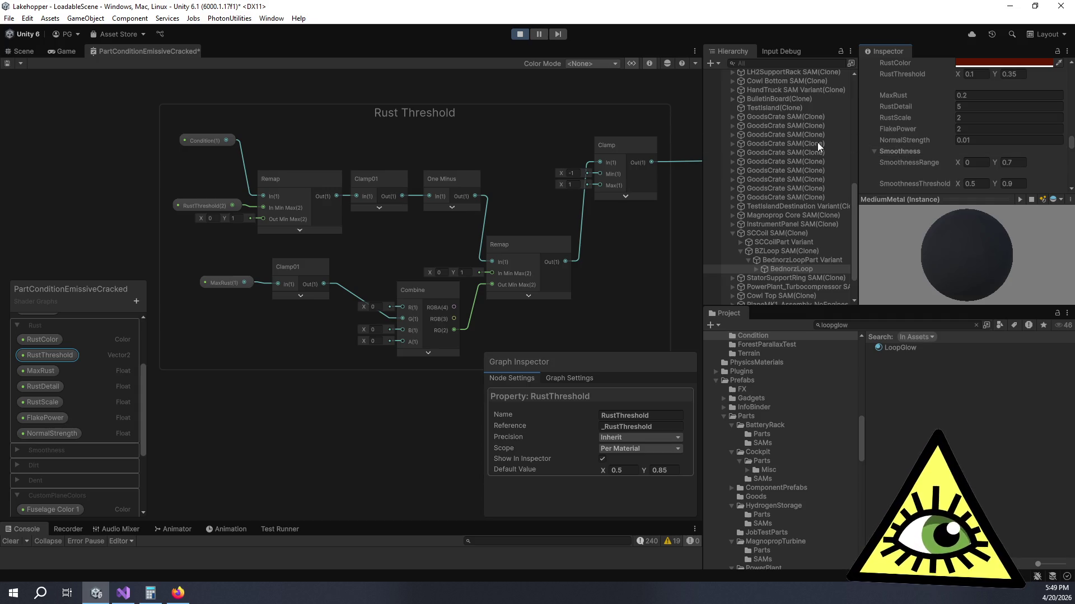
pyautogui.scroll(-4, 532, 203)
pyautogui.moveTo(489, 143)
pyautogui.mouseDown()
pyautogui.moveTo(552, 194)
pyautogui.moveTo(381, 181)
pyautogui.mouseUp()
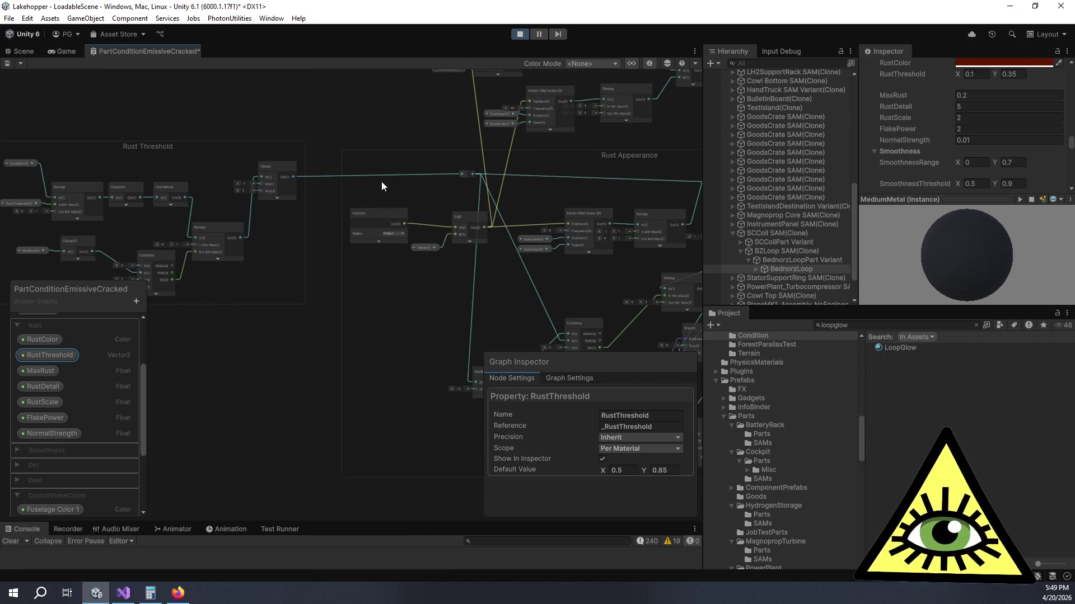
pyautogui.click(42, 388)
pyautogui.click(39, 376)
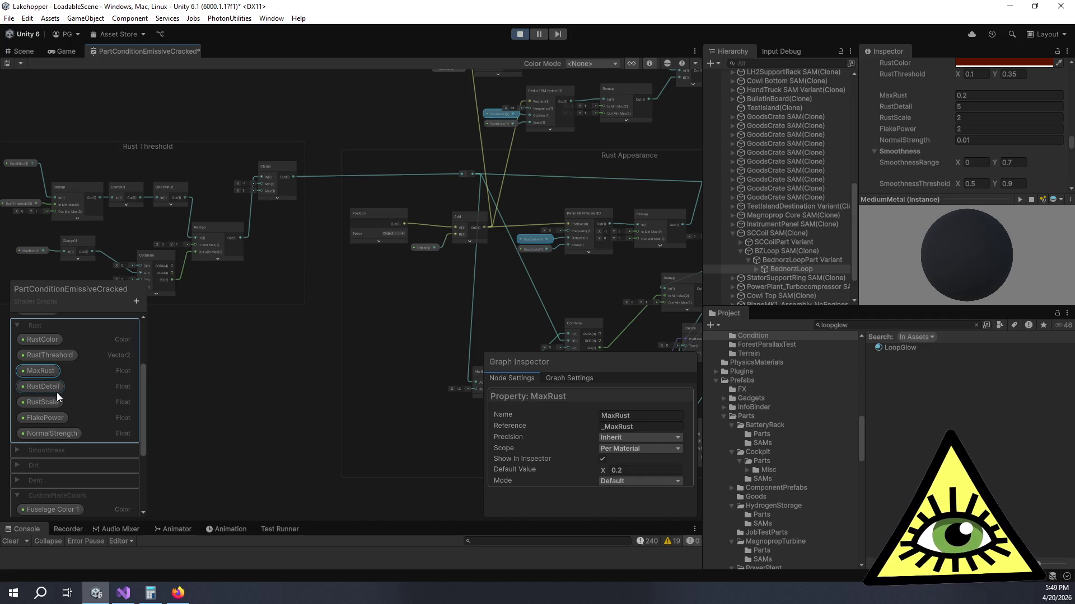
pyautogui.click(47, 388)
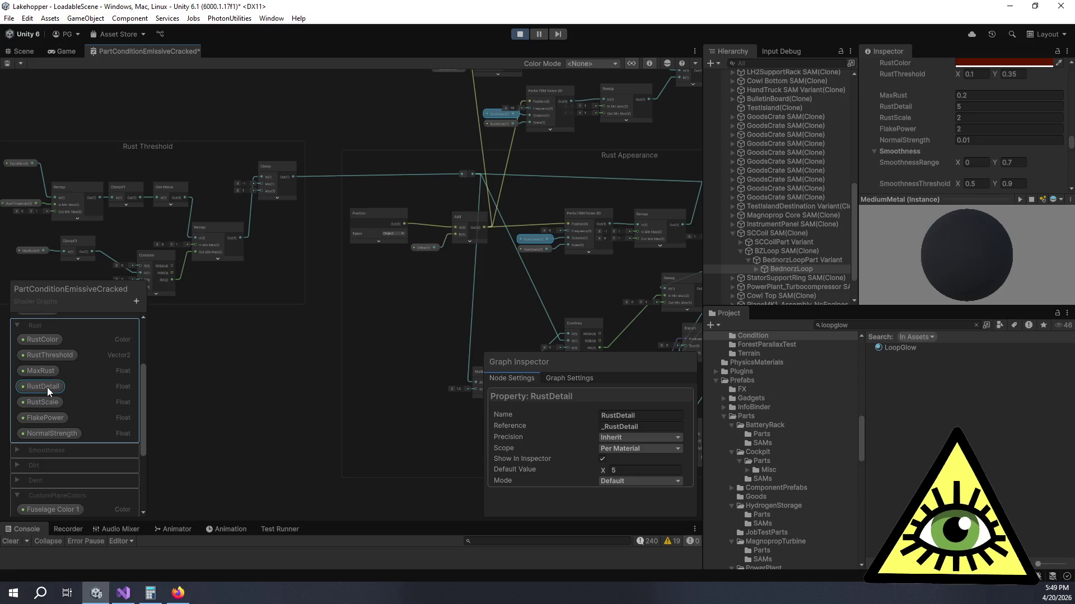
pyautogui.click(48, 403)
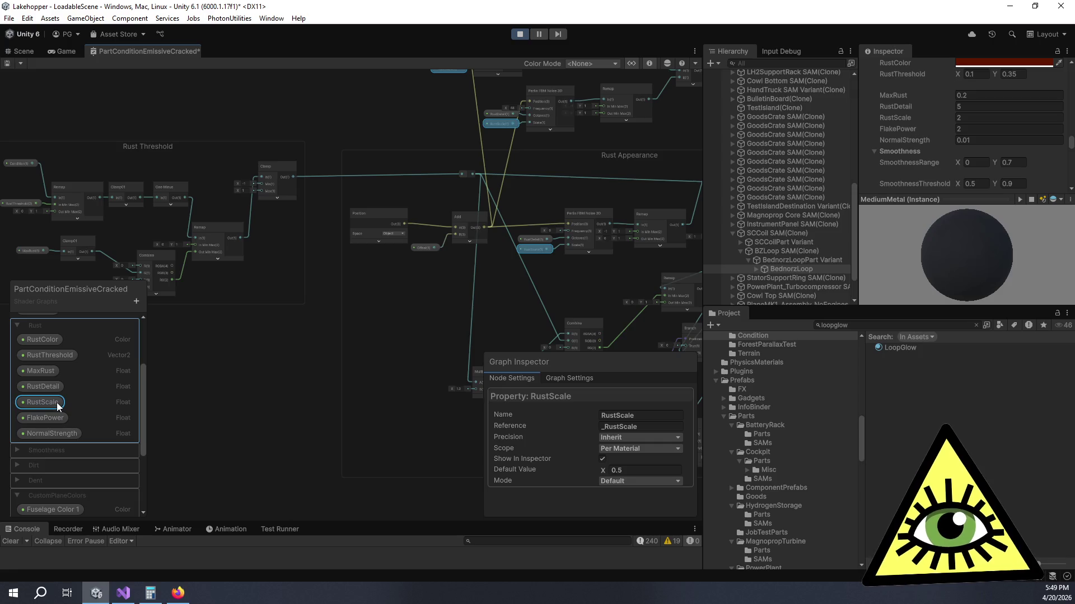
pyautogui.scroll(2, 923, 154)
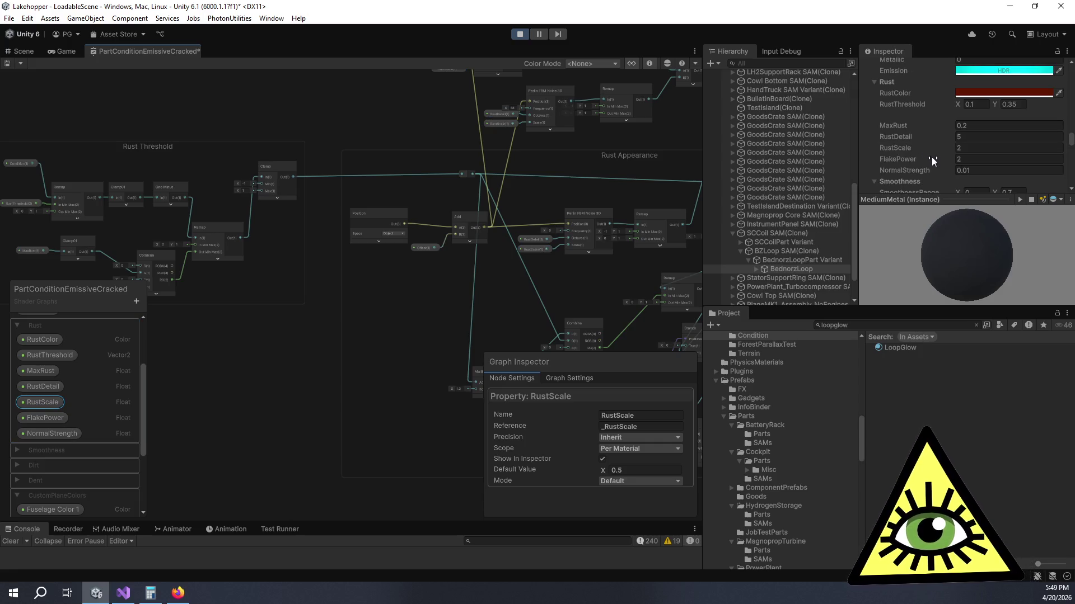
pyautogui.scroll(6, 936, 145)
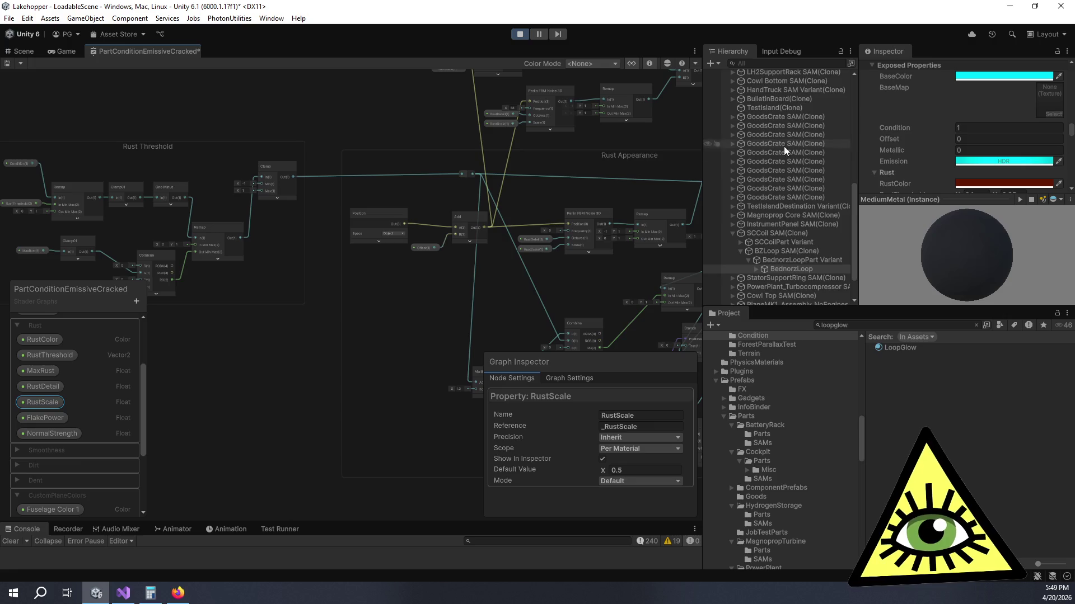
pyautogui.scroll(5, 360, 294)
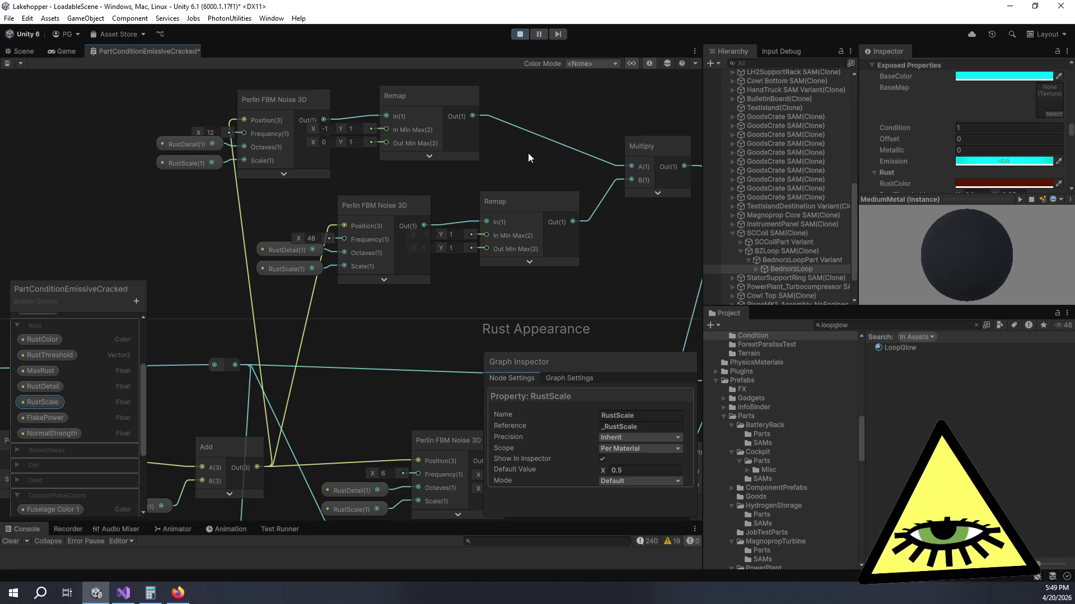
pyautogui.scroll(-5, 528, 153)
pyautogui.moveTo(633, 193); pyautogui.dragTo(371, 157)
pyautogui.scroll(3, 482, 218)
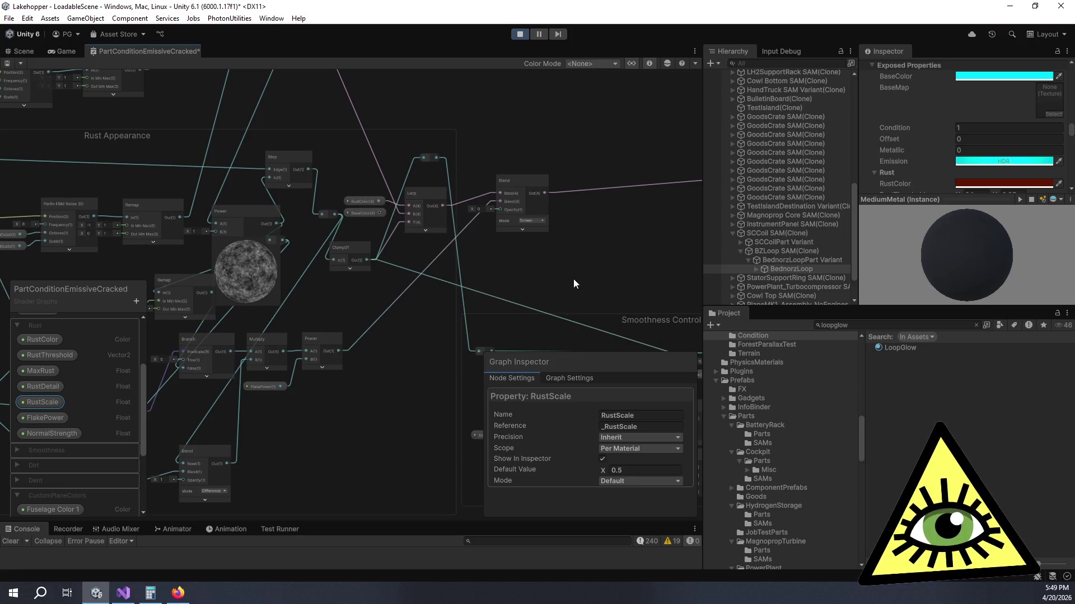
pyautogui.moveTo(573, 275)
pyautogui.mouseDown()
pyautogui.moveTo(519, 155)
pyautogui.moveTo(484, 139)
pyautogui.moveTo(436, 150)
pyautogui.mouseUp()
pyautogui.moveTo(369, 181); pyautogui.dragTo(508, 320)
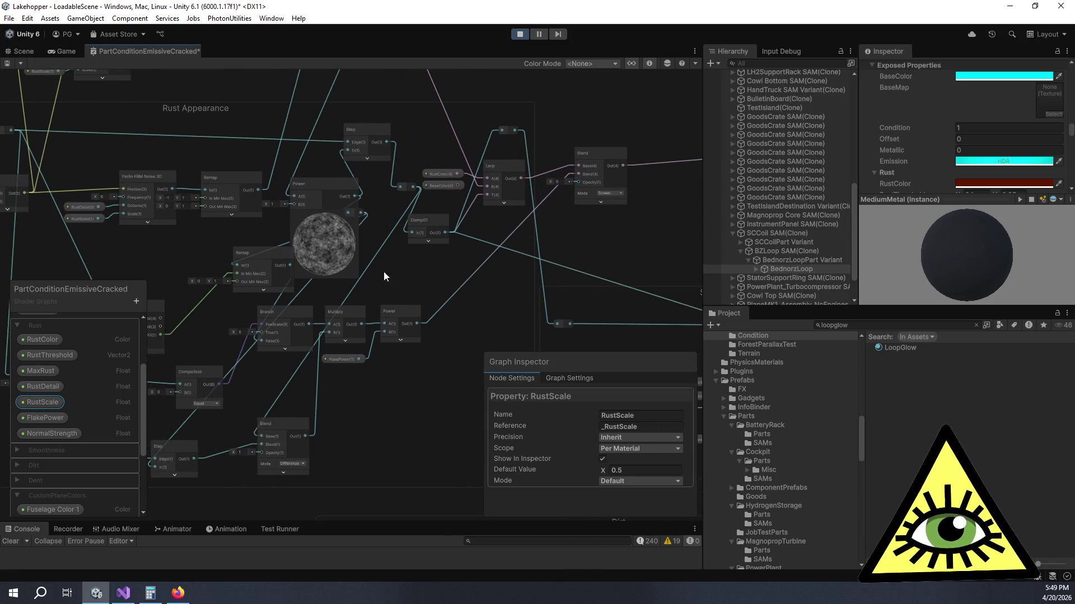
pyautogui.scroll(-5, 503, 257)
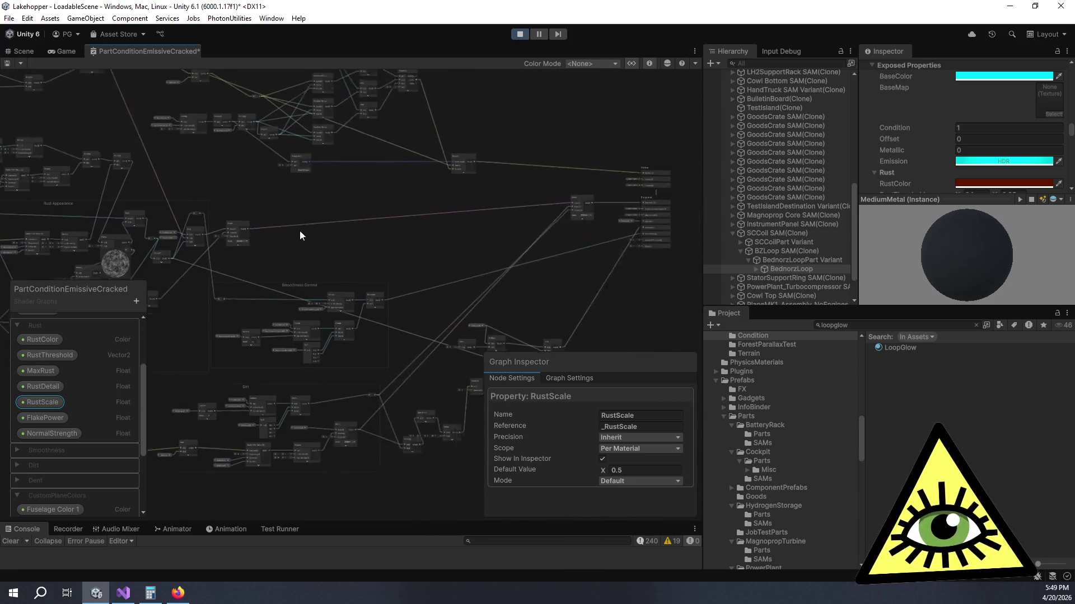
pyautogui.scroll(5, 513, 250)
pyautogui.click(414, 174)
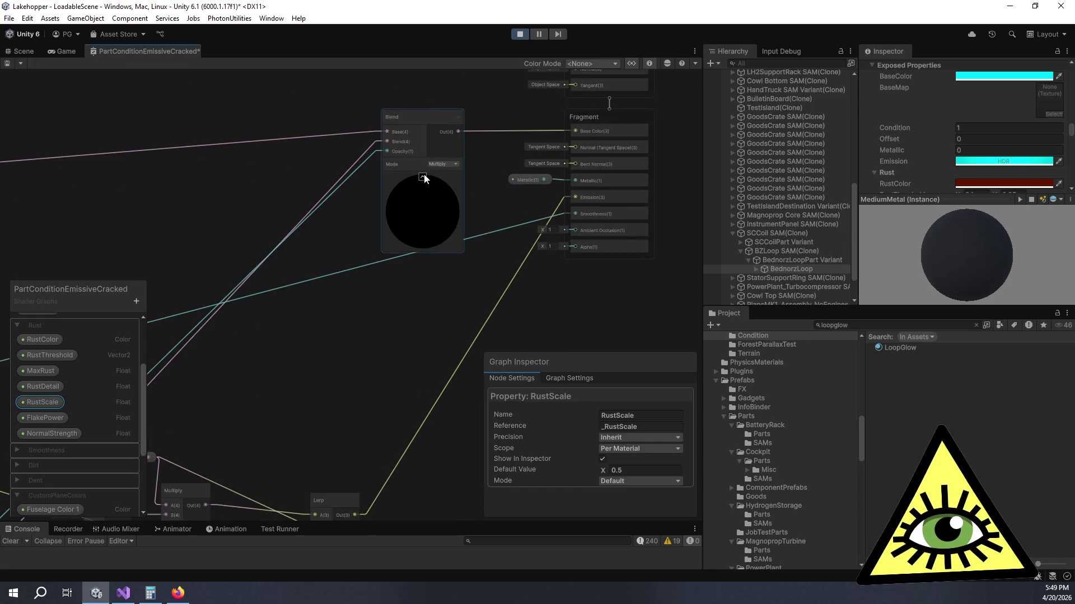
pyautogui.click(423, 178)
pyautogui.moveTo(229, 195); pyautogui.dragTo(638, 168)
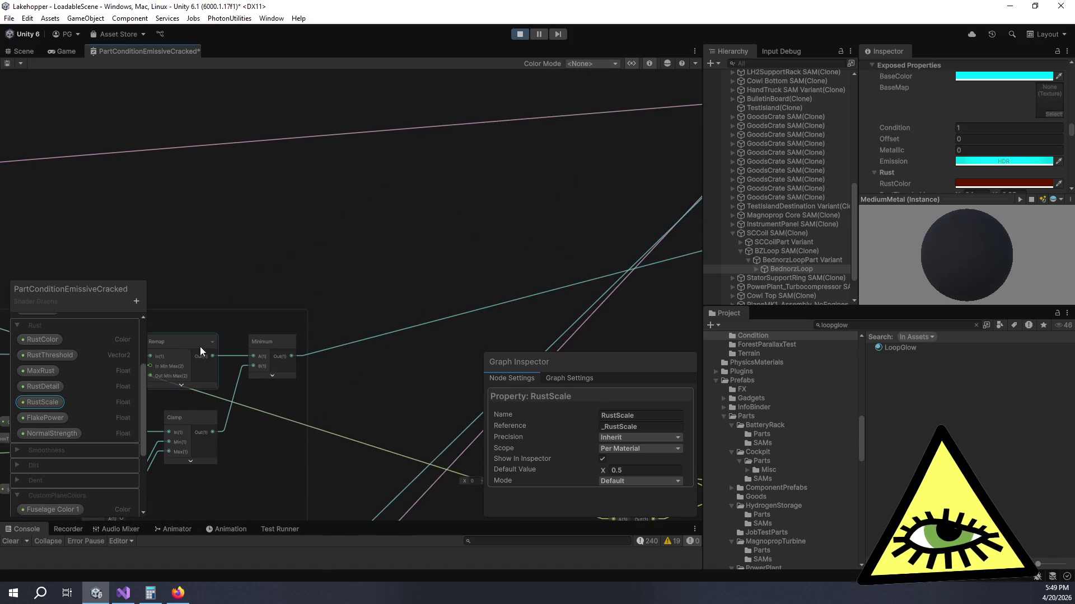
pyautogui.scroll(3, 93, 394)
# Step: Select the Condition property and change its default value to 0
pyautogui.click(40, 353)
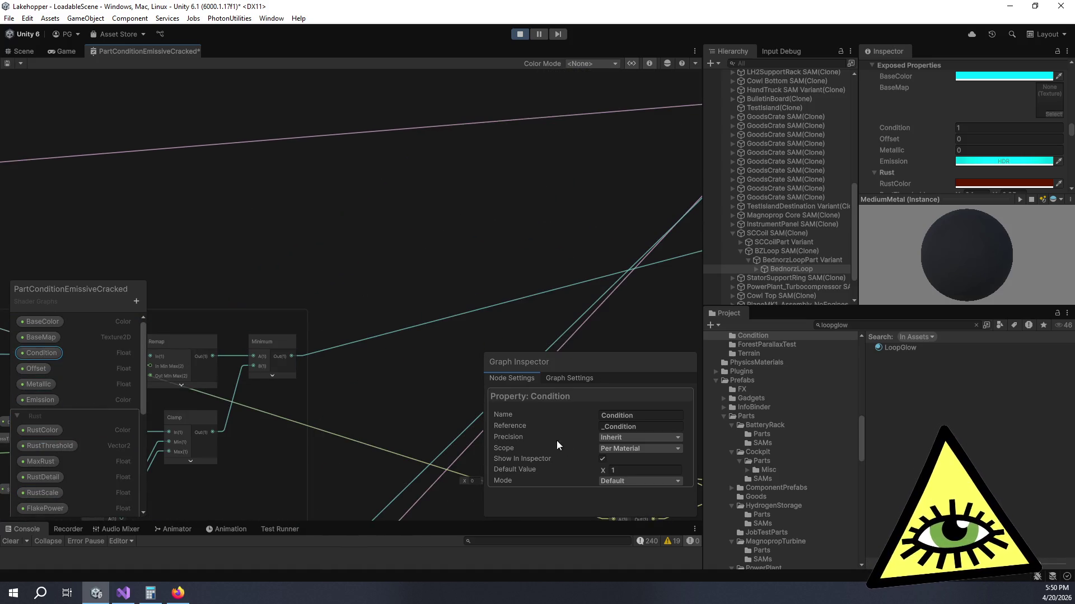
pyautogui.scroll(-5, 254, 228)
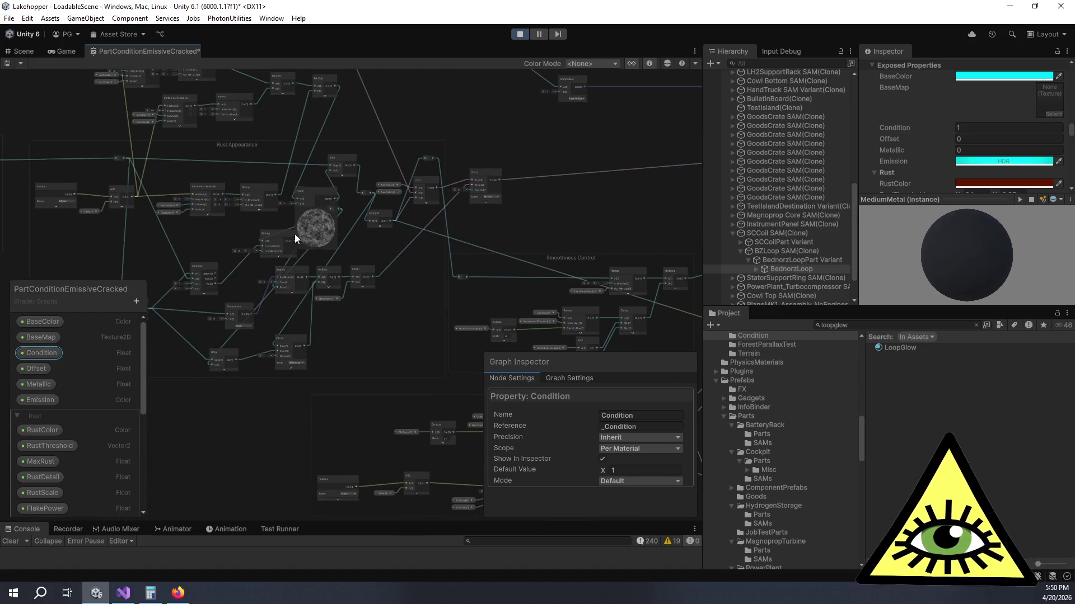
pyautogui.scroll(6, 295, 234)
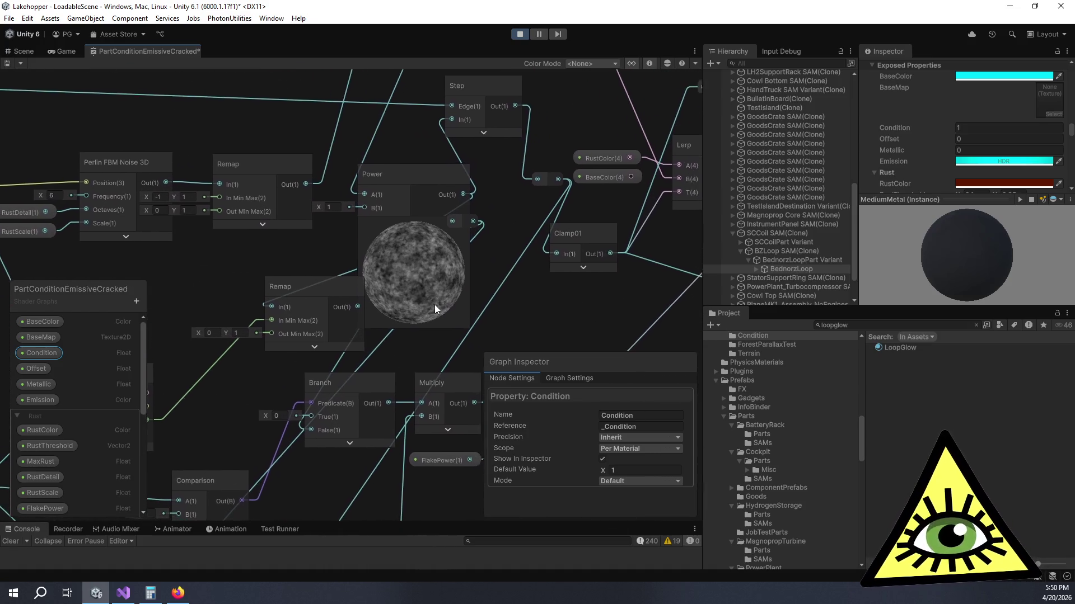
pyautogui.scroll(2, 492, 287)
pyautogui.click(630, 472)
pyautogui.write('0')
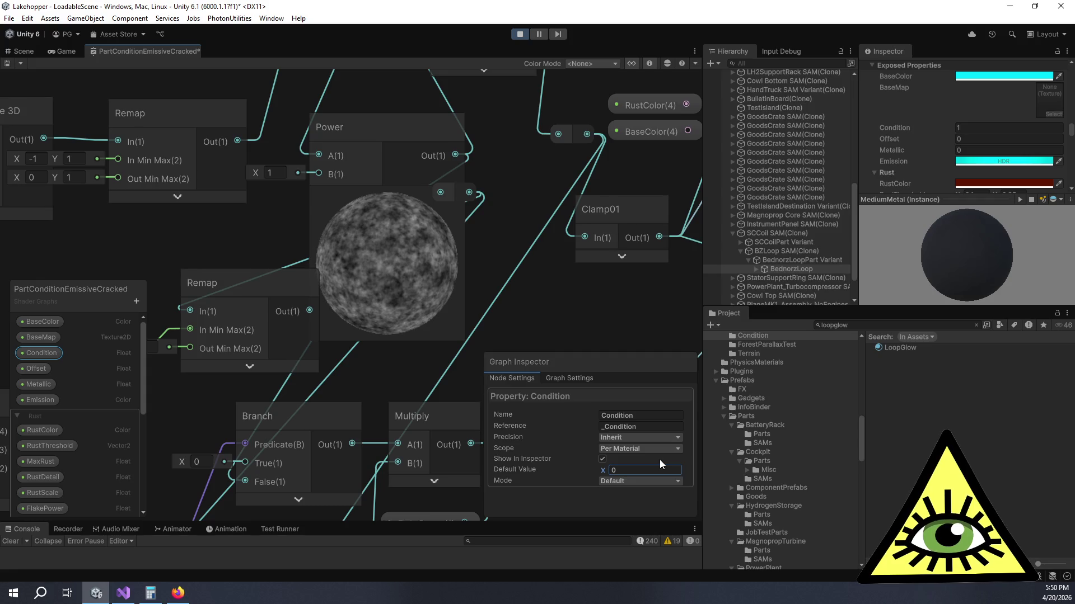
# Step: Show the Step node's preview and hide the Power node's preview
pyautogui.scroll(-5, 439, 252)
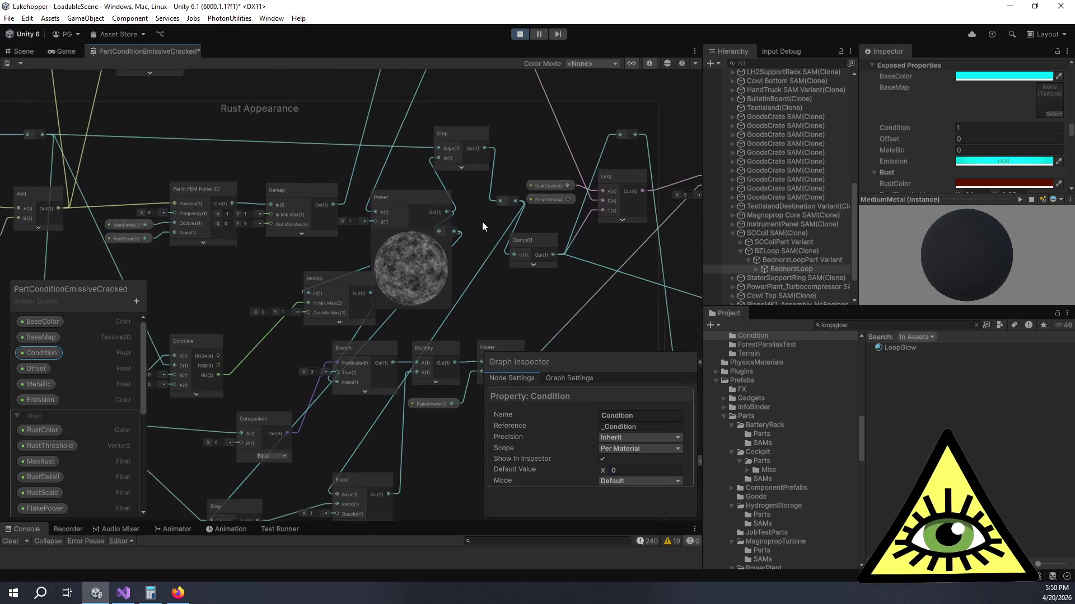
pyautogui.click(437, 187)
pyautogui.scroll(5, 437, 187)
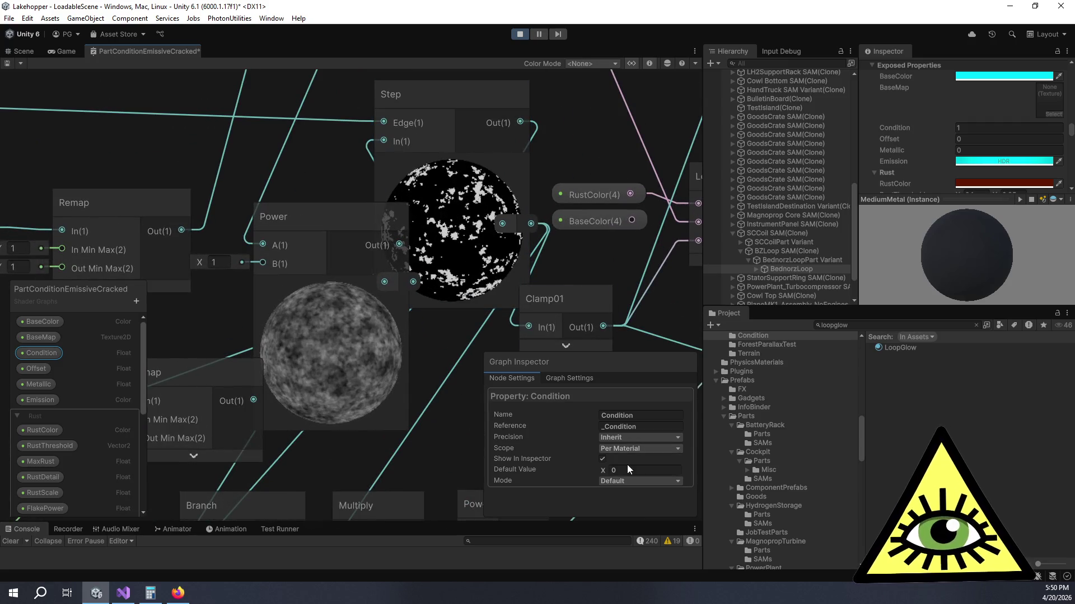
pyautogui.click(331, 287)
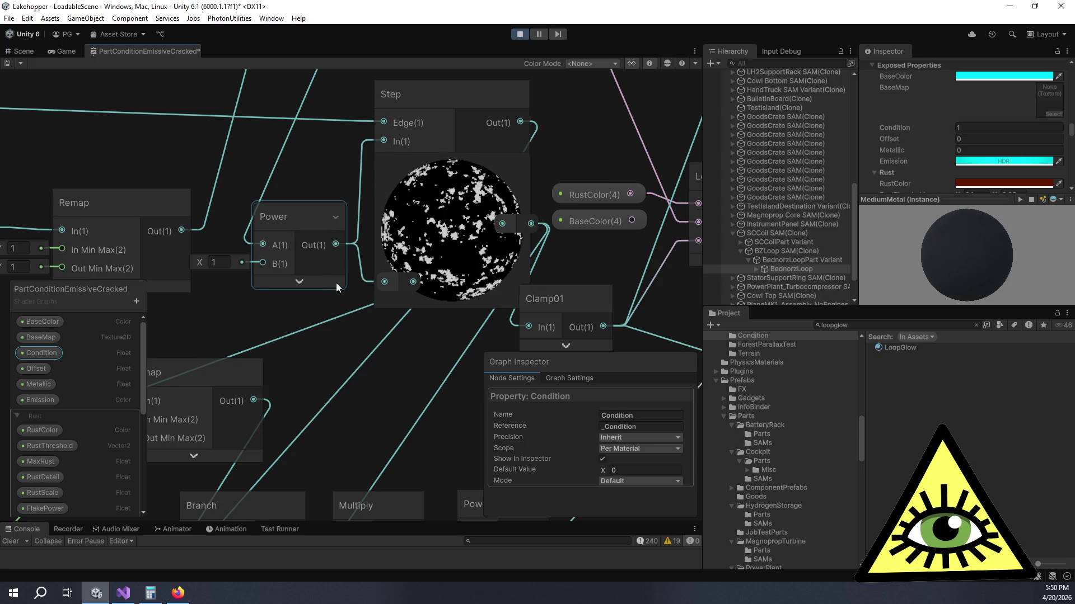
pyautogui.scroll(3, 454, 246)
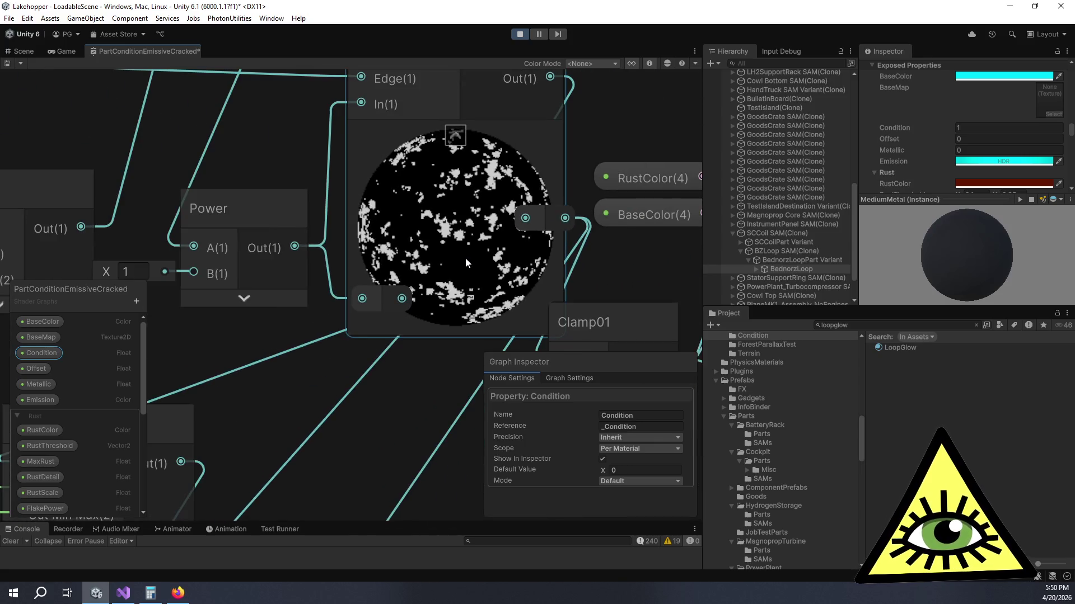
pyautogui.scroll(-6, 465, 257)
pyautogui.moveTo(505, 254)
pyautogui.mouseDown()
pyautogui.moveTo(438, 308)
pyautogui.moveTo(515, 408)
pyautogui.moveTo(492, 342)
pyautogui.moveTo(720, 238)
pyautogui.moveTo(626, 206)
pyautogui.moveTo(461, 187)
pyautogui.mouseUp()
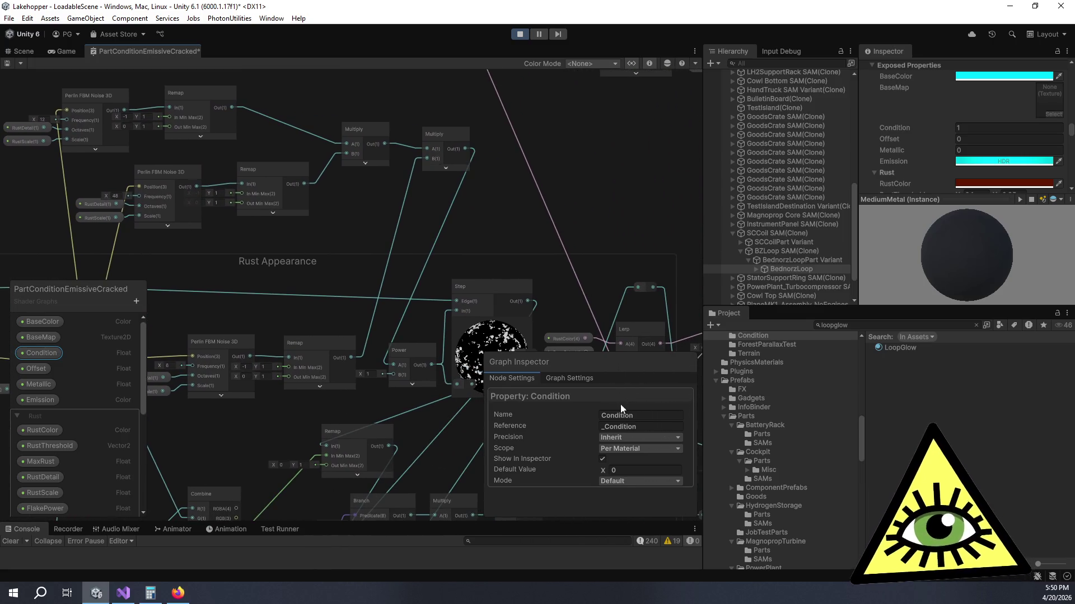
# Step: Revert Condition's default to 1 and look over the Step, Branch, Multiply and Power nodes
pyautogui.click(620, 473)
pyautogui.write('1')
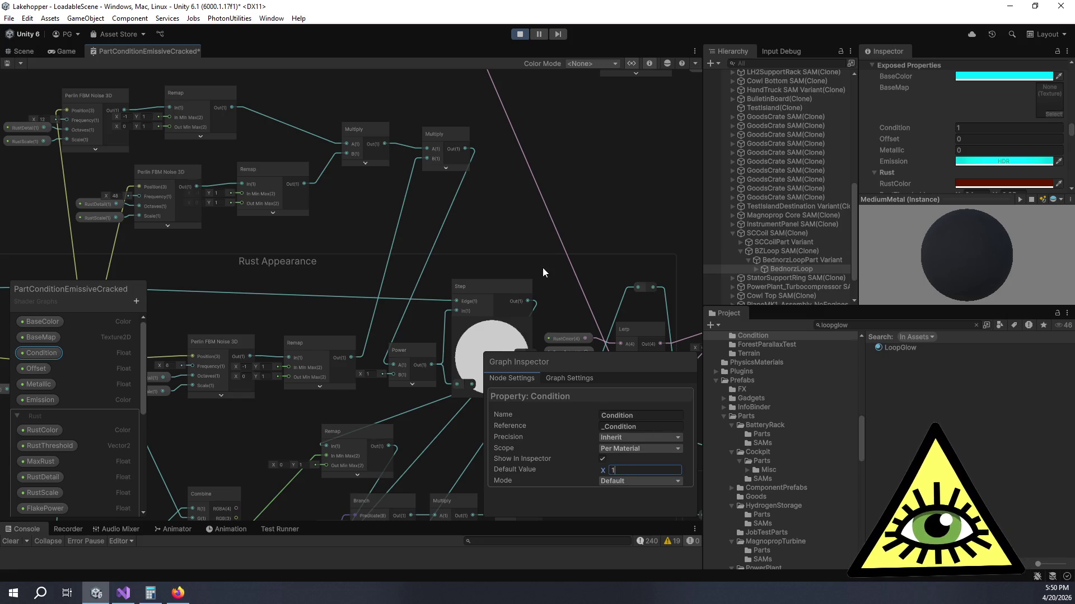
pyautogui.moveTo(542, 268); pyautogui.dragTo(492, 248)
pyautogui.moveTo(435, 332); pyautogui.dragTo(196, 214)
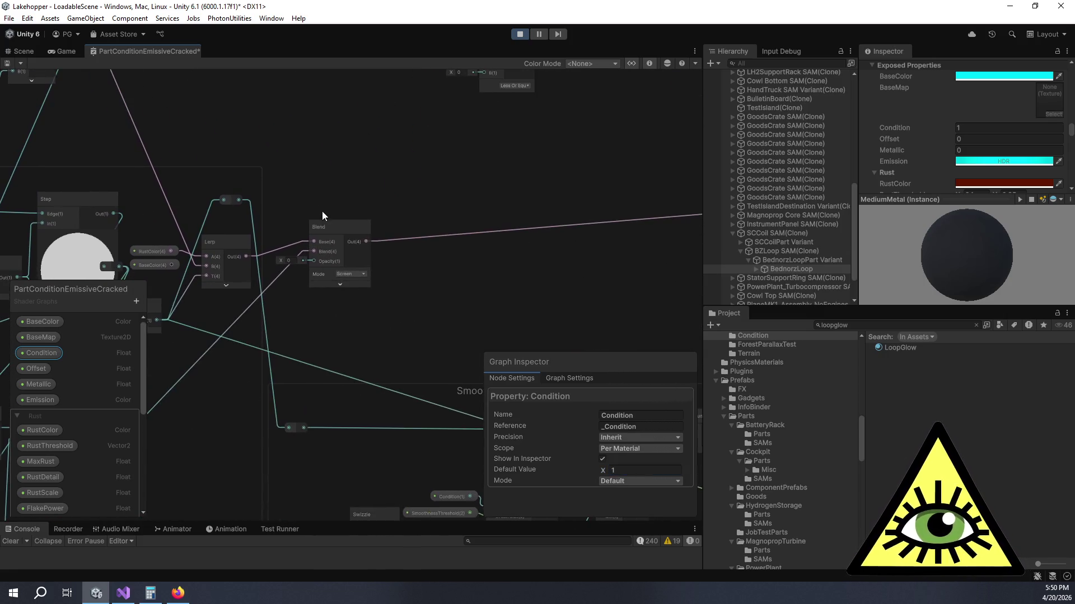
pyautogui.scroll(-3, 322, 210)
pyautogui.scroll(4, 364, 295)
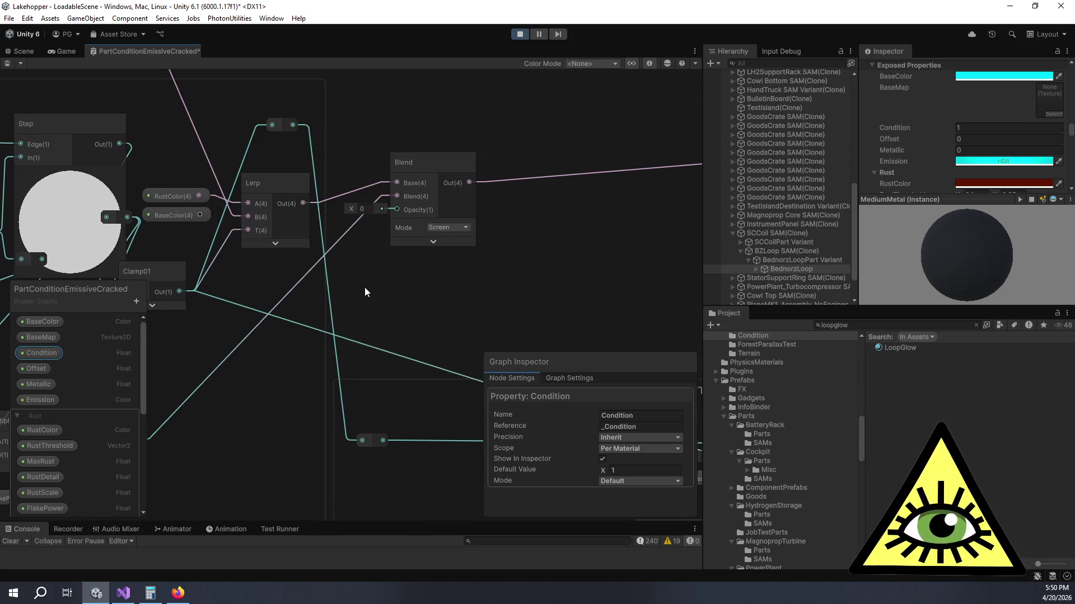
pyautogui.moveTo(364, 287)
pyautogui.mouseDown()
pyautogui.moveTo(569, 257)
pyautogui.moveTo(492, 281)
pyautogui.mouseUp()
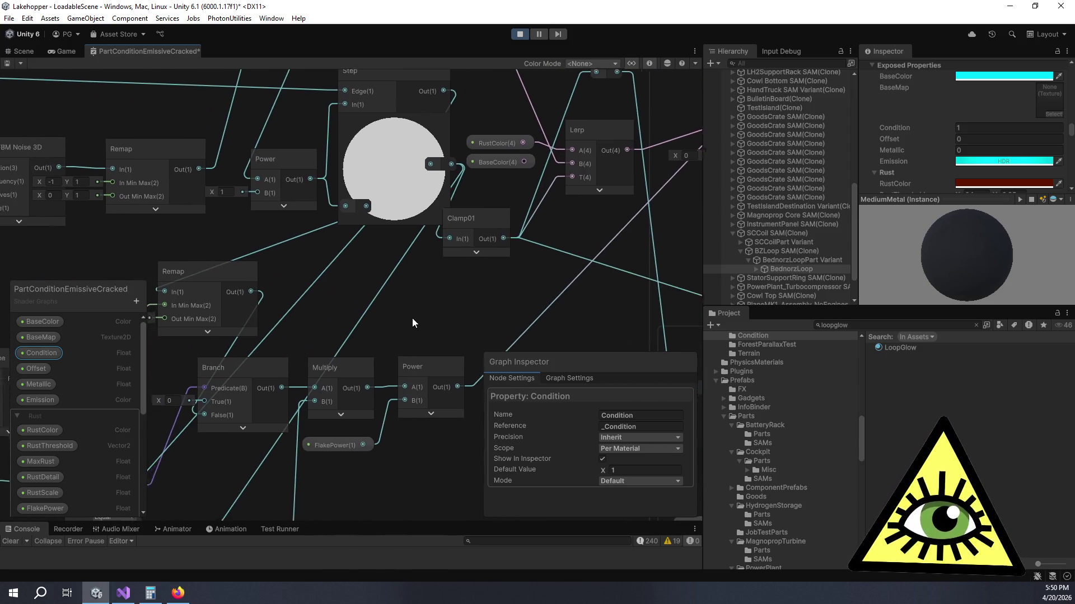
# Step: Move the reroute point below the Step node leftward and expand the Blend node's preview
pyautogui.moveTo(412, 323); pyautogui.dragTo(483, 292)
pyautogui.moveTo(418, 176)
pyautogui.mouseDown()
pyautogui.moveTo(150, 230)
pyautogui.moveTo(232, 244)
pyautogui.moveTo(232, 234)
pyautogui.moveTo(327, 221)
pyautogui.mouseUp()
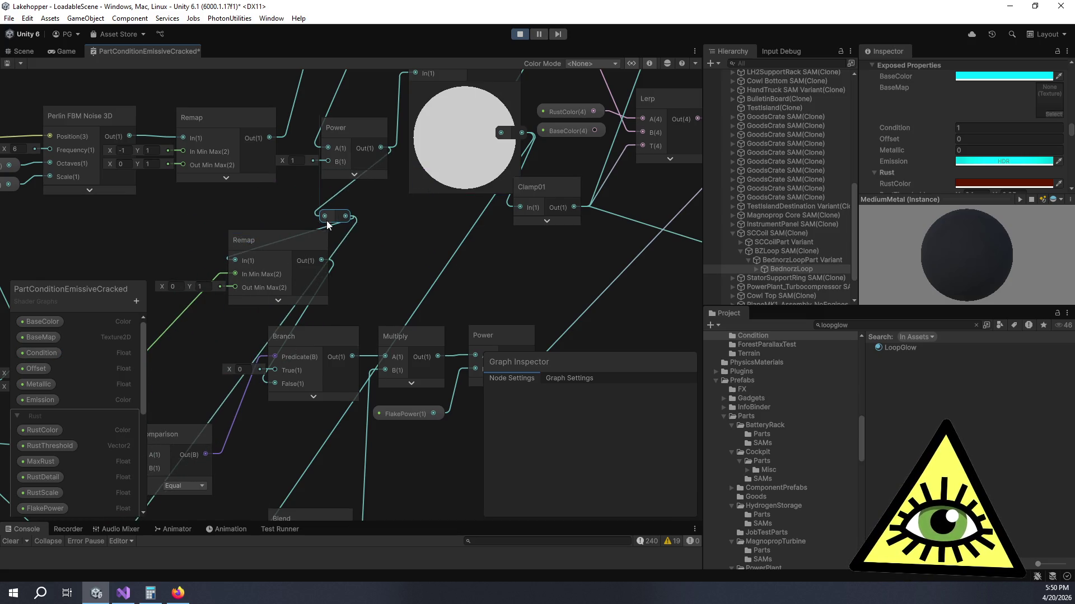
pyautogui.moveTo(405, 249); pyautogui.dragTo(555, 223)
pyautogui.scroll(-3, 555, 223)
pyautogui.moveTo(484, 341); pyautogui.dragTo(377, 281)
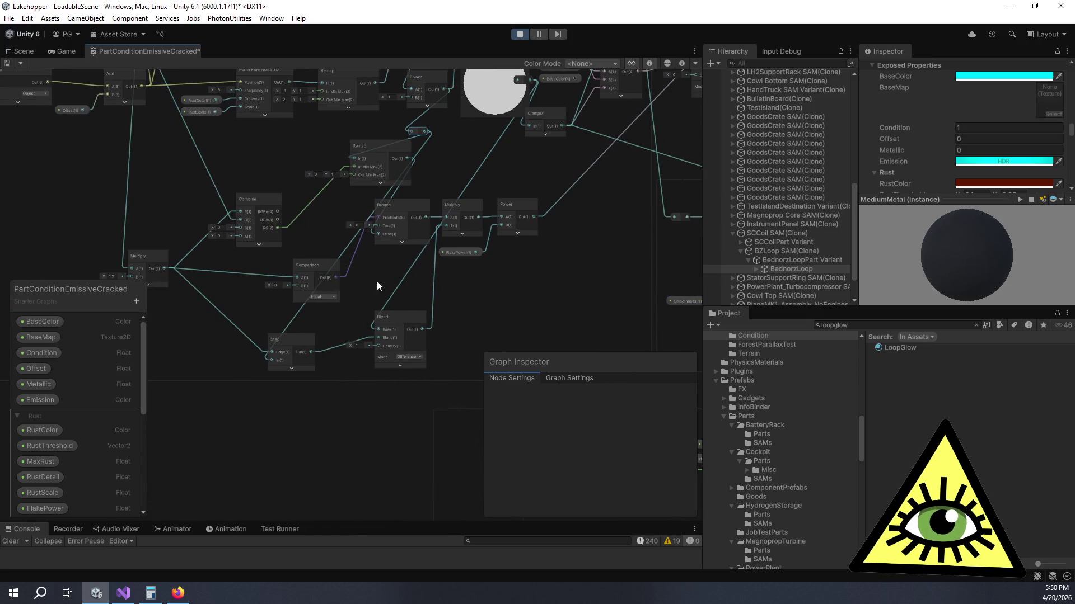
pyautogui.moveTo(521, 251); pyautogui.dragTo(283, 365)
pyautogui.scroll(1, 415, 250)
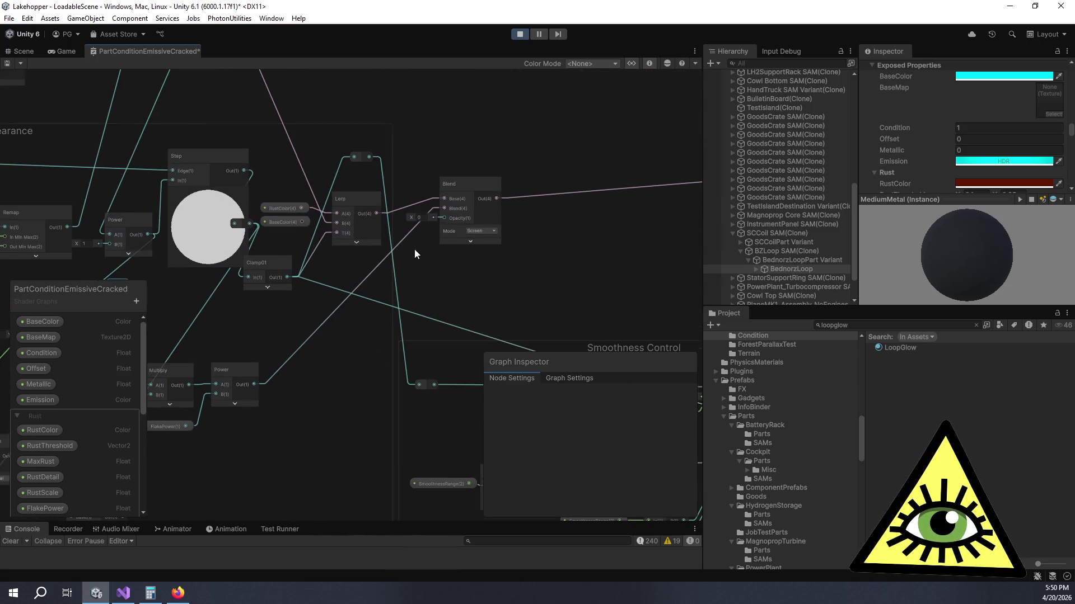
pyautogui.click(477, 242)
# Step: Reselect the Condition property and set its default back to 0
pyautogui.click(580, 380)
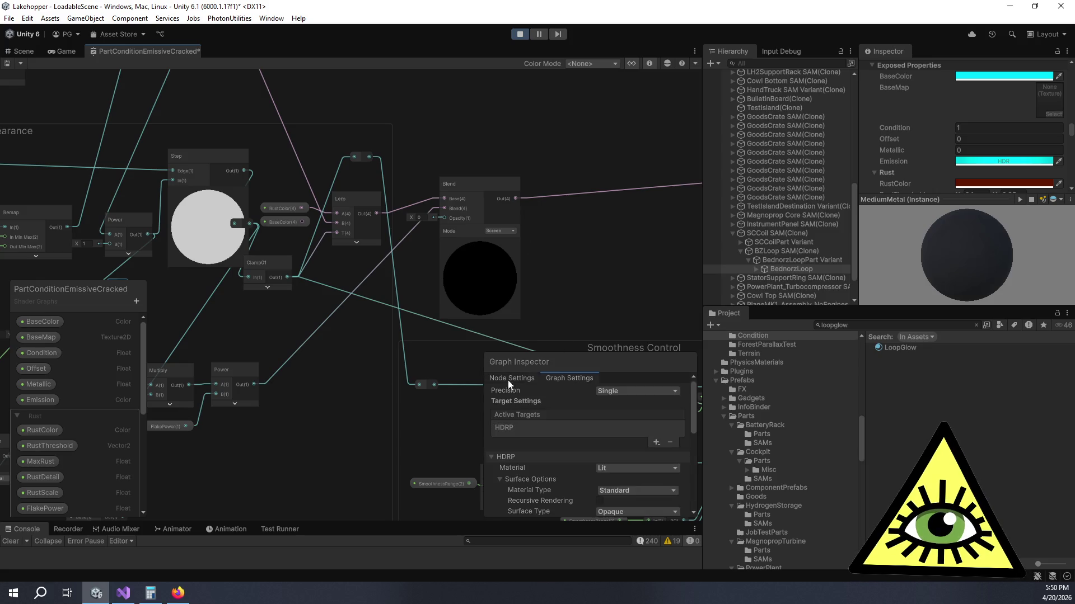
pyautogui.click(32, 353)
pyautogui.click(639, 469)
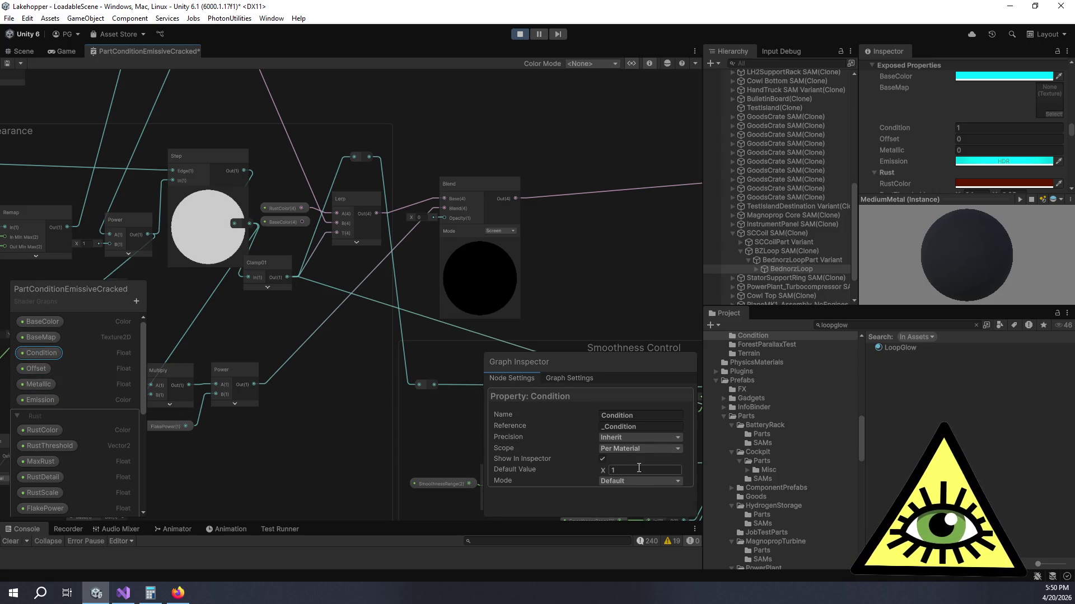
pyautogui.write('0')
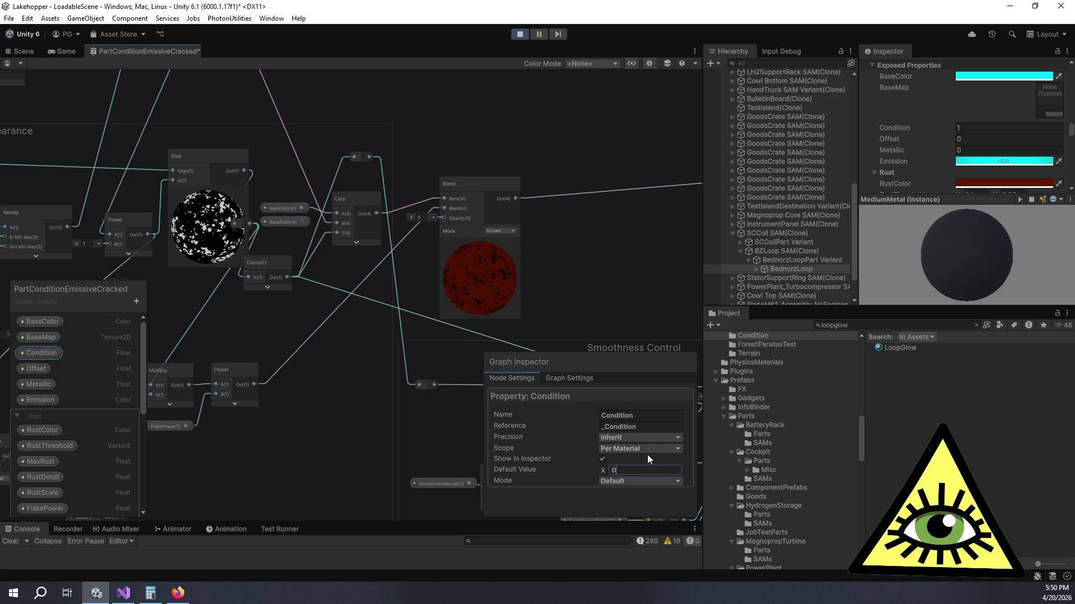
pyautogui.scroll(5, 471, 266)
pyautogui.scroll(-5, 507, 283)
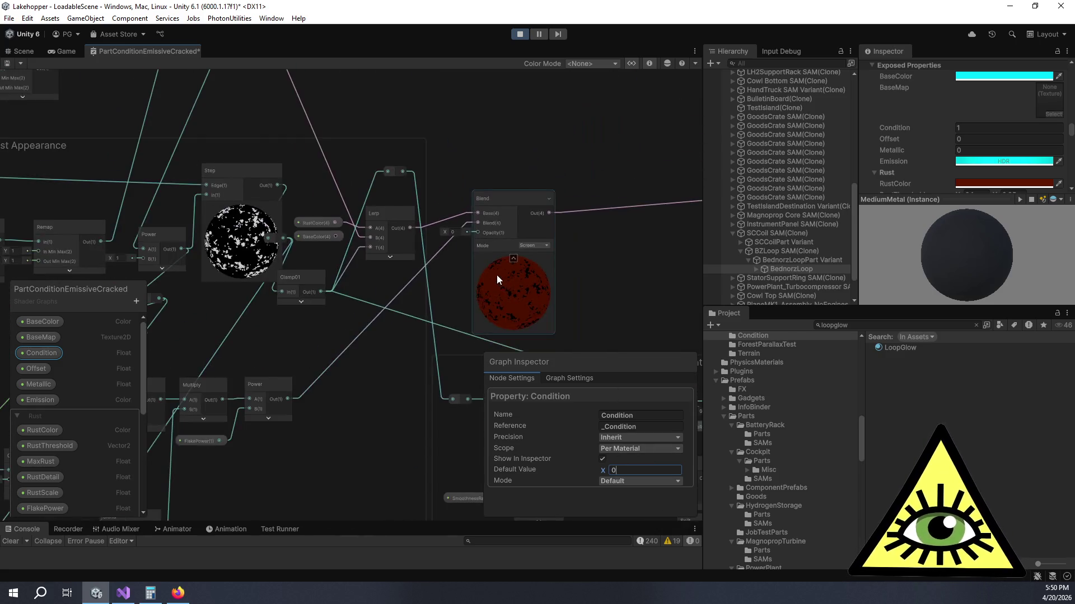
pyautogui.scroll(4, 496, 275)
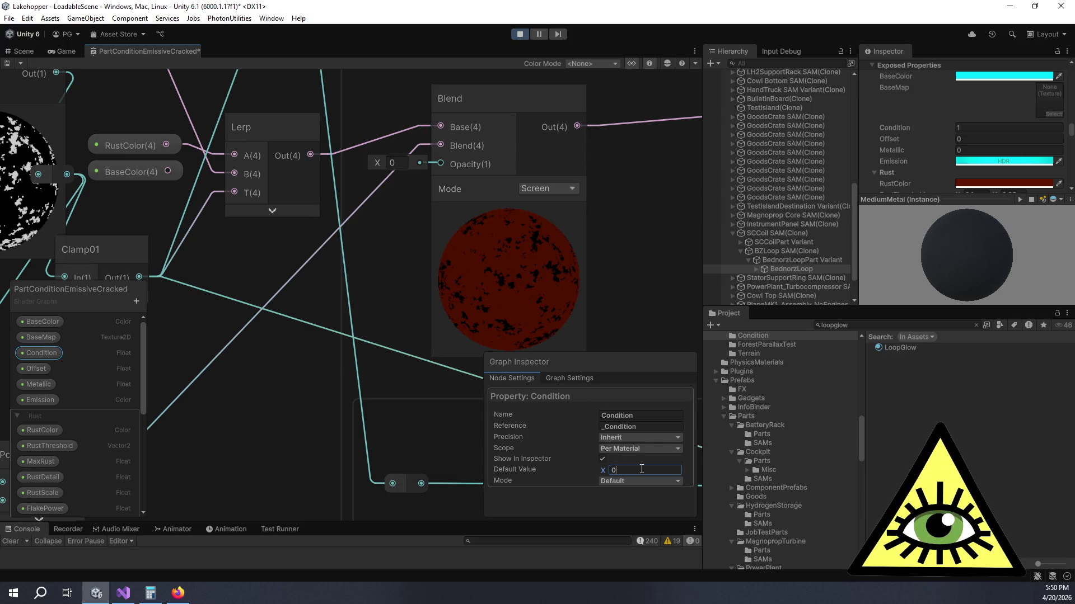
pyautogui.scroll(-5, 569, 304)
pyautogui.moveTo(568, 305)
pyautogui.mouseDown()
pyautogui.moveTo(264, 156)
pyautogui.moveTo(290, 163)
pyautogui.mouseUp()
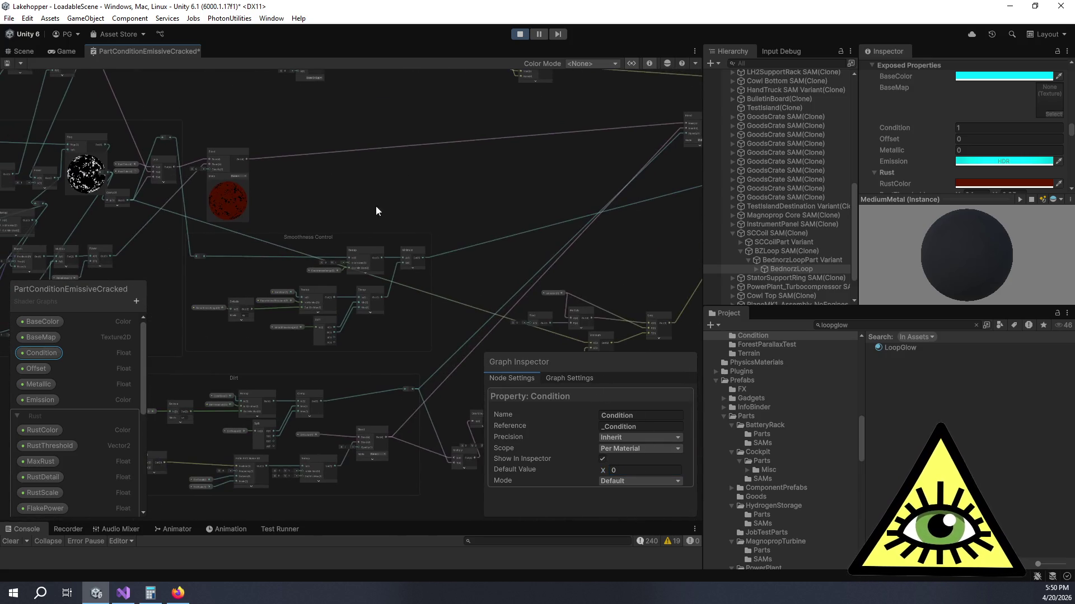
pyautogui.scroll(3, 391, 220)
pyautogui.scroll(3, 488, 200)
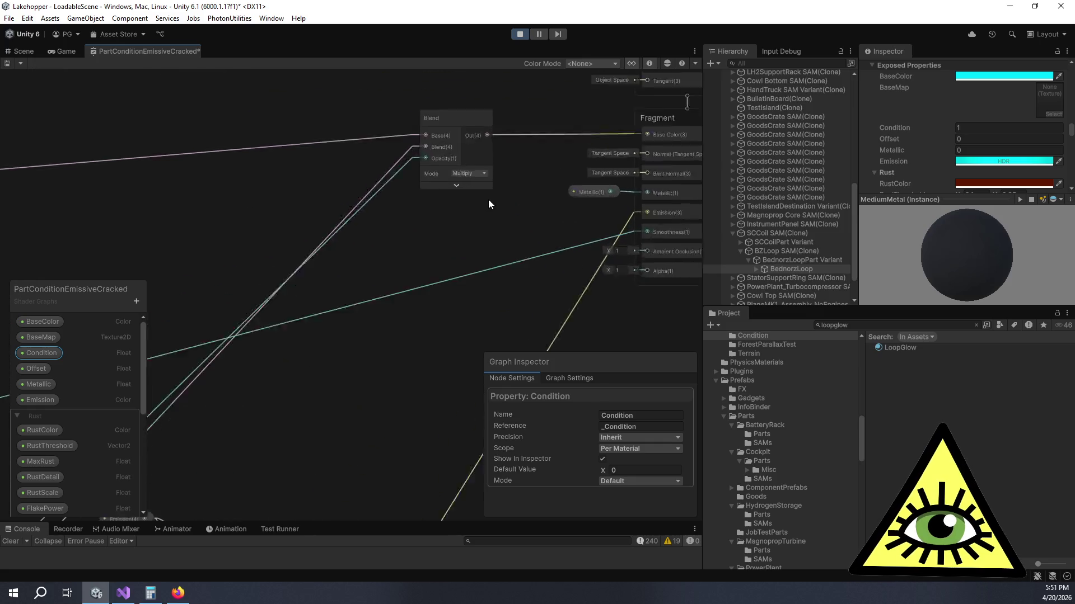
# Step: Toggle the Blend node's preview and expand the Lerp node's preview
pyautogui.scroll(1, 488, 199)
pyautogui.click(452, 186)
pyautogui.click(464, 190)
pyautogui.moveTo(506, 205)
pyautogui.mouseDown()
pyautogui.moveTo(321, 268)
pyautogui.moveTo(325, 257)
pyautogui.mouseUp()
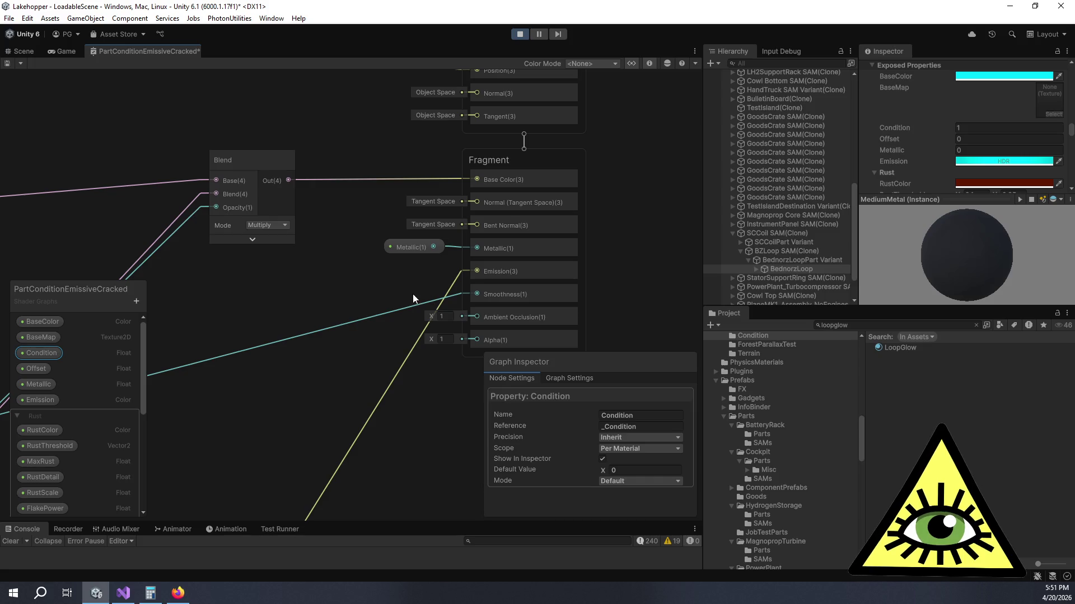
pyautogui.scroll(-3, 352, 295)
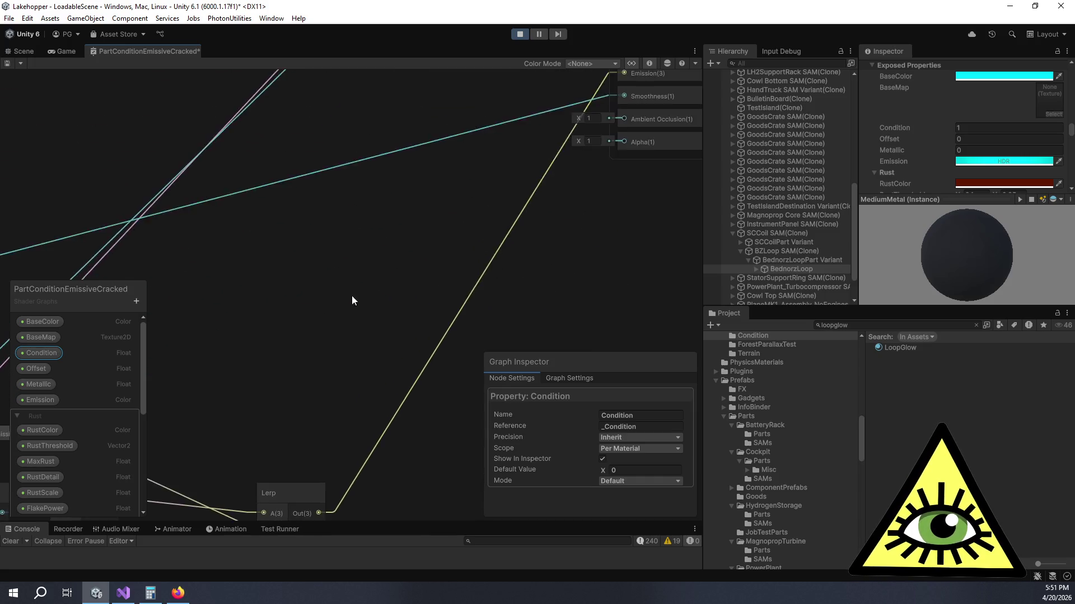
pyautogui.click(396, 297)
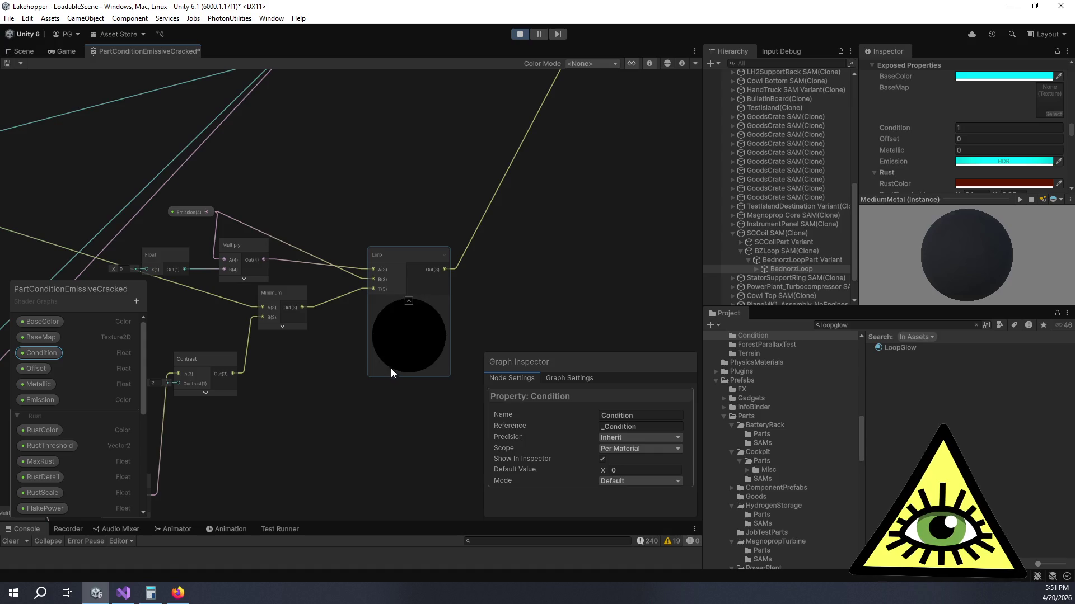
pyautogui.scroll(5, 402, 374)
pyautogui.scroll(2, 358, 328)
pyautogui.scroll(-5, 313, 271)
pyautogui.moveTo(312, 271); pyautogui.dragTo(418, 251)
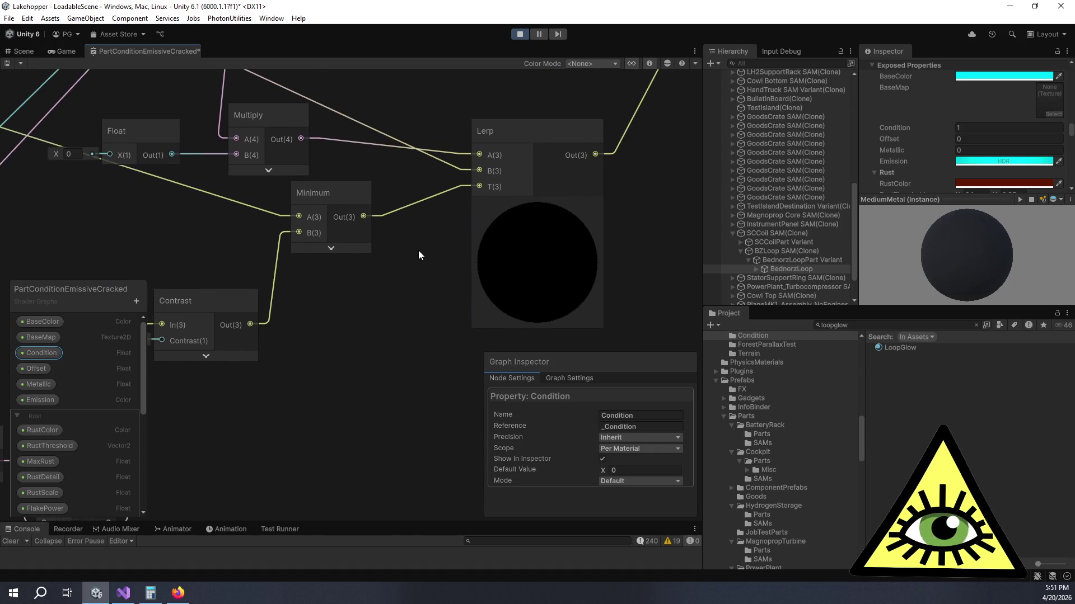
# Step: Set Condition's default to 1 and compare the Lerp and Contrast node previews
pyautogui.click(636, 469)
pyautogui.write('1')
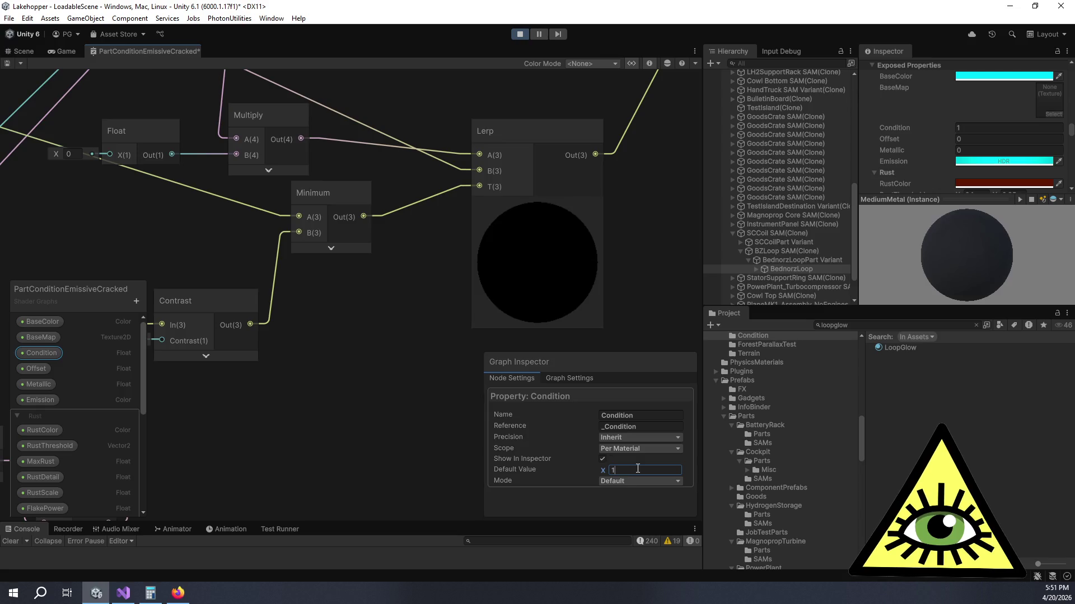
pyautogui.scroll(-3, 386, 255)
pyautogui.moveTo(389, 258); pyautogui.dragTo(576, 260)
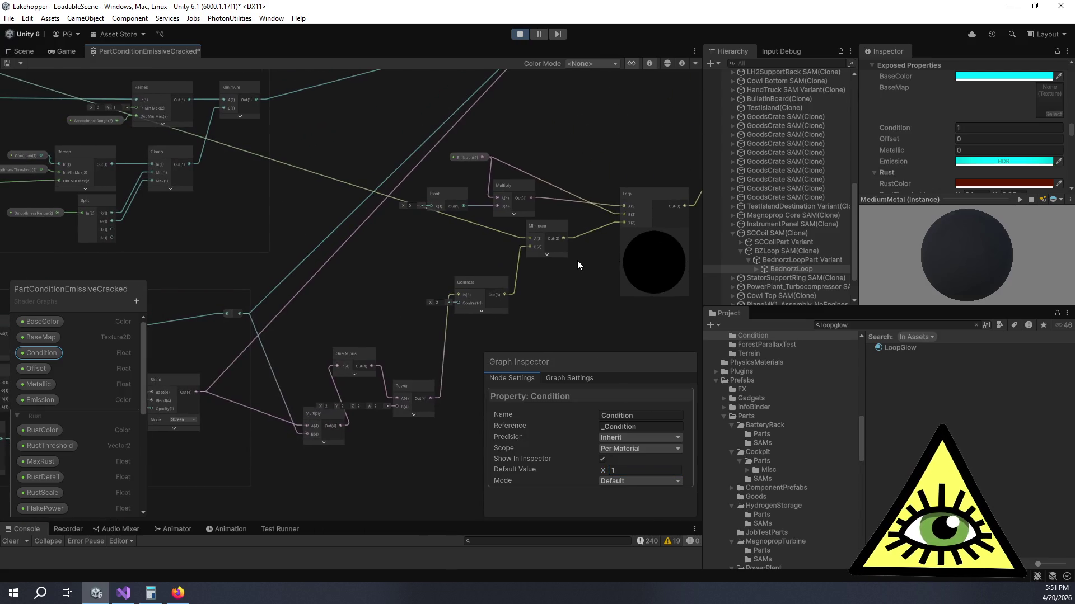
pyautogui.scroll(-3, 542, 297)
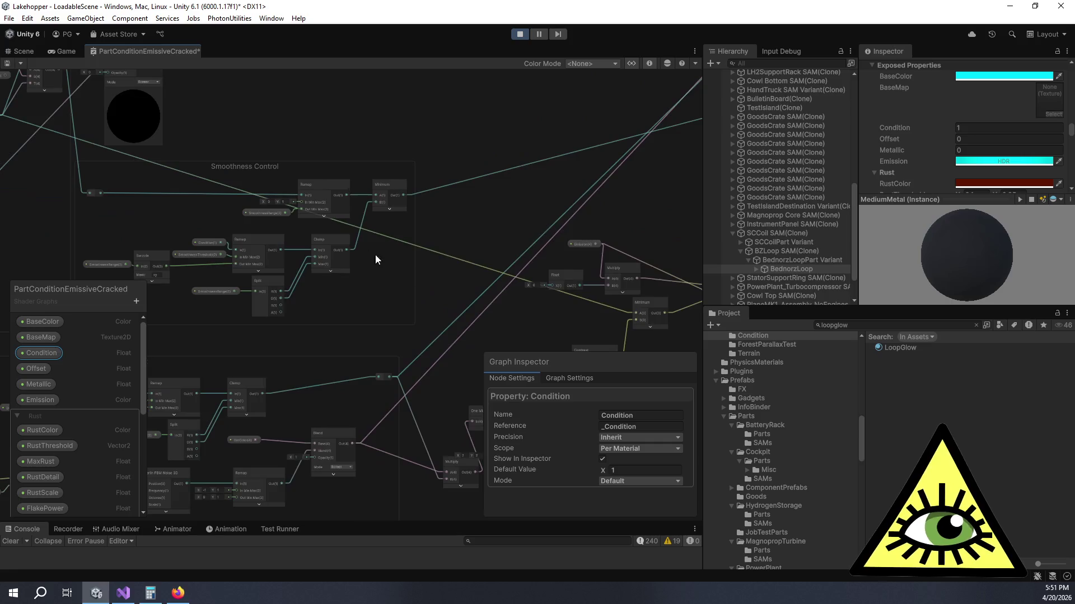
pyautogui.scroll(3, 555, 307)
pyautogui.moveTo(555, 307)
pyautogui.mouseDown()
pyautogui.moveTo(592, 323)
pyautogui.moveTo(578, 321)
pyautogui.mouseUp()
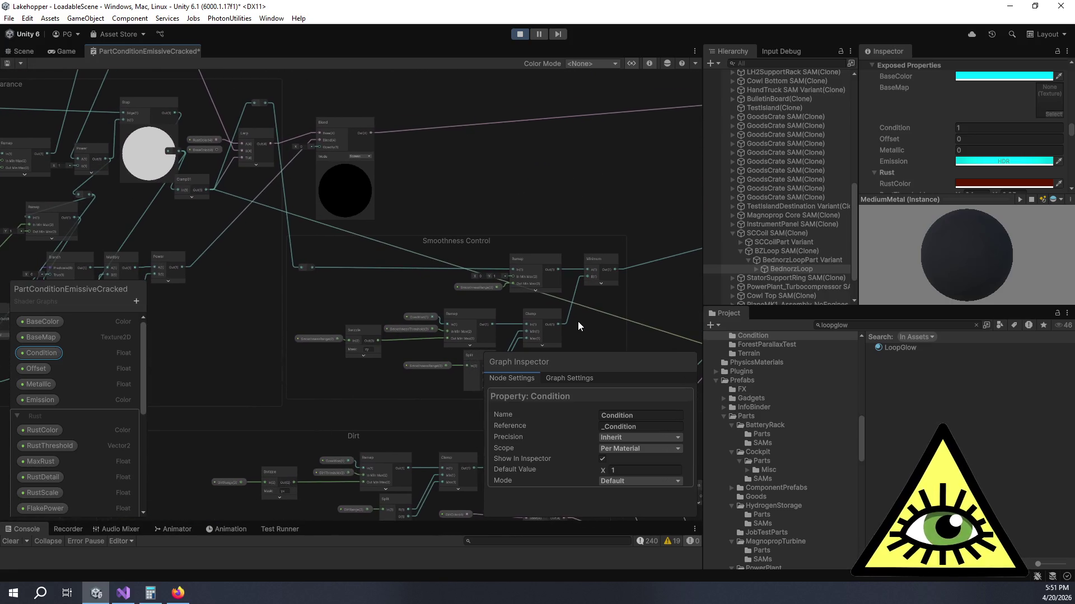
pyautogui.scroll(-2, 578, 321)
pyautogui.scroll(2, 240, 156)
pyautogui.scroll(3, 509, 226)
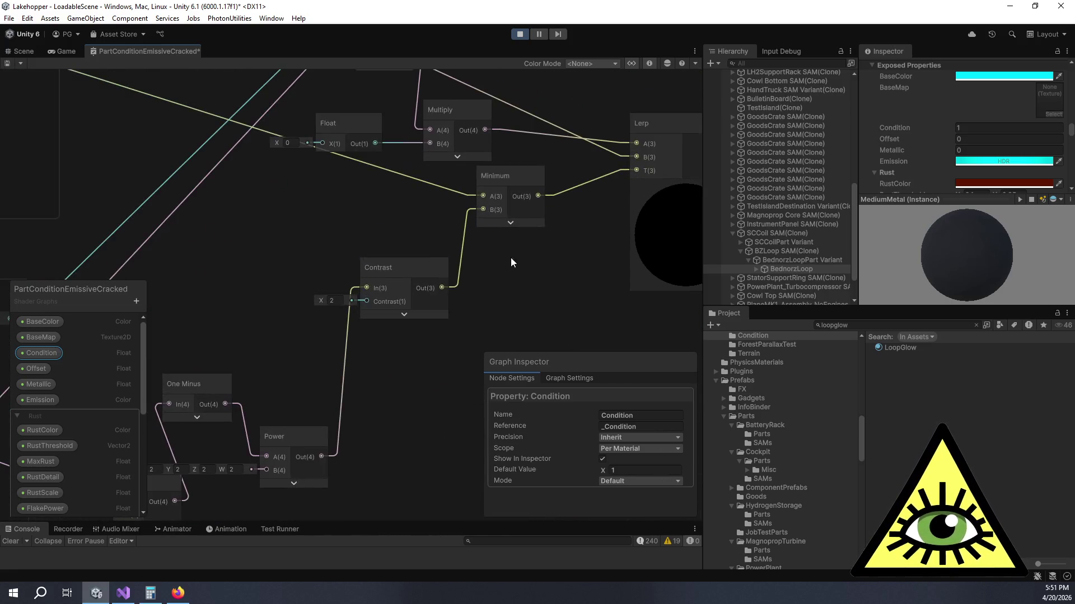
pyautogui.moveTo(363, 210); pyautogui.dragTo(349, 323)
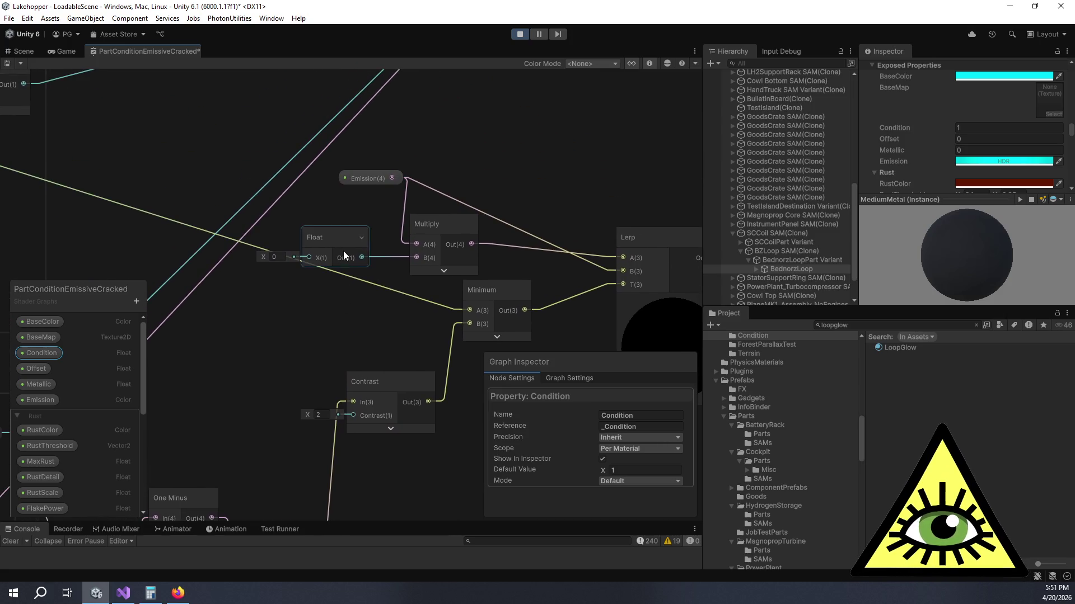
pyautogui.moveTo(506, 325); pyautogui.dragTo(347, 303)
pyautogui.moveTo(428, 183); pyautogui.dragTo(410, 178)
# Step: Set Condition's default to 0 again and frame the Lerp and Minimum nodes
pyautogui.click(653, 467)
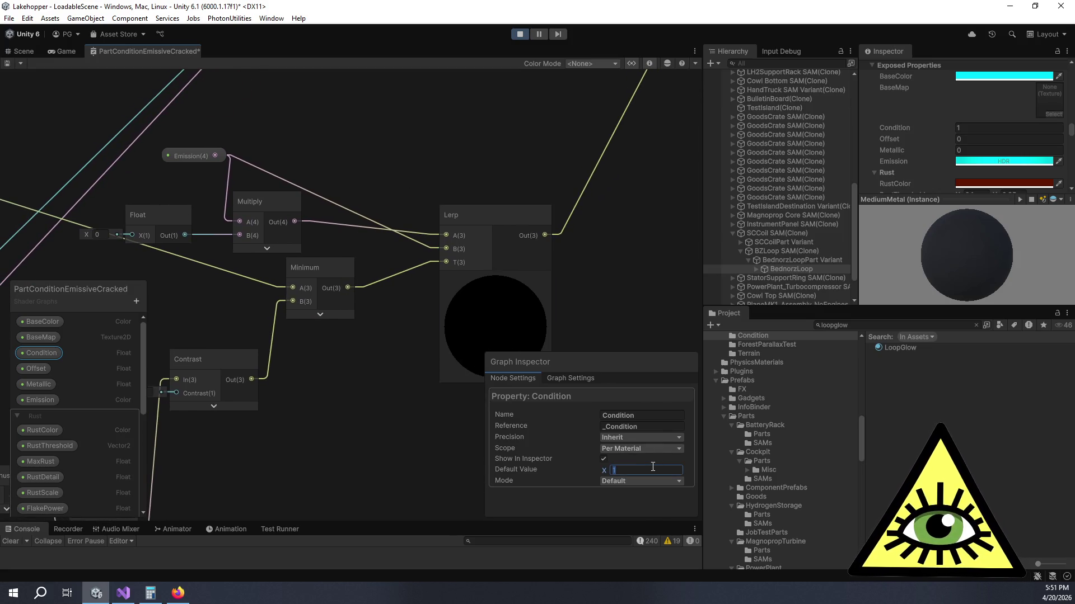
pyautogui.write('0')
pyautogui.press('Return')
pyautogui.scroll(-5, 345, 445)
pyautogui.scroll(-3, 438, 365)
pyautogui.scroll(4, 485, 279)
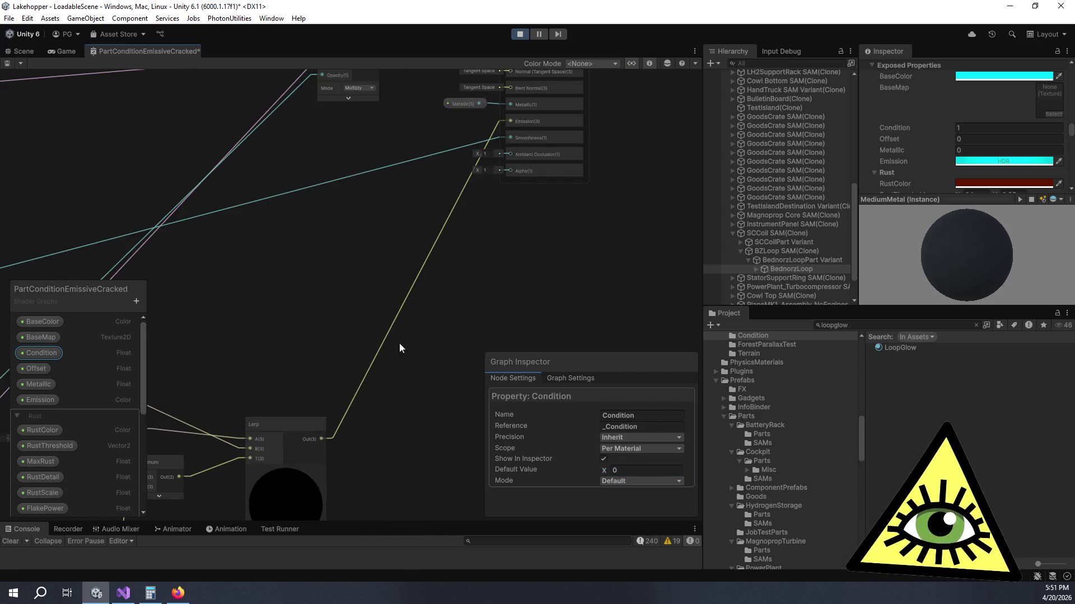
pyautogui.moveTo(399, 348); pyautogui.dragTo(569, 158)
pyautogui.scroll(4, 425, 244)
pyautogui.moveTo(425, 243); pyautogui.dragTo(581, 267)
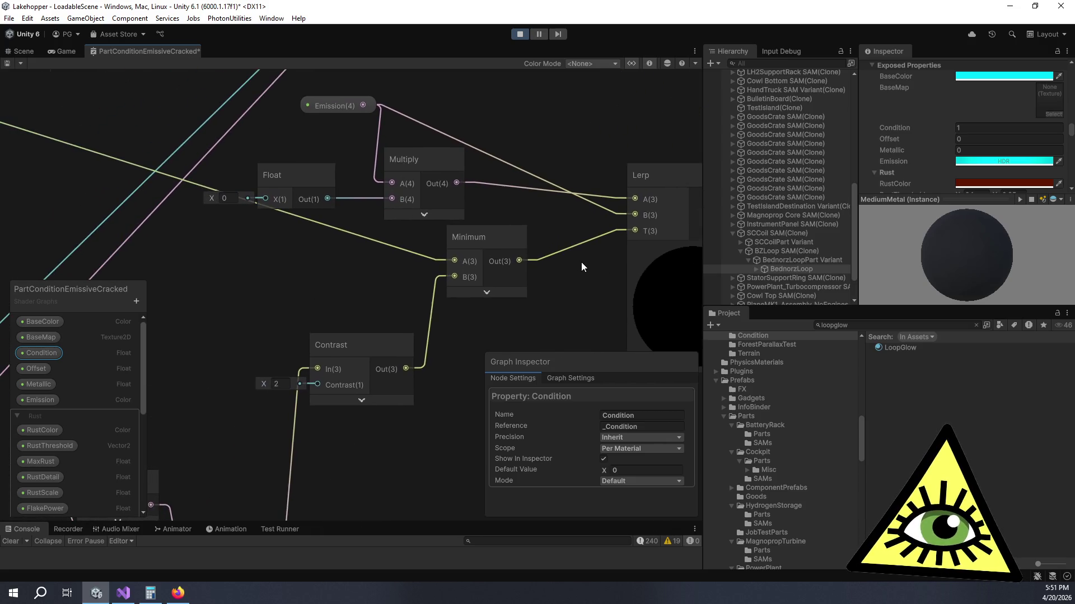
# Step: Expand the Minimum node's preview and return Condition's default to 1
pyautogui.click(487, 292)
pyautogui.moveTo(563, 278)
pyautogui.mouseDown()
pyautogui.moveTo(497, 218)
pyautogui.moveTo(457, 210)
pyautogui.mouseUp()
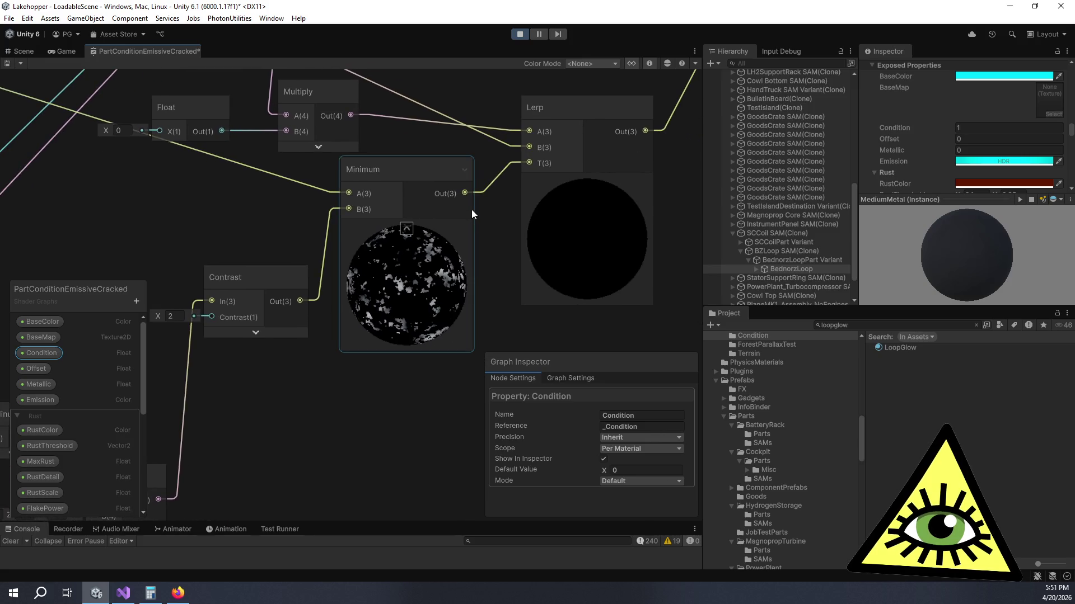
pyautogui.scroll(4, 416, 330)
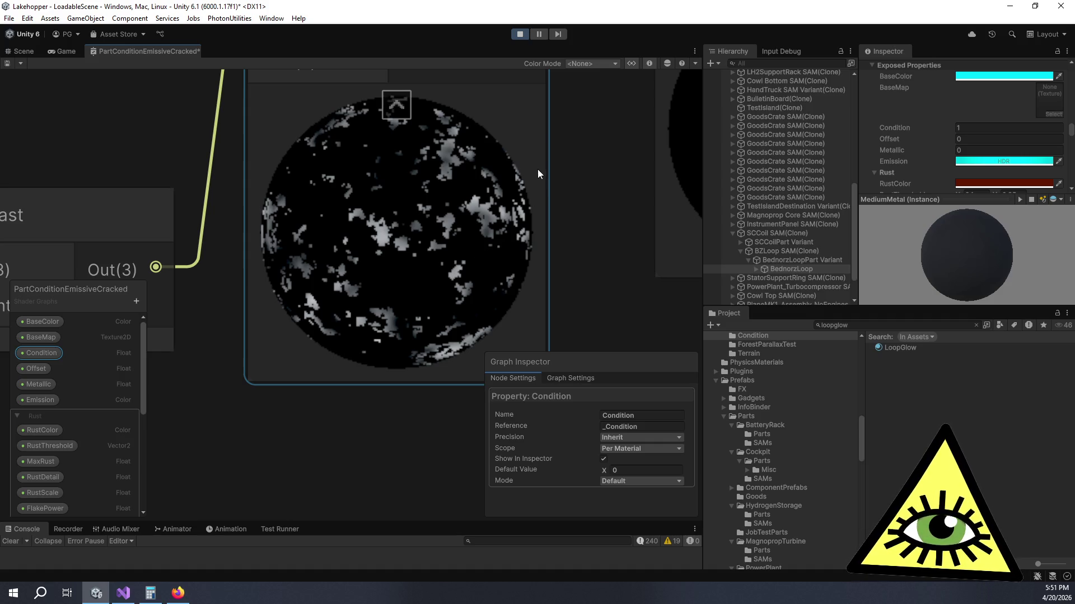
pyautogui.moveTo(537, 169); pyautogui.dragTo(473, 317)
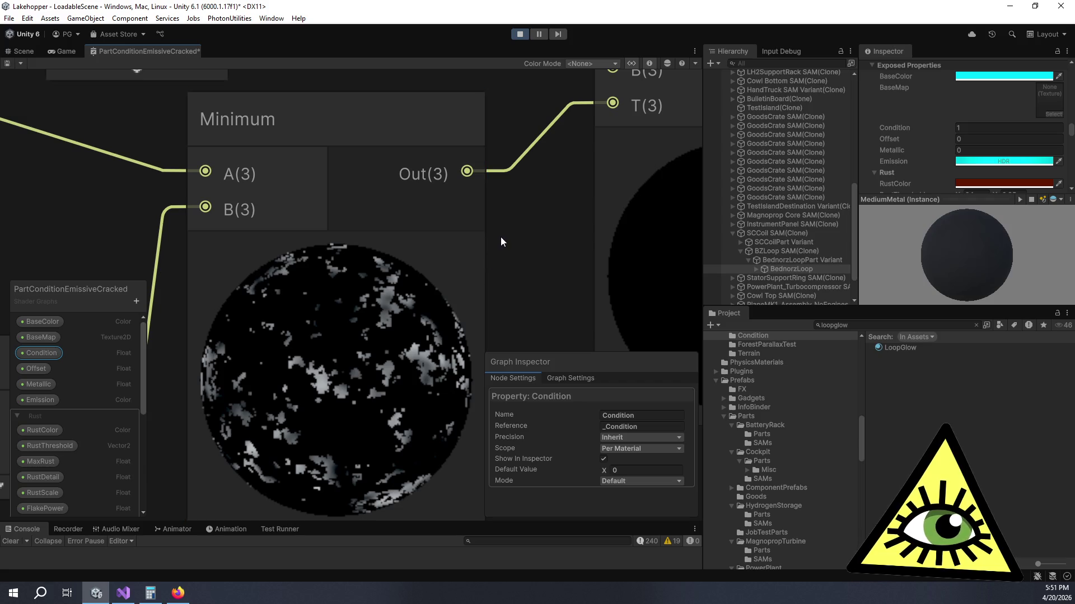
pyautogui.scroll(-4, 501, 236)
pyautogui.click(640, 470)
pyautogui.write('1')
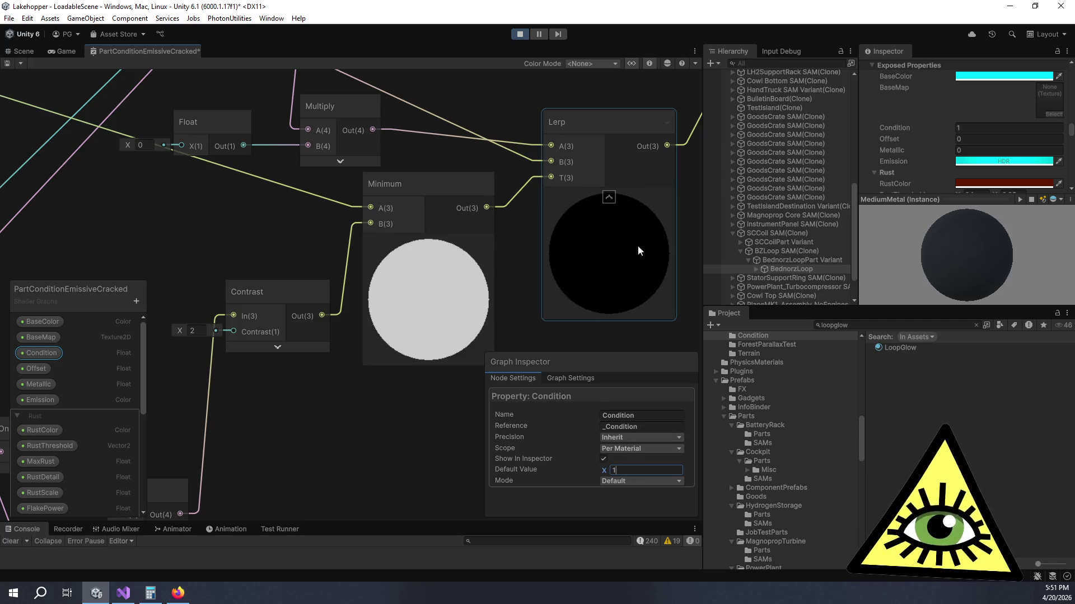
pyautogui.moveTo(479, 143)
pyautogui.mouseDown()
pyautogui.moveTo(452, 271)
pyautogui.moveTo(448, 247)
pyautogui.mouseUp()
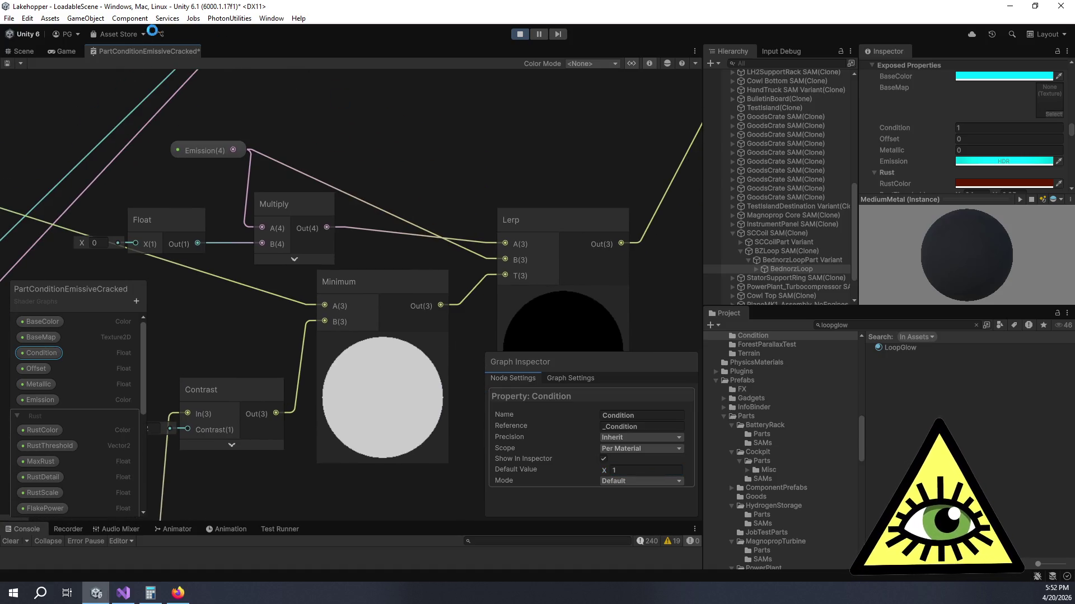
# Step: Save the shader graph and filter the running scene's Hierarchy for 'looppart'
pyautogui.hotkey('ctrl', 's')
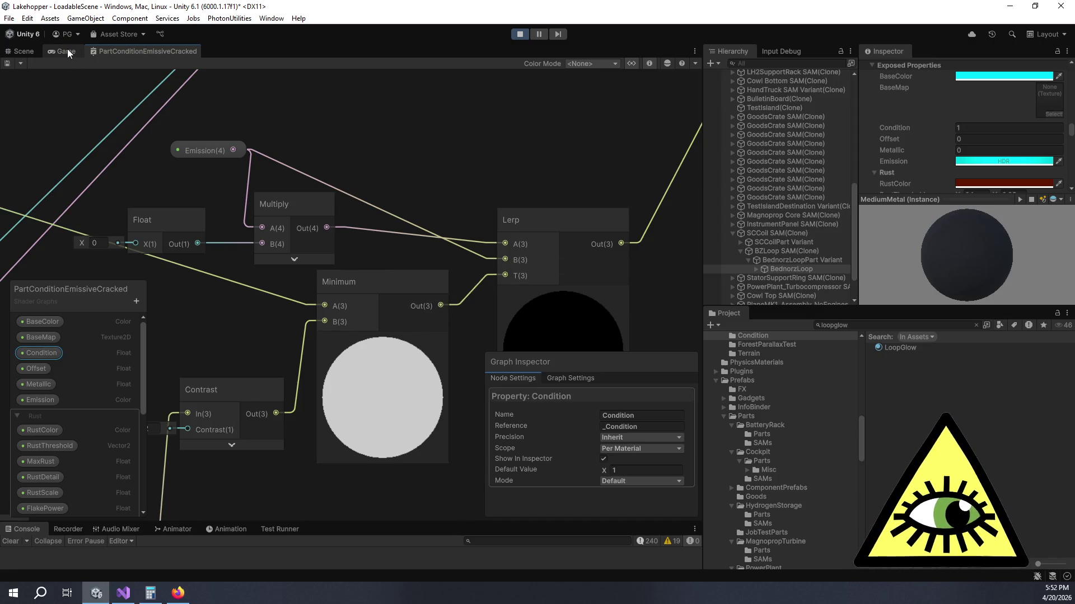
pyautogui.click(67, 51)
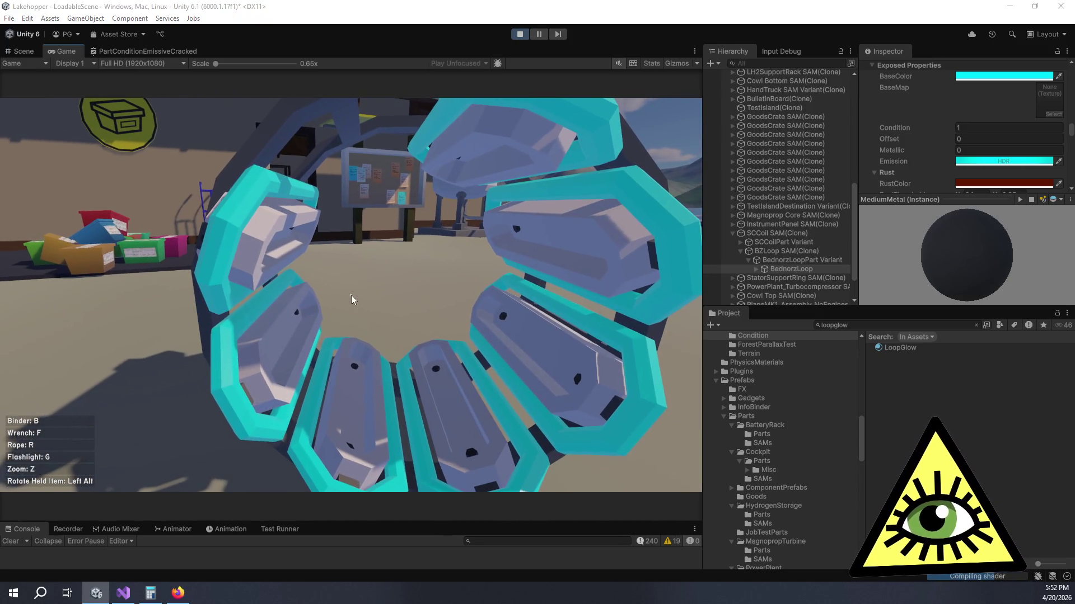
pyautogui.click(771, 66)
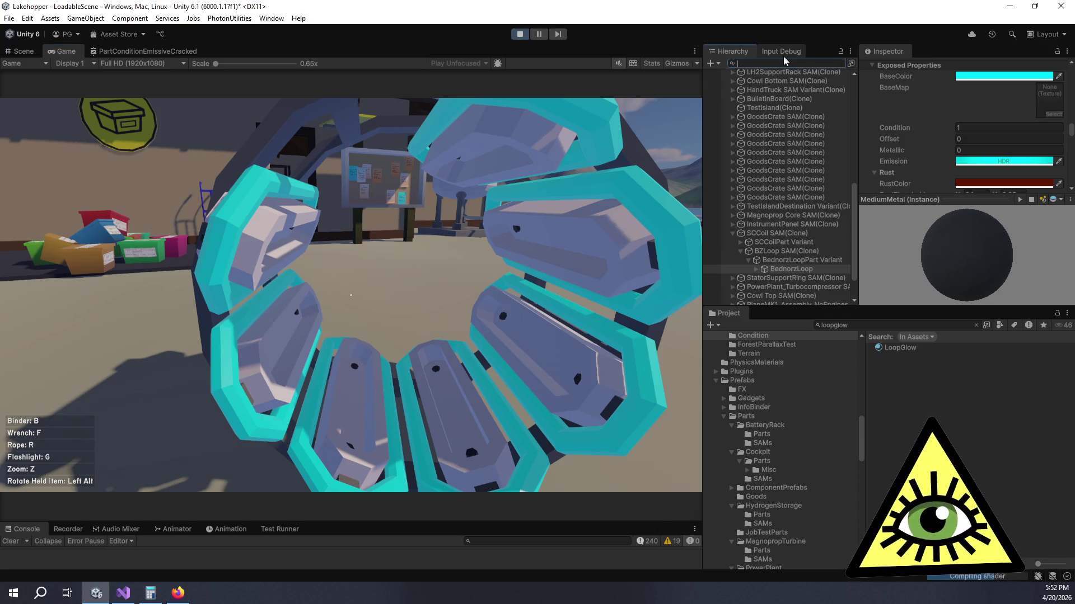
pyautogui.write('looppart')
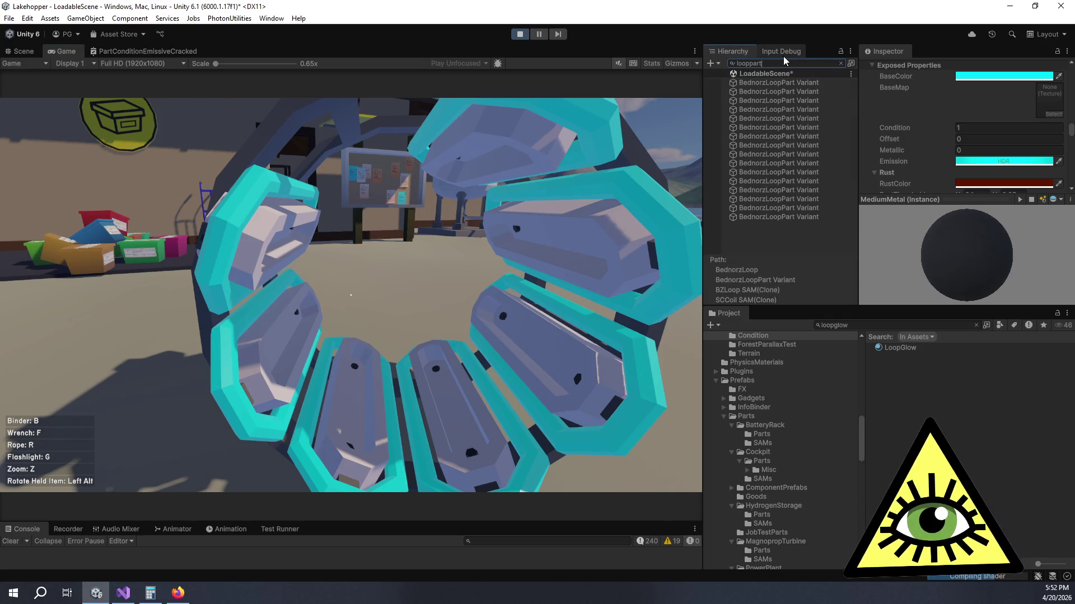
# Step: Give all BednorzLoopPart Variant objects Part Status Condition 1 and return to the shader graph
pyautogui.click(784, 83)
pyautogui.keyDown('shift'); pyautogui.click(787, 218); pyautogui.keyUp('shift')
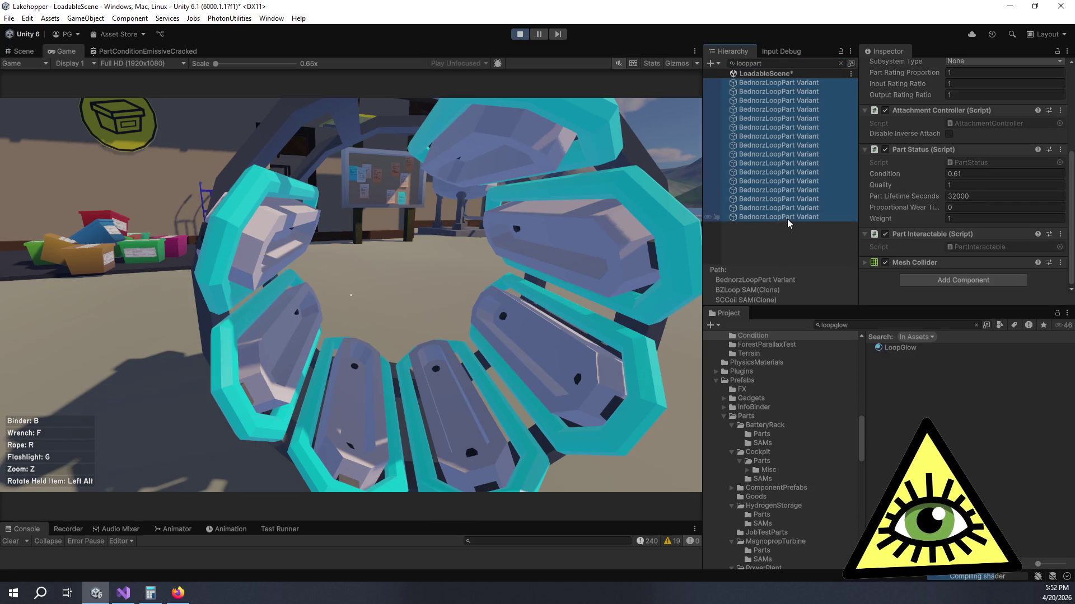
pyautogui.click(975, 175)
pyautogui.write('0')
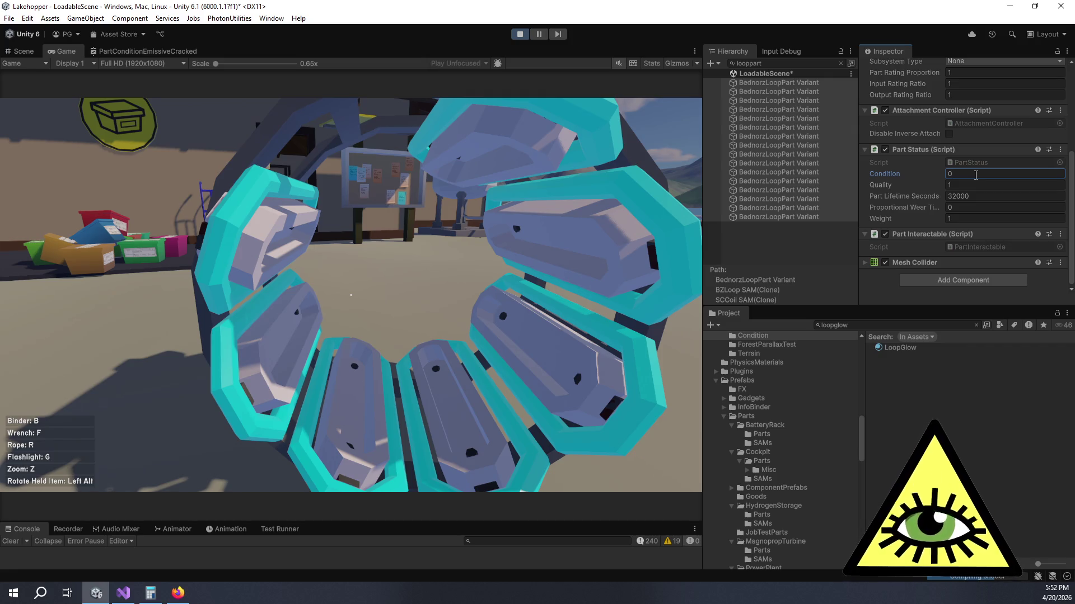
pyautogui.write('1')
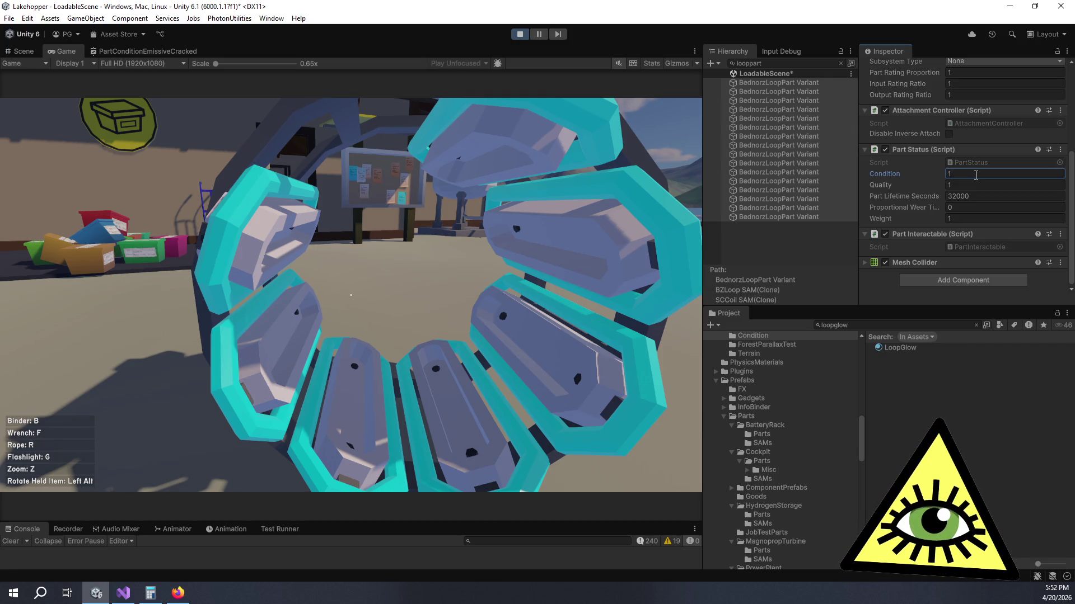
pyautogui.click(123, 53)
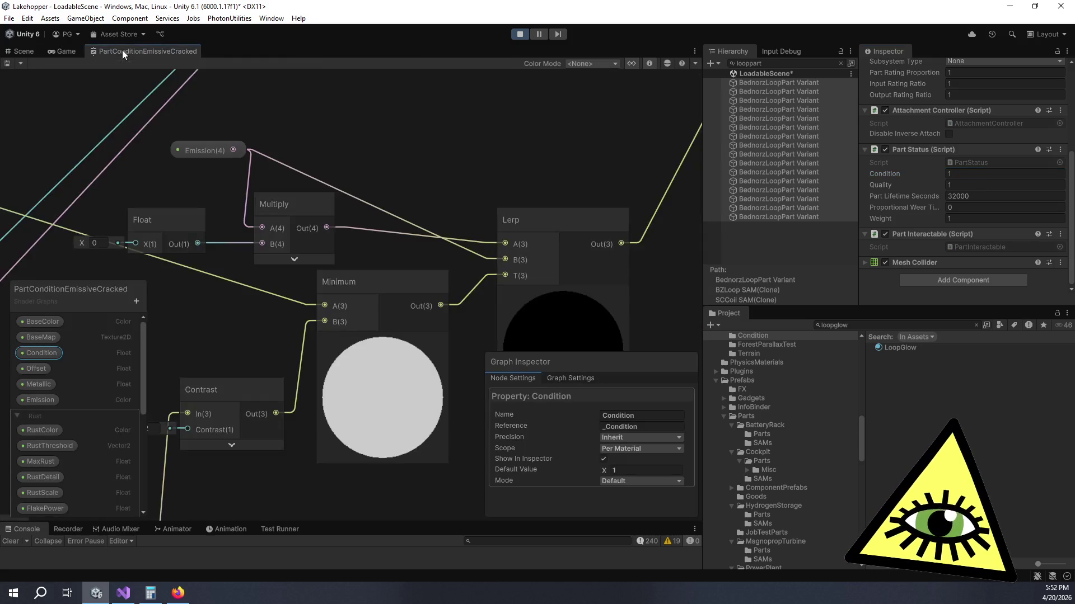
# Step: Move the Float node up and right and show the Clamp node's preview
pyautogui.click(485, 267)
pyautogui.moveTo(485, 267)
pyautogui.mouseDown()
pyautogui.moveTo(401, 212)
pyautogui.moveTo(522, 301)
pyautogui.mouseUp()
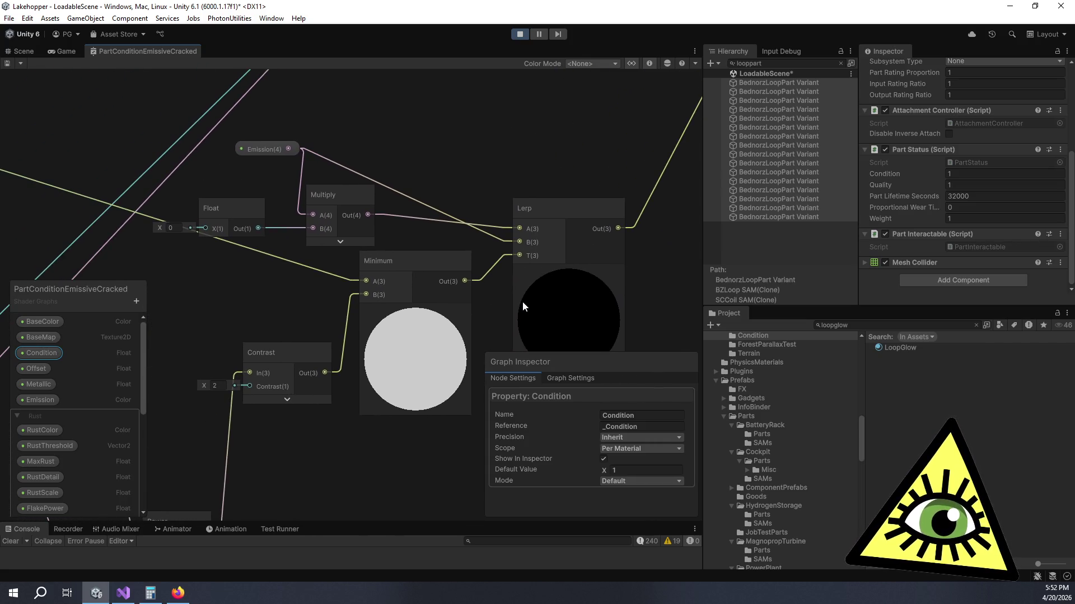
pyautogui.scroll(-1, 40, 393)
pyautogui.click(40, 399)
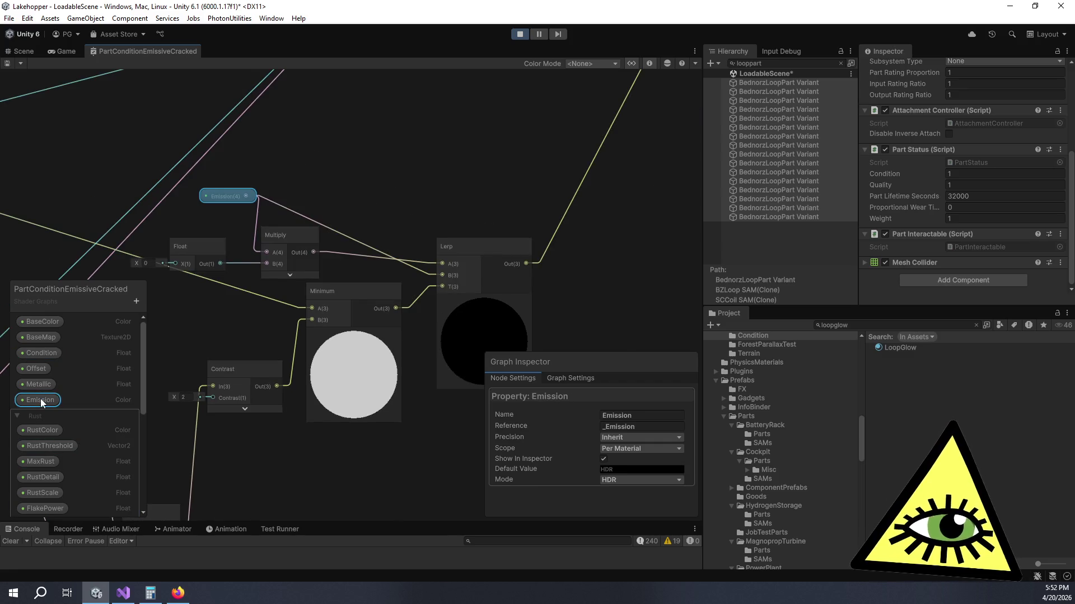
pyautogui.moveTo(192, 241)
pyautogui.mouseDown()
pyautogui.moveTo(401, 166)
pyautogui.moveTo(385, 174)
pyautogui.mouseUp()
pyautogui.moveTo(429, 220); pyautogui.dragTo(388, 237)
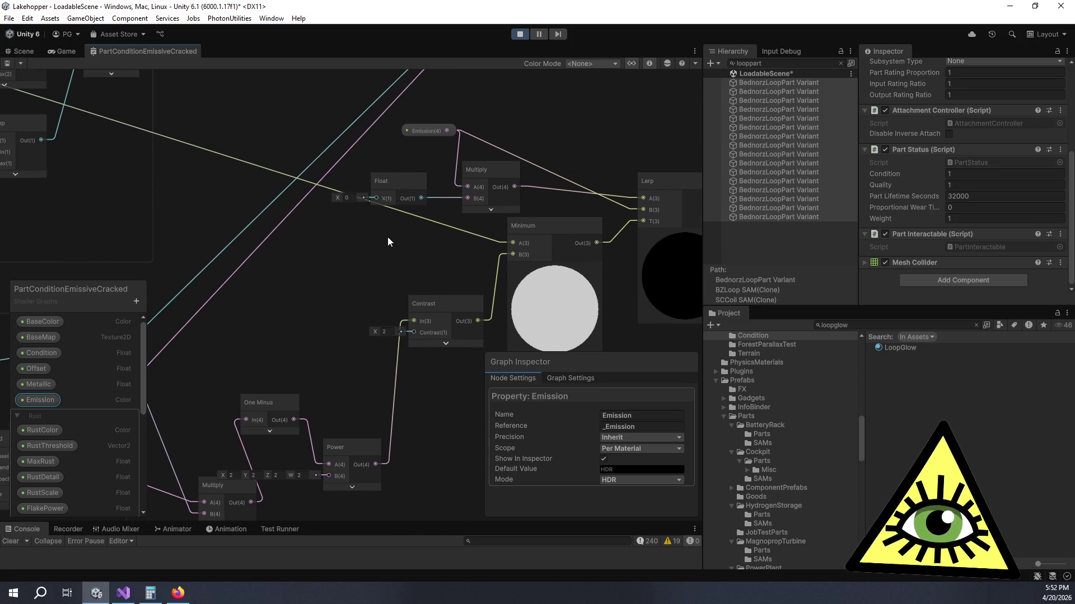
pyautogui.moveTo(399, 176)
pyautogui.mouseDown()
pyautogui.moveTo(419, 153)
pyautogui.moveTo(412, 161)
pyautogui.mouseUp()
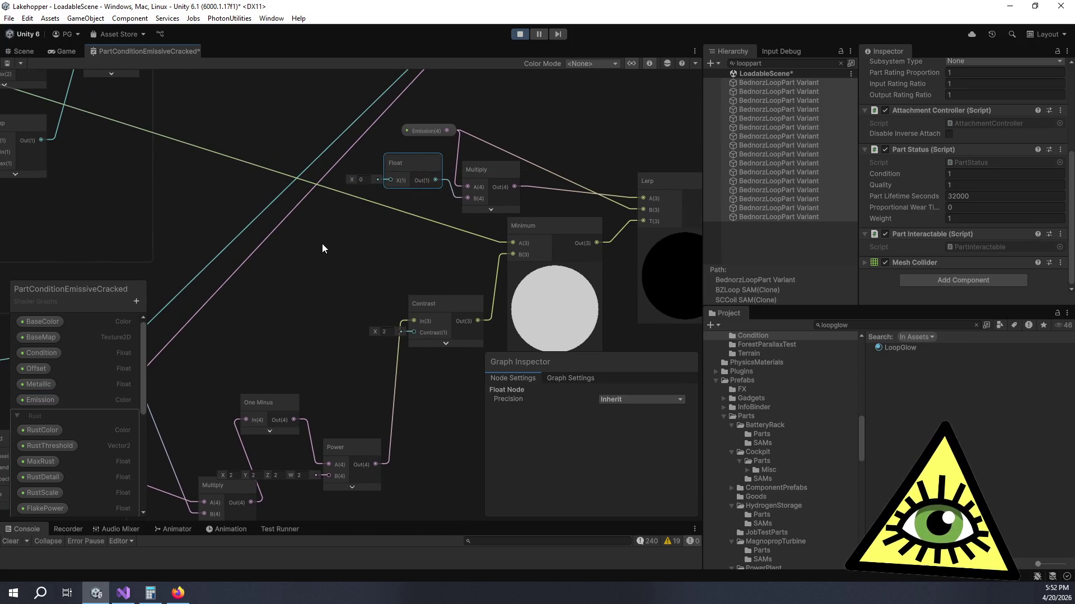
pyautogui.scroll(-1, 323, 243)
pyautogui.moveTo(323, 243)
pyautogui.mouseDown()
pyautogui.moveTo(514, 209)
pyautogui.moveTo(474, 205)
pyautogui.moveTo(527, 175)
pyautogui.moveTo(458, 287)
pyautogui.moveTo(324, 296)
pyautogui.mouseUp()
pyautogui.scroll(-2, 304, 226)
pyautogui.moveTo(304, 226); pyautogui.dragTo(415, 231)
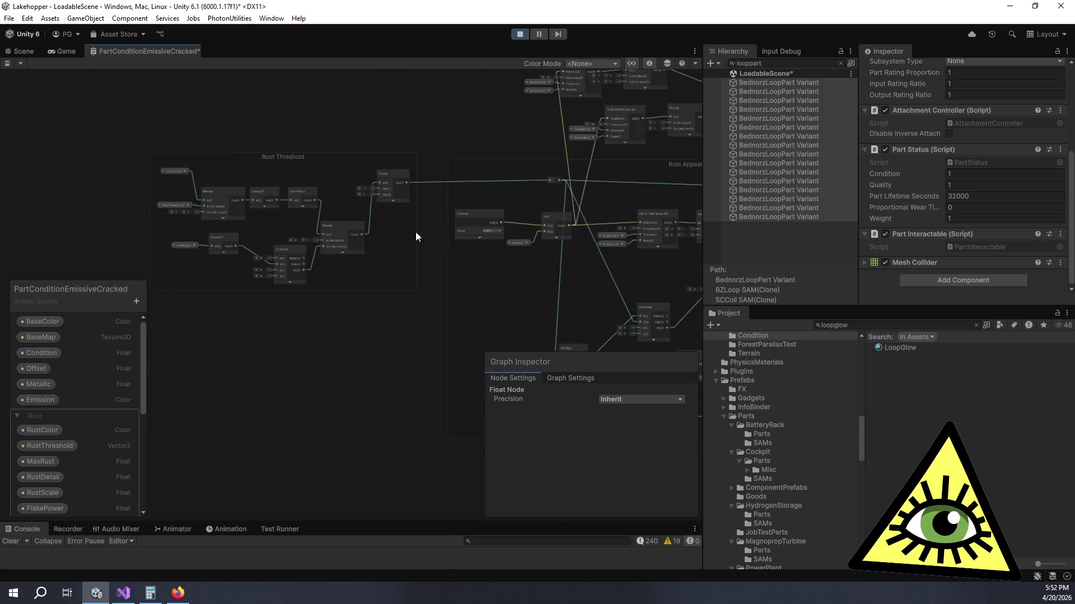
pyautogui.scroll(5, 401, 179)
pyautogui.click(398, 171)
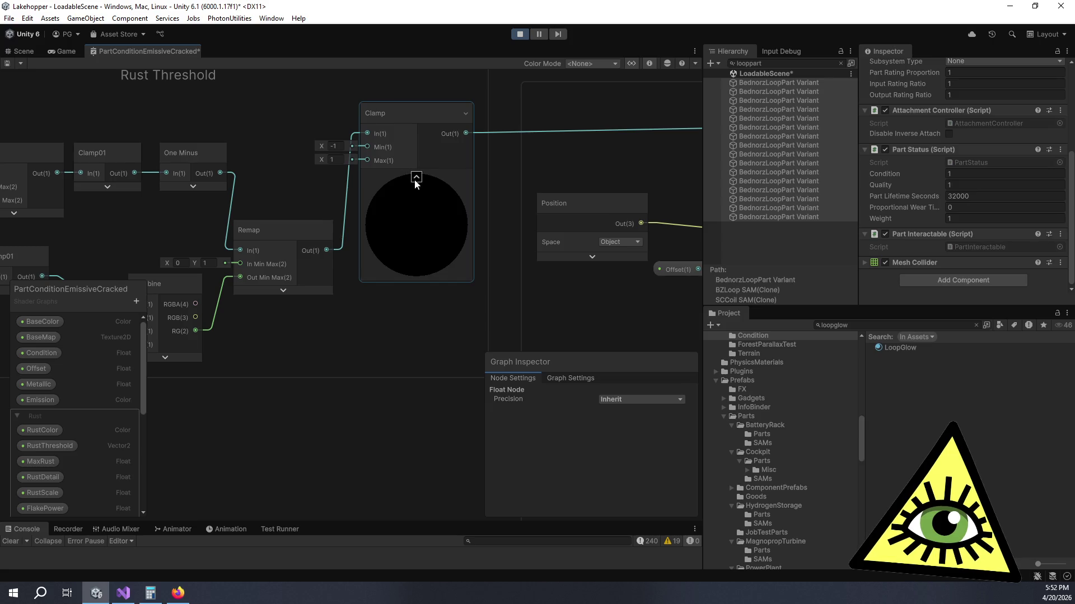
# Step: Set the Condition property's default to 0, then back to 1
pyautogui.click(38, 354)
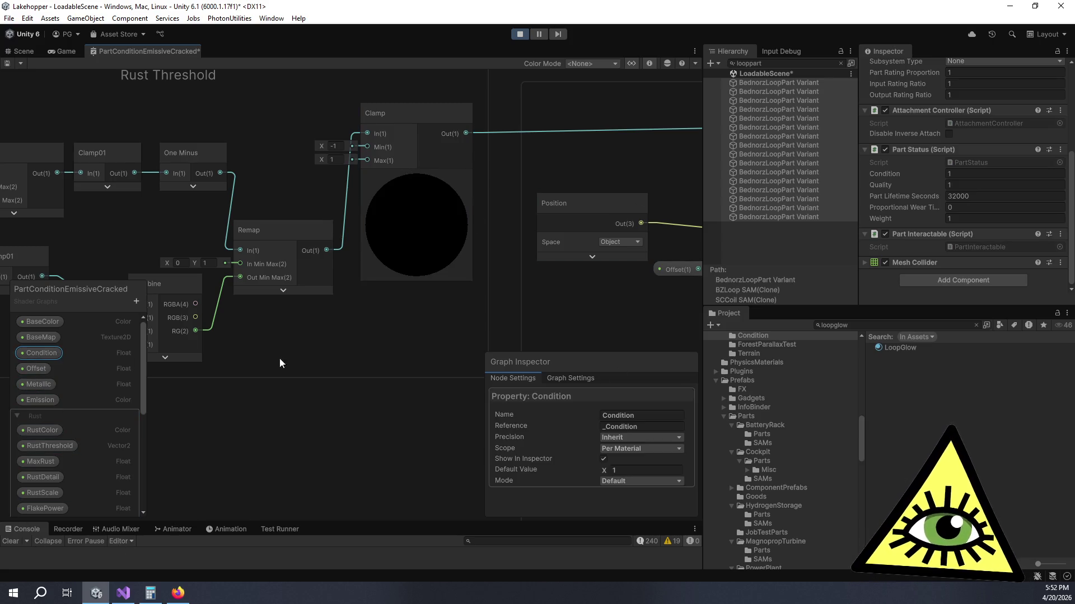
pyautogui.click(640, 468)
pyautogui.write('0')
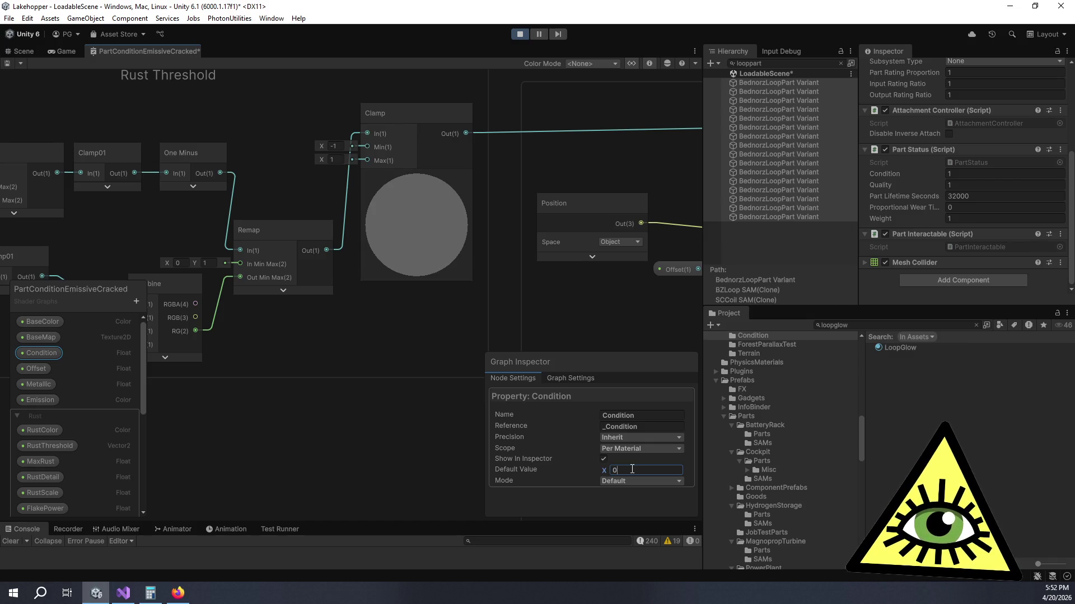
pyautogui.click(602, 472)
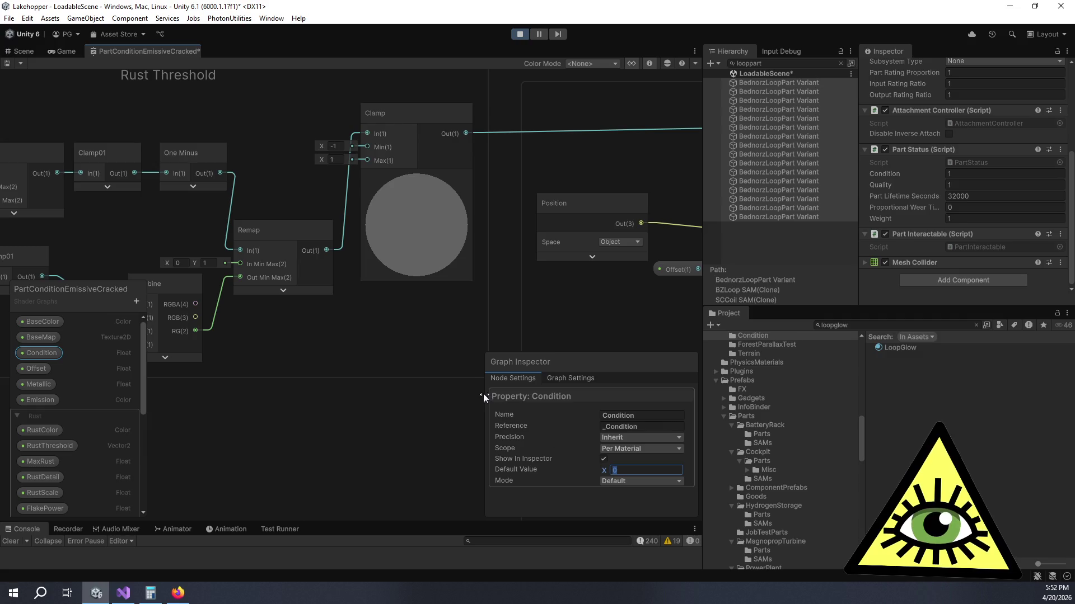
pyautogui.write('1')
pyautogui.scroll(-4, 403, 360)
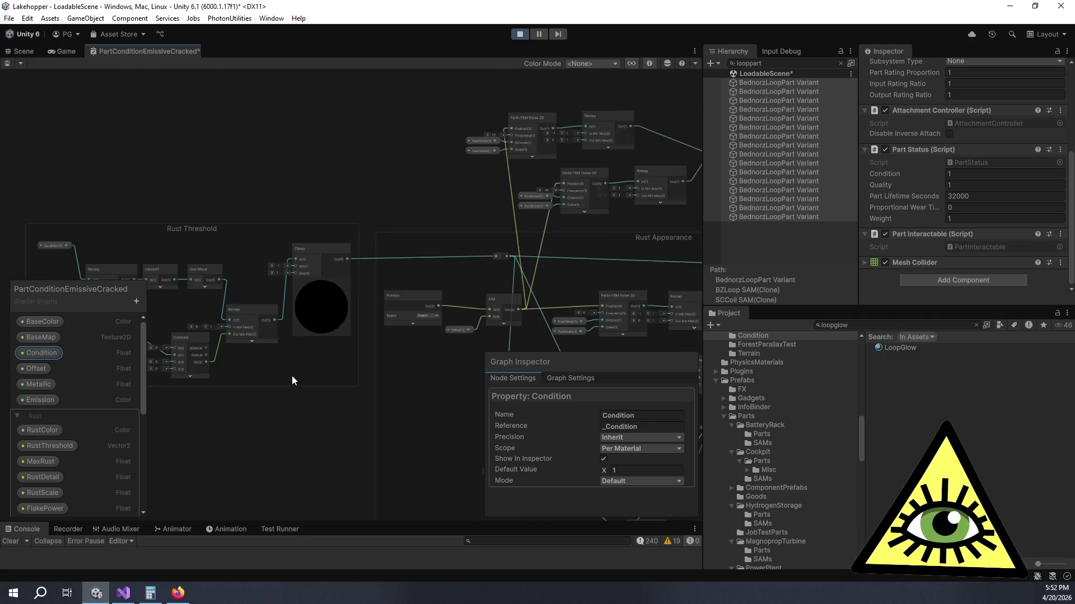
pyautogui.scroll(4, 316, 259)
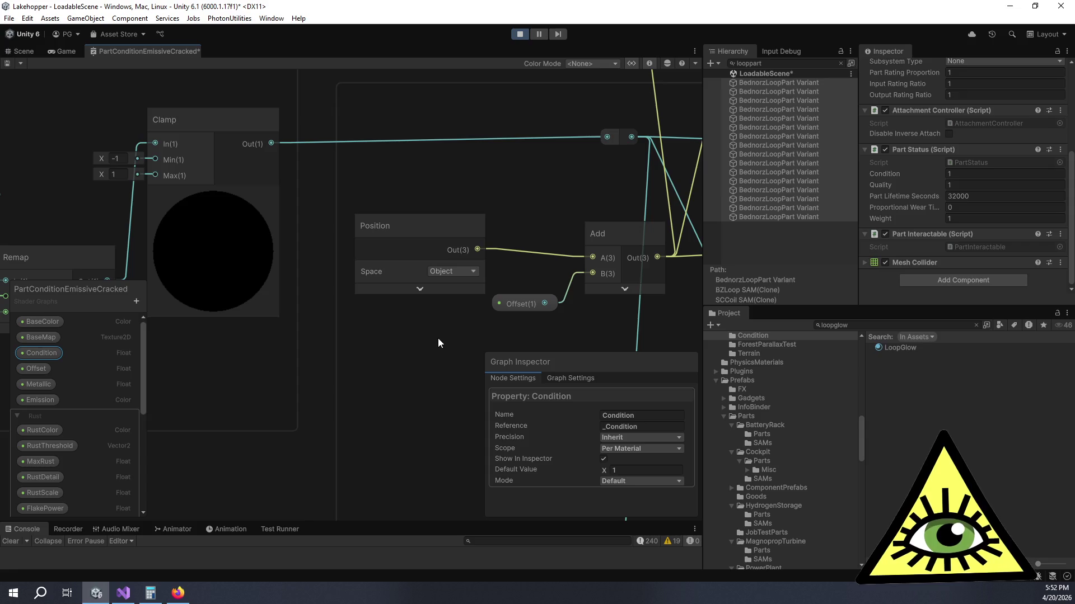
# Step: Pan past the Smoothness Control group to the Lerp and Minimum nodes
pyautogui.moveTo(442, 337); pyautogui.dragTo(245, 352)
pyautogui.scroll(-3, 472, 347)
pyautogui.scroll(-2, 300, 307)
pyautogui.moveTo(300, 307)
pyautogui.mouseDown()
pyautogui.moveTo(335, 244)
pyautogui.moveTo(465, 250)
pyautogui.moveTo(341, 261)
pyautogui.moveTo(602, 178)
pyautogui.moveTo(348, 259)
pyautogui.mouseUp()
pyautogui.moveTo(418, 303)
pyautogui.mouseDown()
pyautogui.moveTo(499, 274)
pyautogui.moveTo(550, 198)
pyautogui.mouseUp()
pyautogui.scroll(-3, 543, 201)
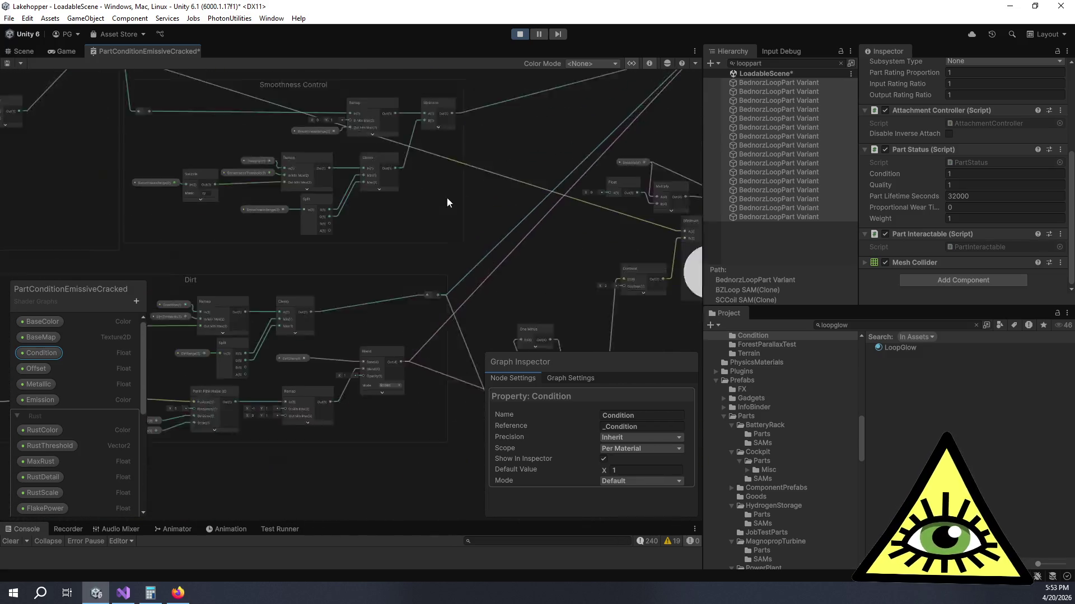
pyautogui.scroll(3, 447, 197)
pyautogui.moveTo(477, 270)
pyautogui.mouseDown()
pyautogui.moveTo(337, 352)
pyautogui.moveTo(287, 313)
pyautogui.mouseUp()
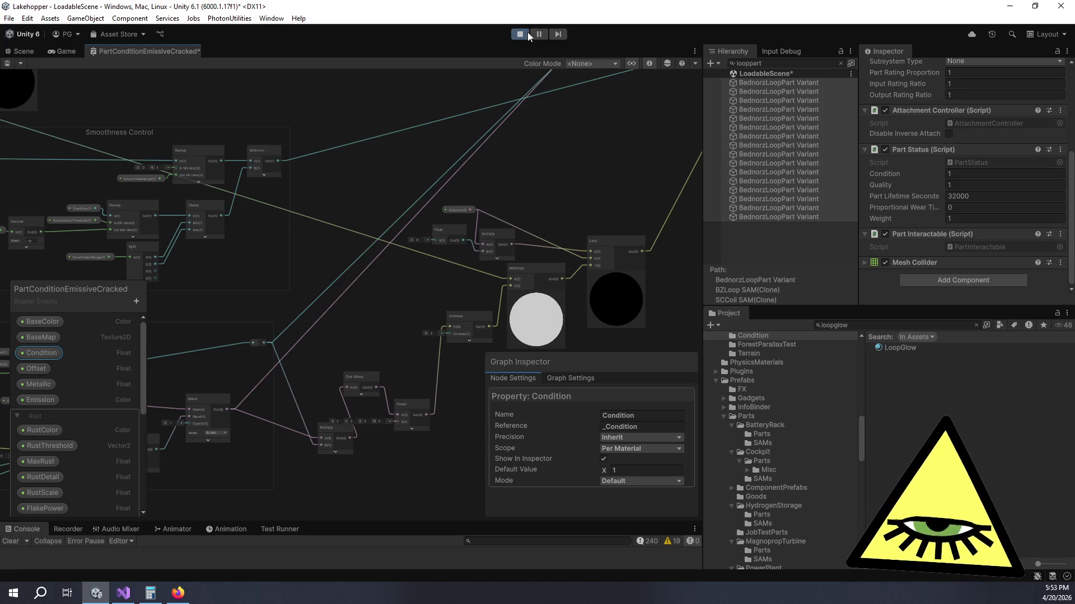
pyautogui.click(123, 593)
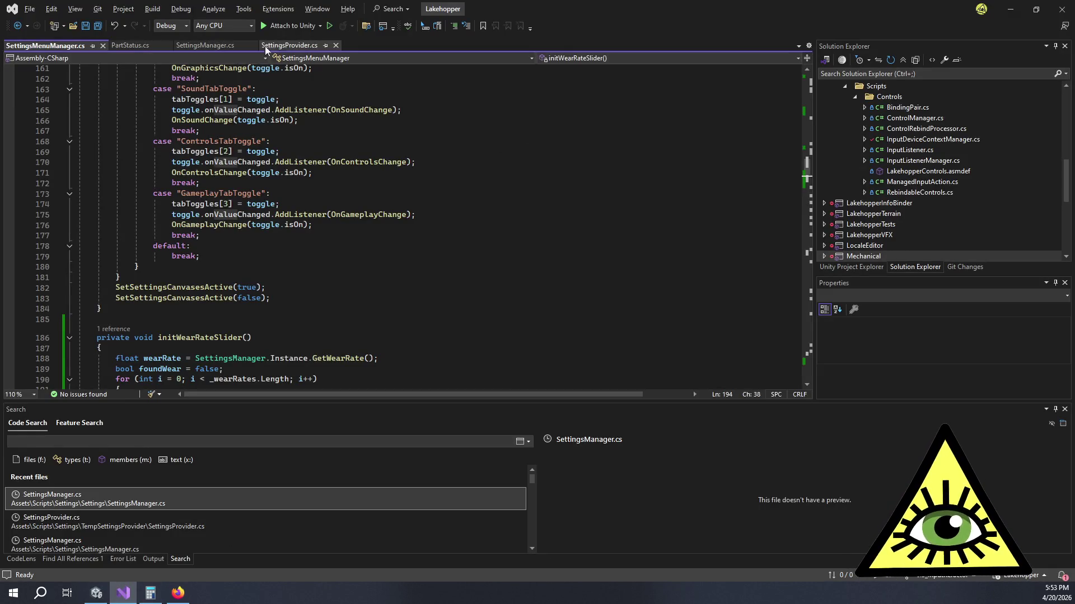
# Step: Open PartStatus.cs and scroll through its code
pyautogui.click(134, 48)
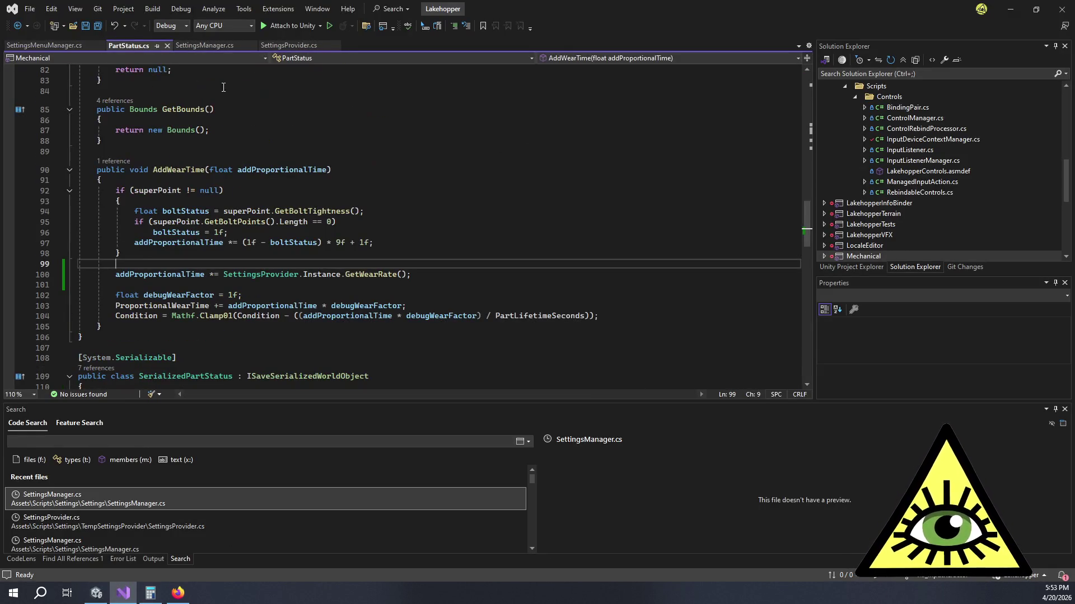
pyautogui.scroll(20, 325, 198)
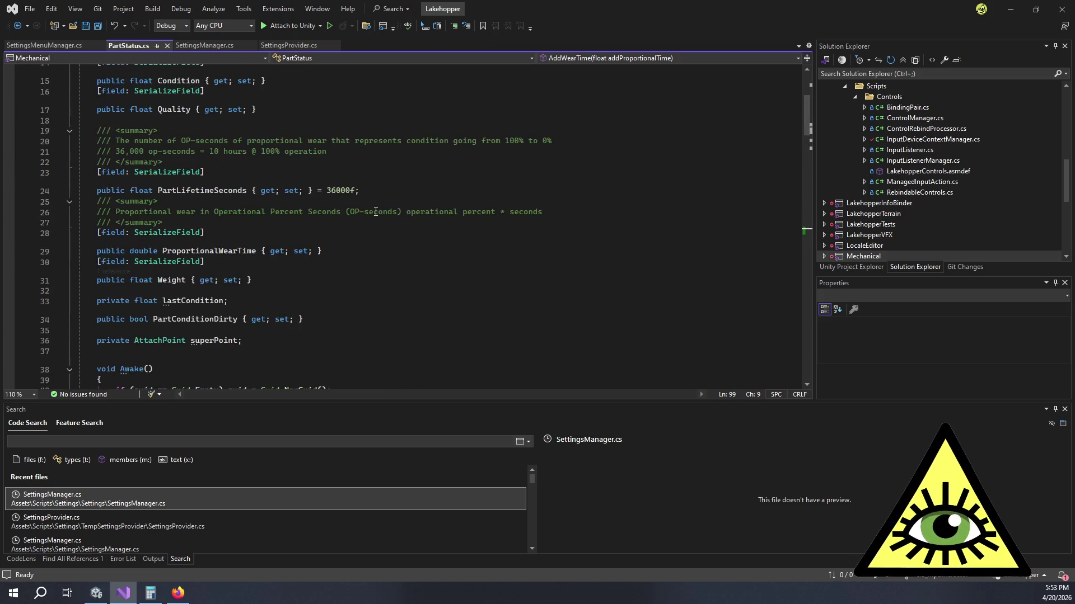
pyautogui.scroll(-20, 376, 212)
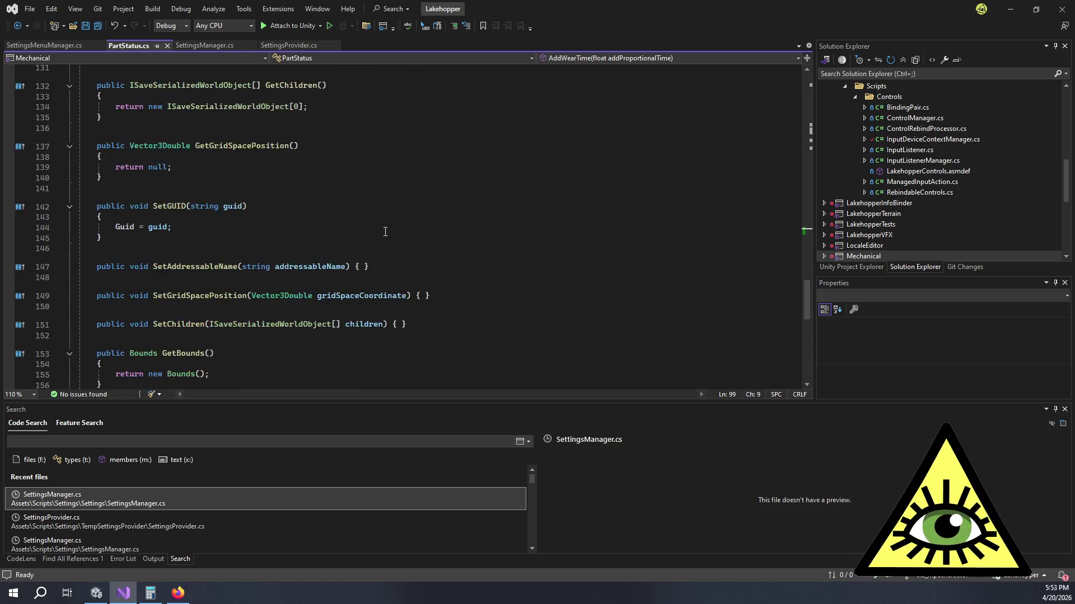
pyautogui.scroll(-4, 387, 235)
pyautogui.scroll(20, 325, 240)
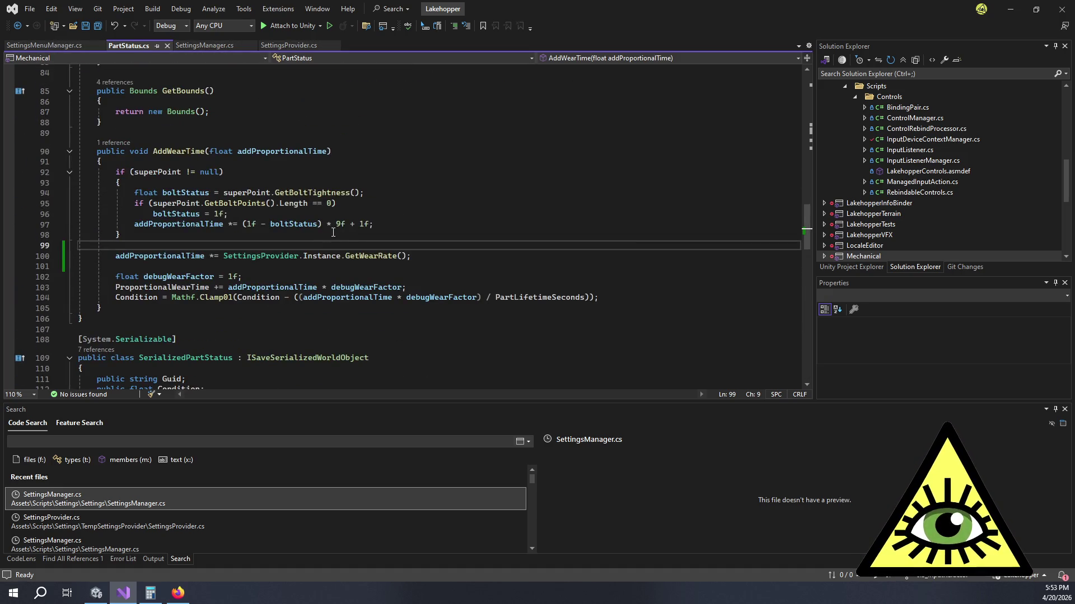
pyautogui.scroll(19, 336, 233)
pyautogui.scroll(6, 344, 228)
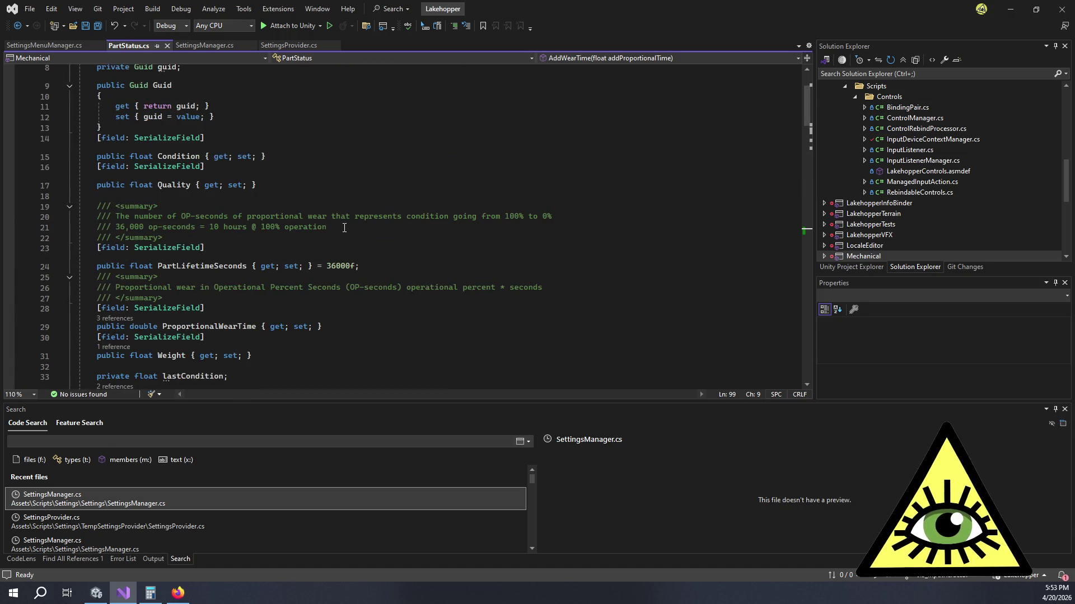
pyautogui.scroll(3, 347, 228)
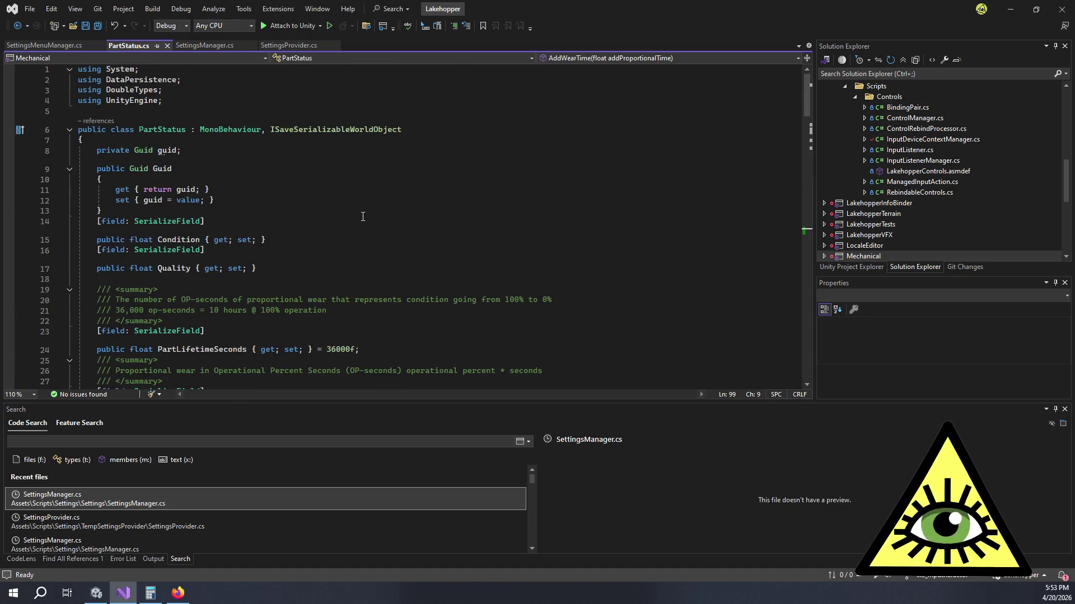
# Step: Code-search 'partcondition', go to PartConditionDirty, and open its Part.cs reference
pyautogui.hotkey('ctrl', 't')
pyautogui.write('partcondition')
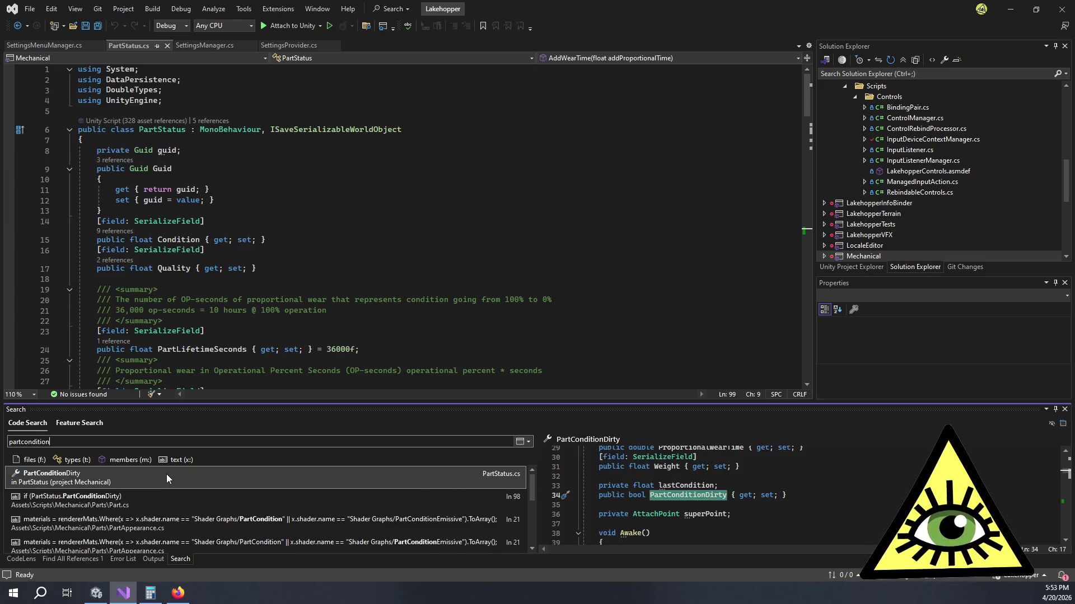
pyautogui.click(174, 481)
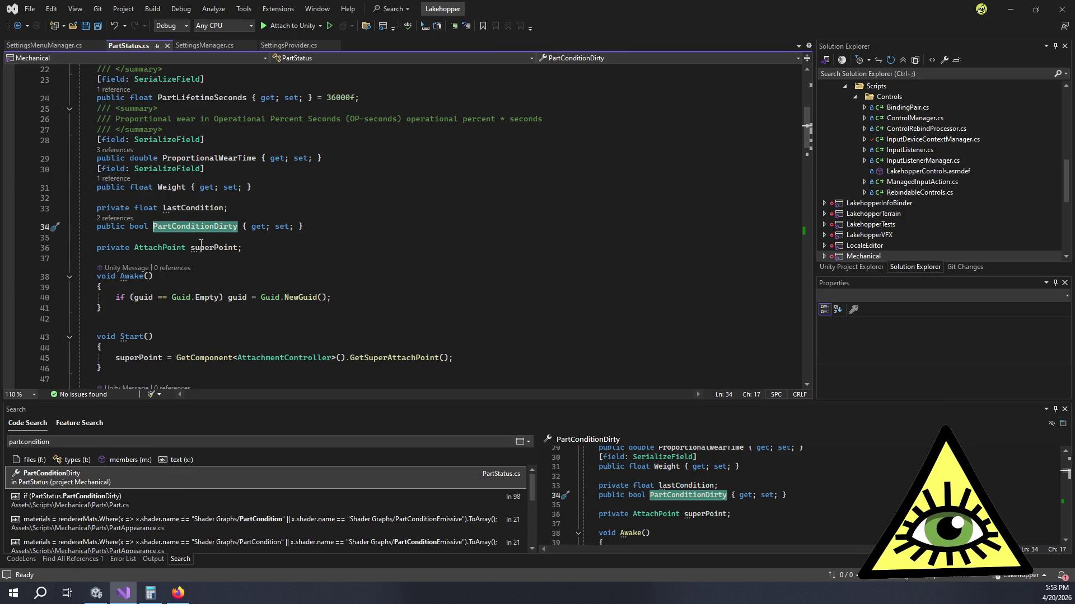
pyautogui.click(116, 217)
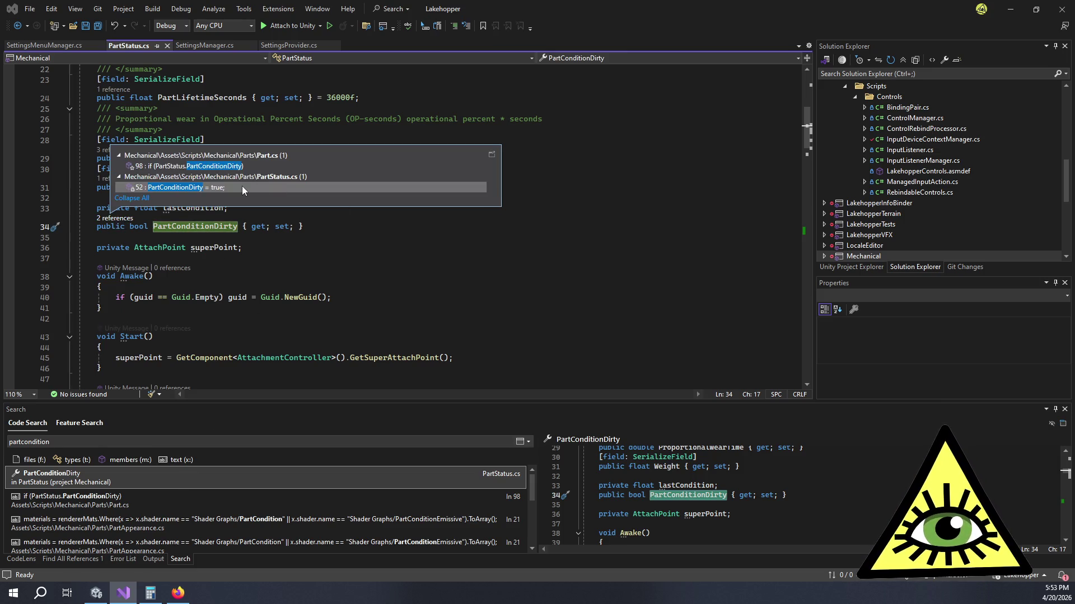
pyautogui.doubleClick(237, 166)
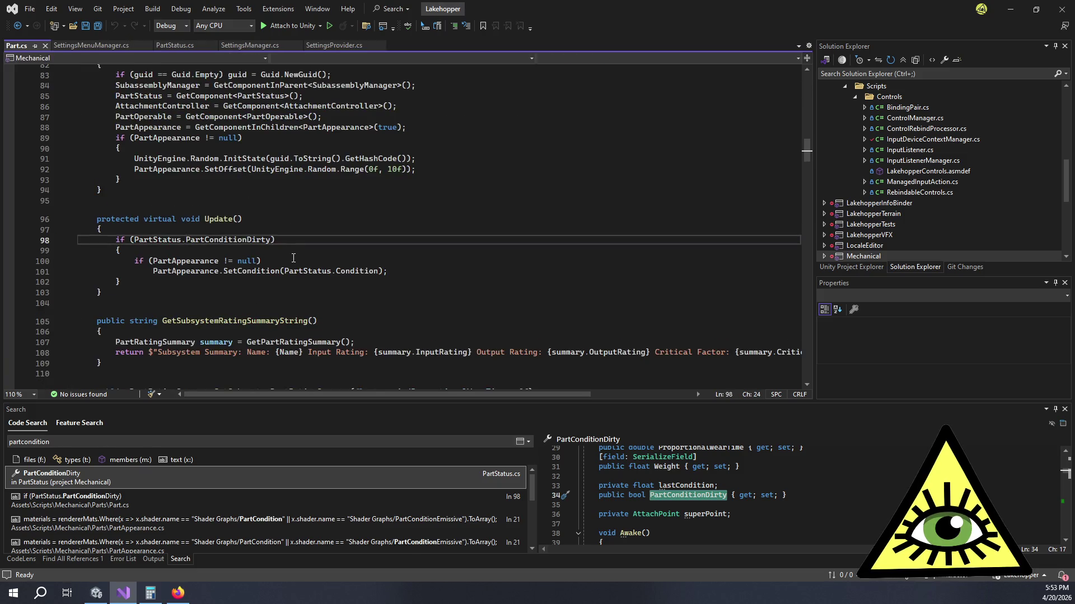
# Step: In SetCondition's material filter, change the first shader name equality check into a .Contains( call
pyautogui.click(263, 271)
pyautogui.press('F12')
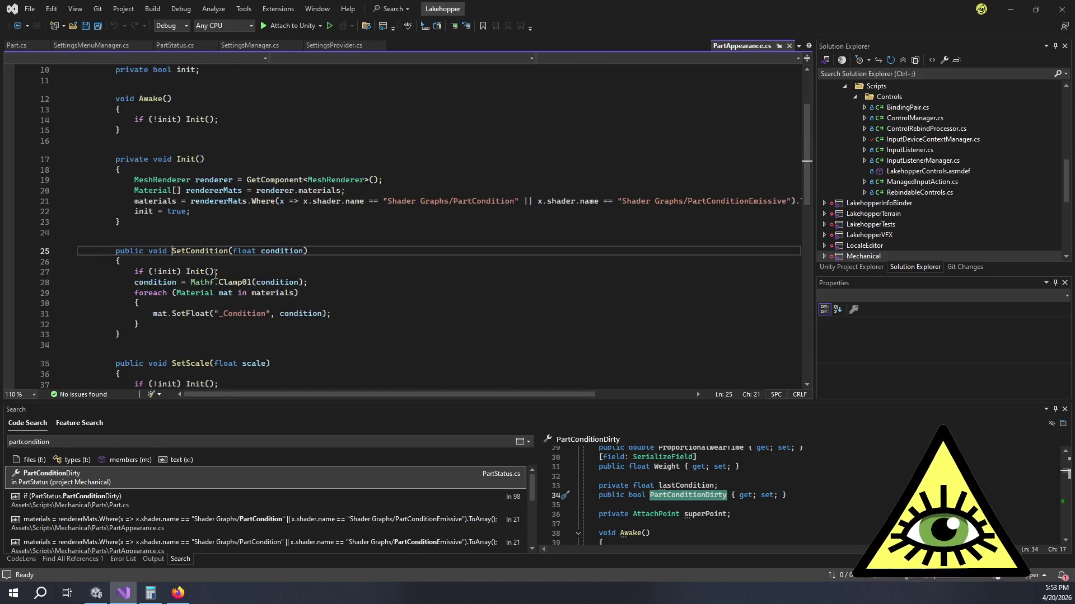
pyautogui.click(401, 201)
pyautogui.click(380, 201)
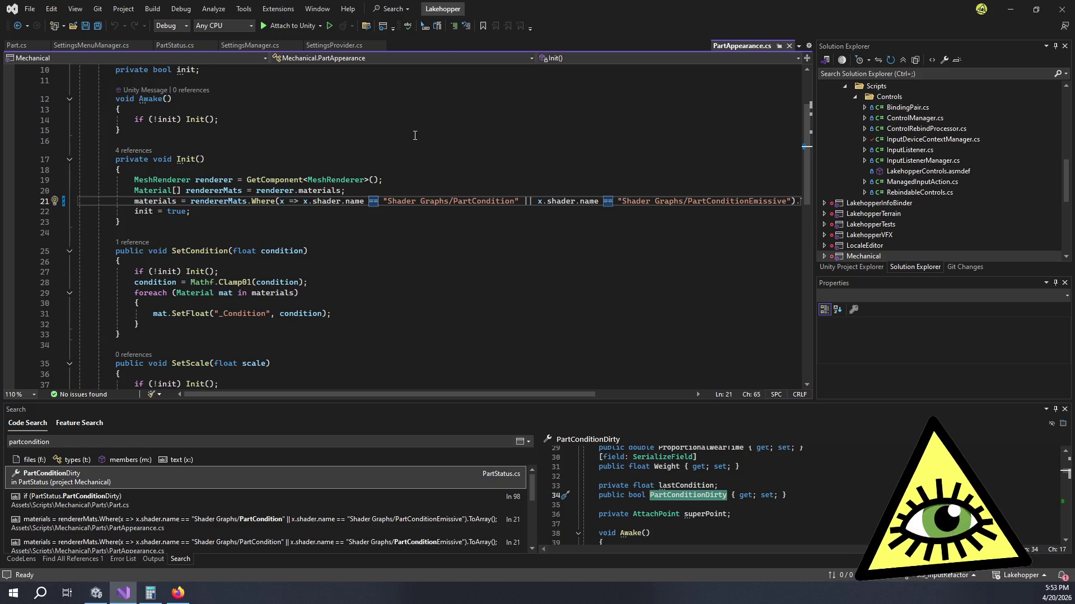
pyautogui.press('BackSpace')
pyautogui.press('BackSpace')
pyautogui.press('Delete')
pyautogui.write('.Co')
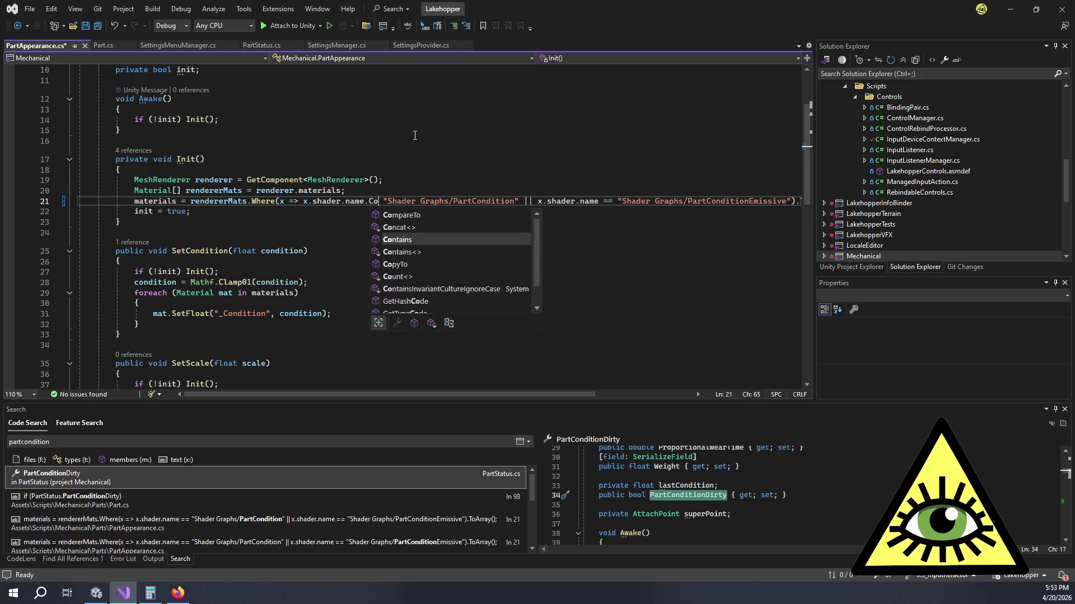
pyautogui.write('nt')
pyautogui.press('Tab')
pyautogui.write('(')
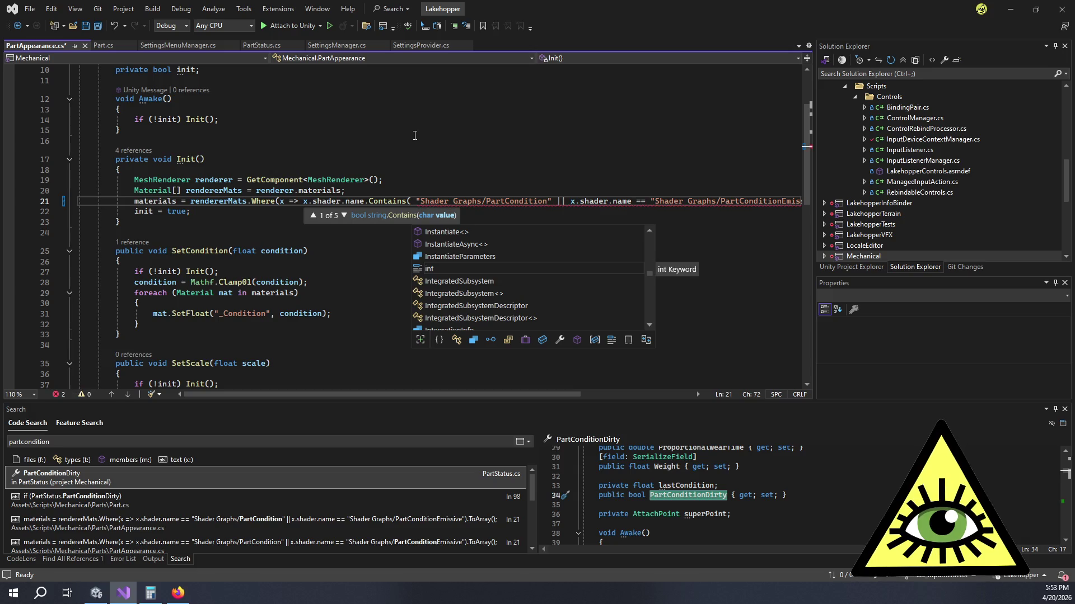
pyautogui.press('Escape')
pyautogui.press('Delete')
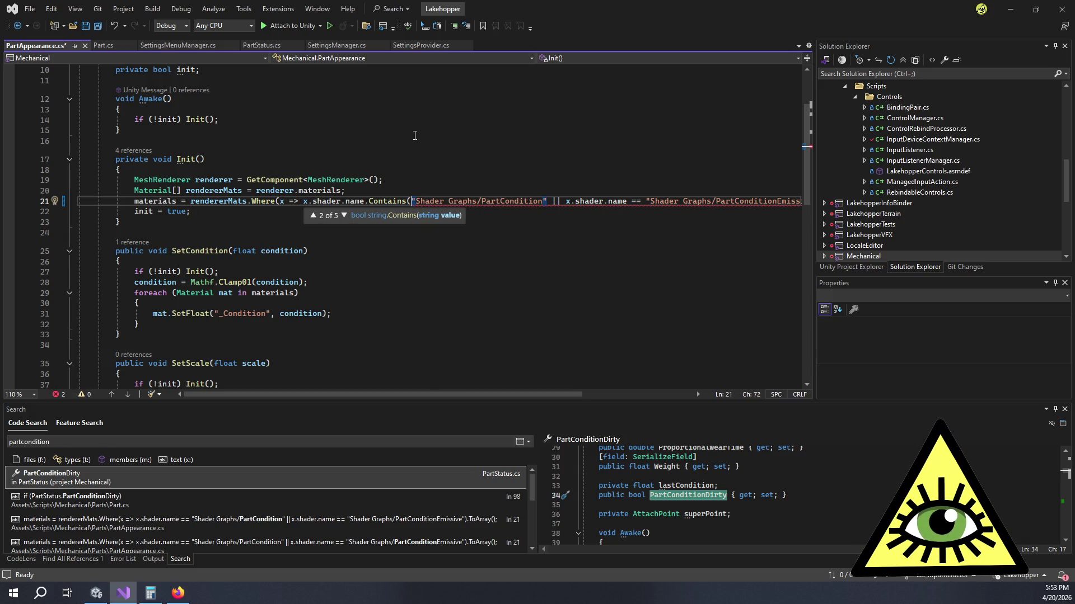
# Step: Close Contains("Shader Graphs/PartCondition"), remove the PartConditionEmissive comparison, and save the script
pyautogui.click(551, 204)
pyautogui.write(')')
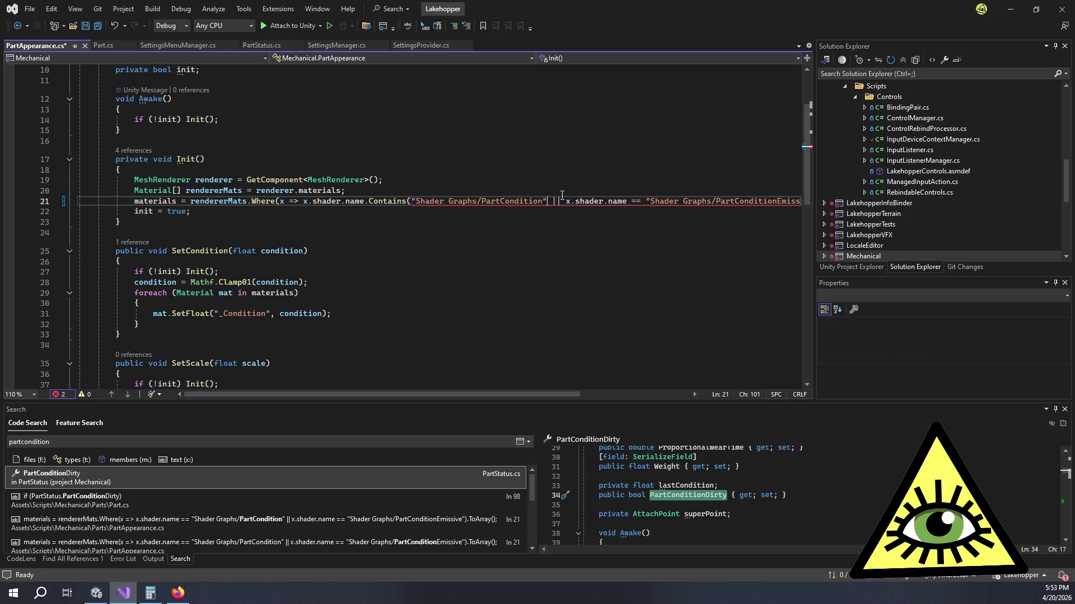
pyautogui.press('Delete')
pyautogui.press('Delete')
pyautogui.press('Delete')
pyautogui.press('Delete')
pyautogui.press('Delete')
pyautogui.press('Delete')
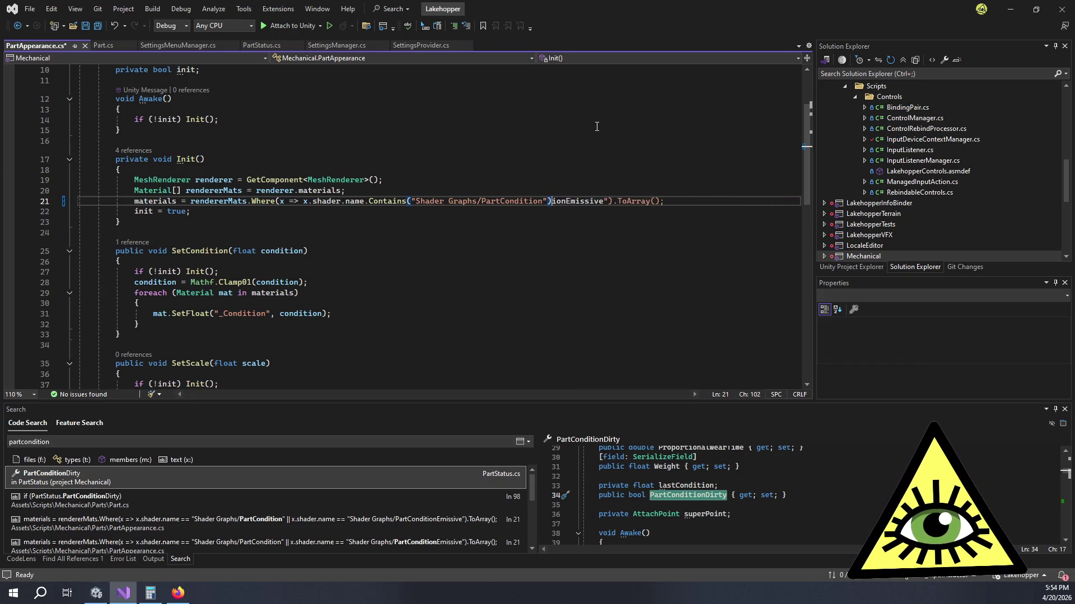
pyautogui.press('Delete')
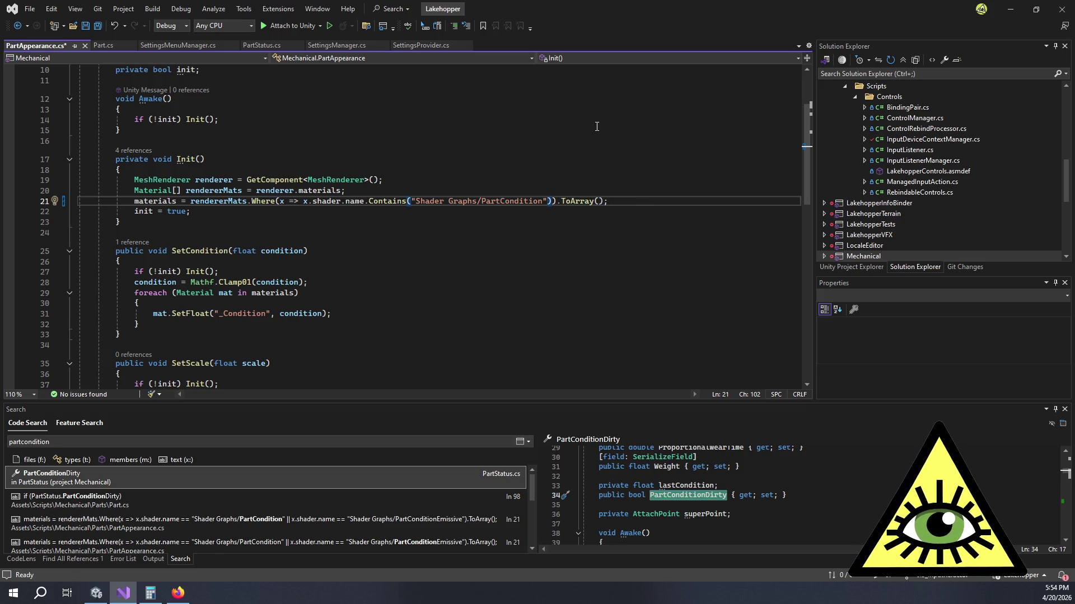
pyautogui.hotkey('ctrl', 's')
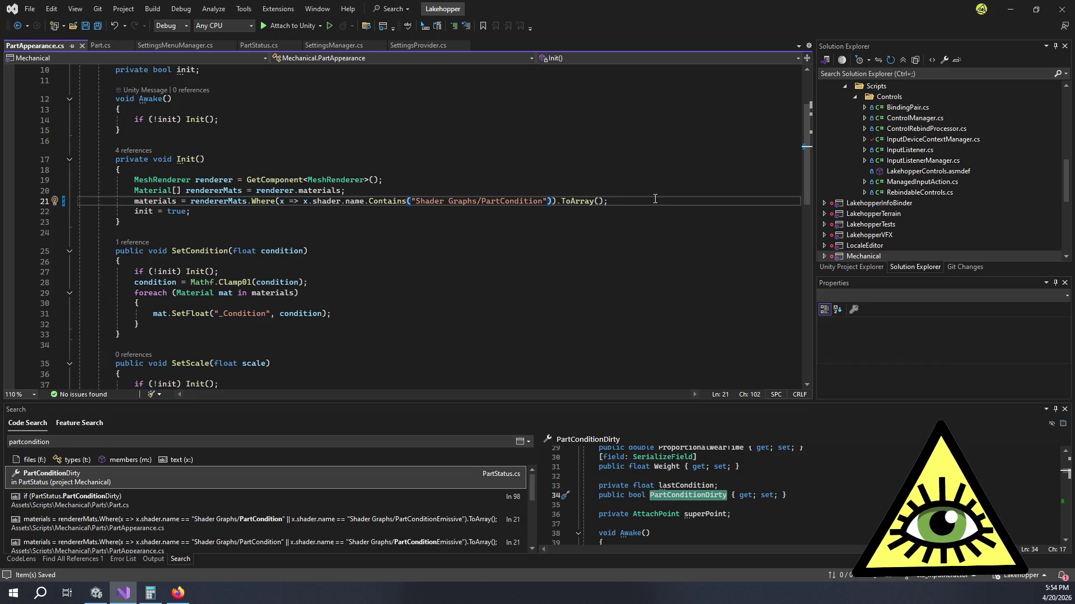
pyautogui.hotkey('alt', 'Tab')
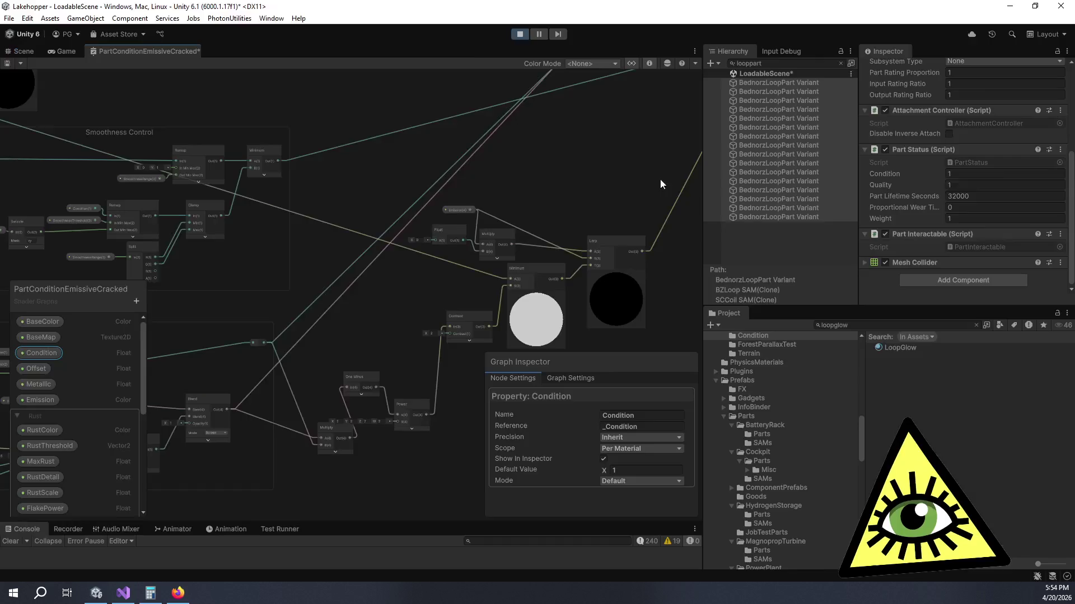
# Step: Show the running game in the Game view and exit play mode
pyautogui.click(72, 51)
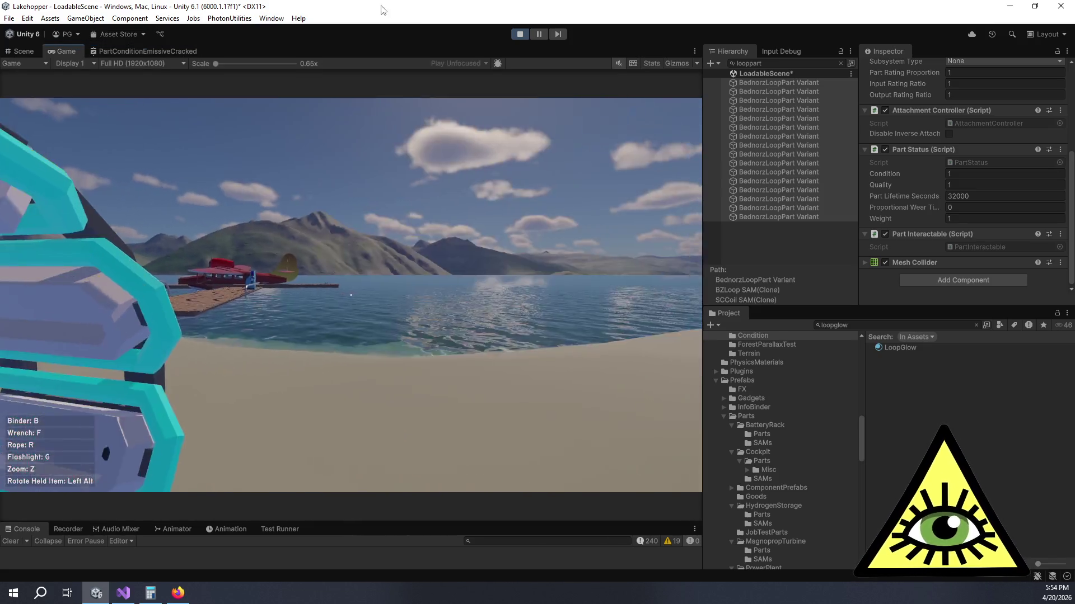
pyautogui.click(514, 33)
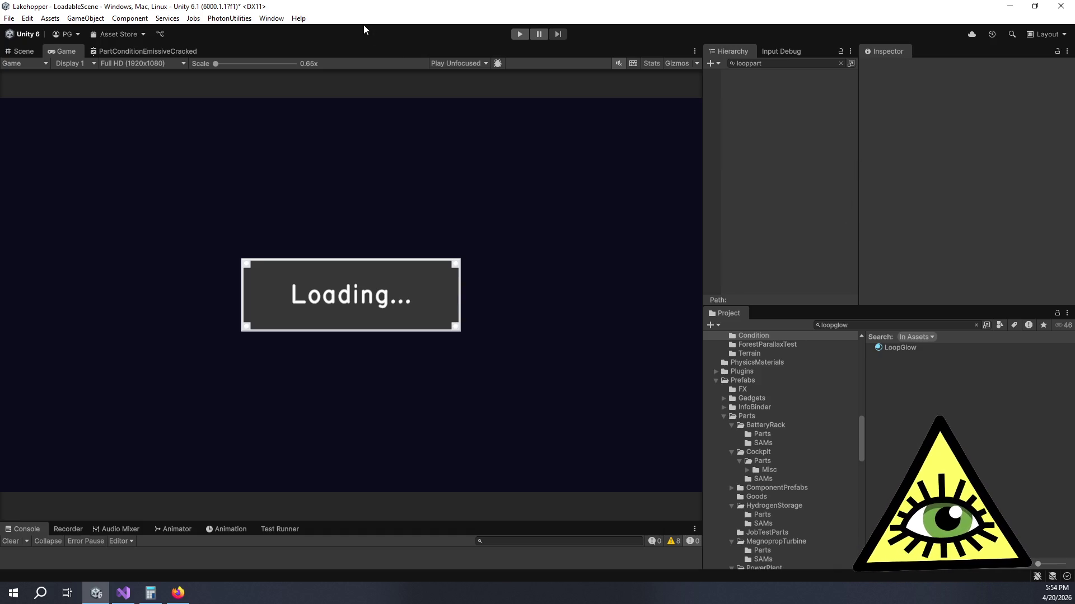
# Step: Start play mode and let it reload through to the Welcome to Lakehopper screen
pyautogui.click(528, 37)
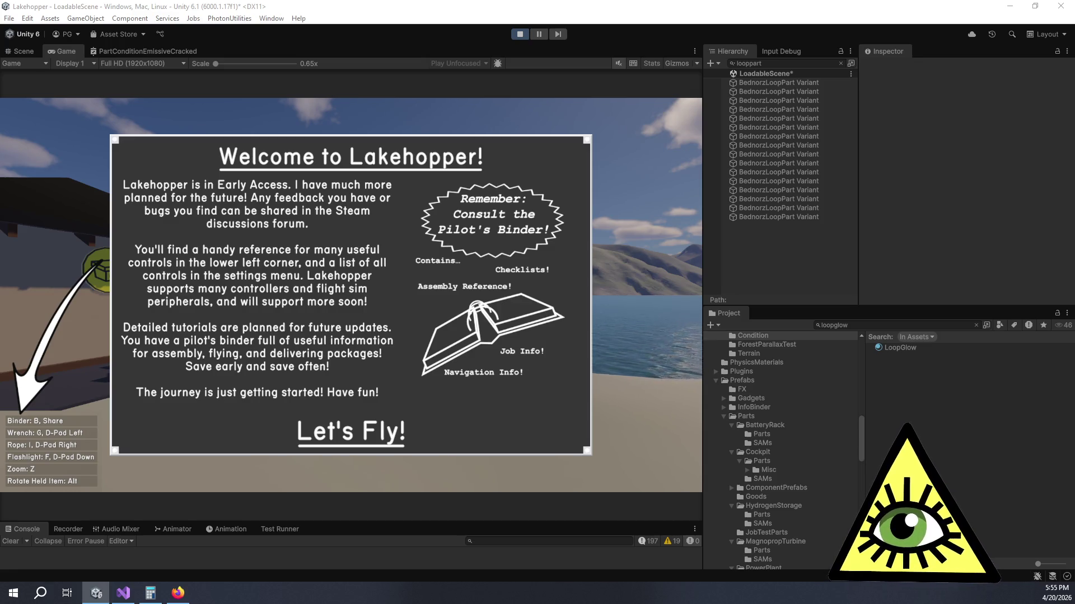
# Step: In Firefox, read the Stack Exchange answer on multi-phase generators, libnoise and Perlin blobs
pyautogui.hotkey('alt', 'Tab')
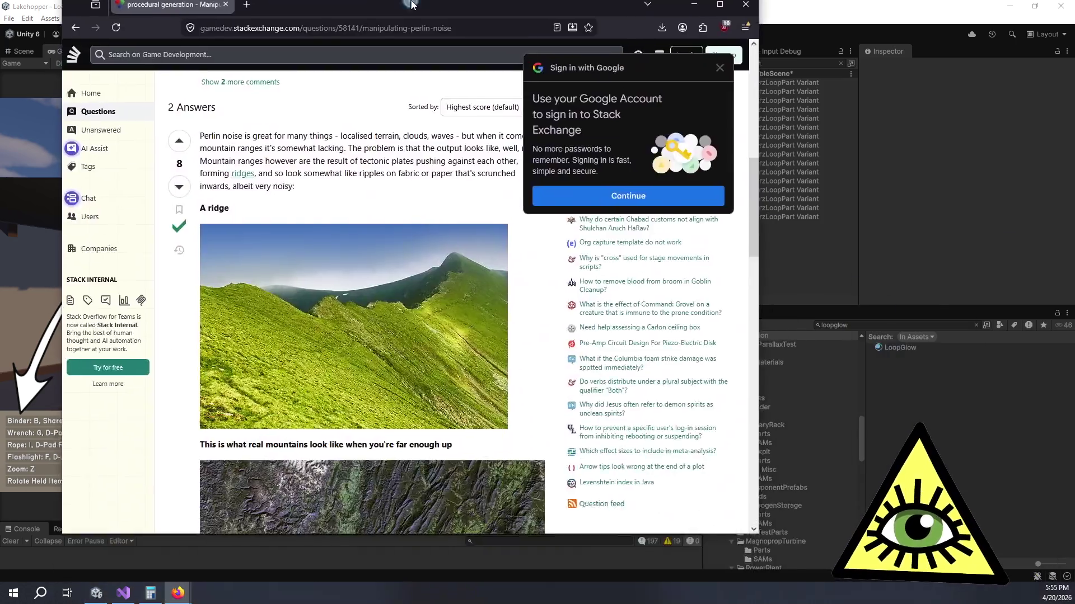
pyautogui.moveTo(374, 144)
pyautogui.mouseDown()
pyautogui.moveTo(574, 181)
pyautogui.moveTo(622, 171)
pyautogui.moveTo(641, 183)
pyautogui.mouseUp()
pyautogui.click(641, 183)
pyautogui.scroll(-3, 648, 190)
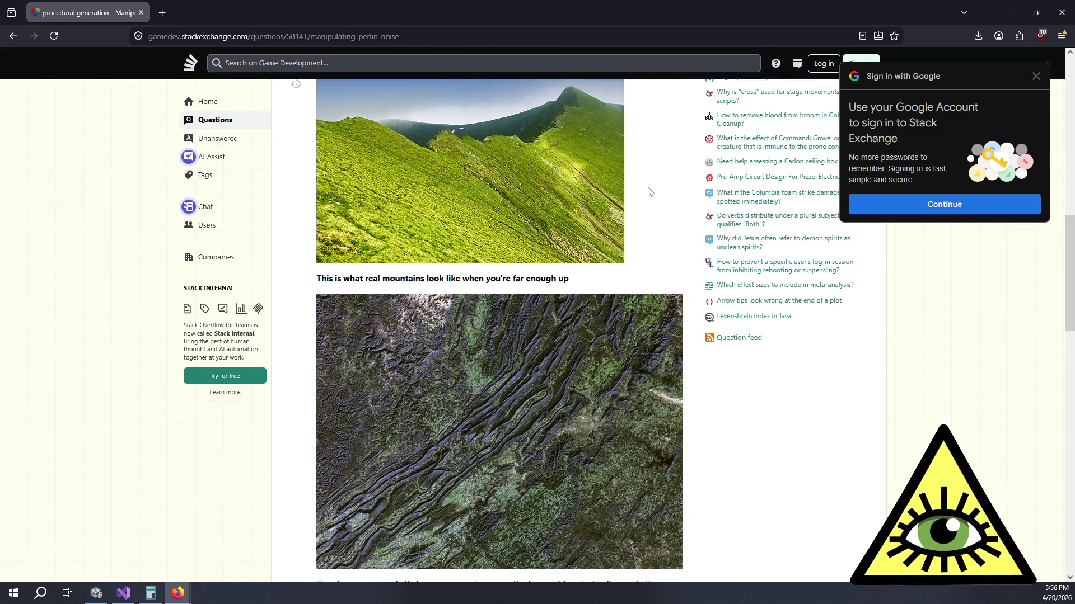
pyautogui.scroll(-7, 647, 187)
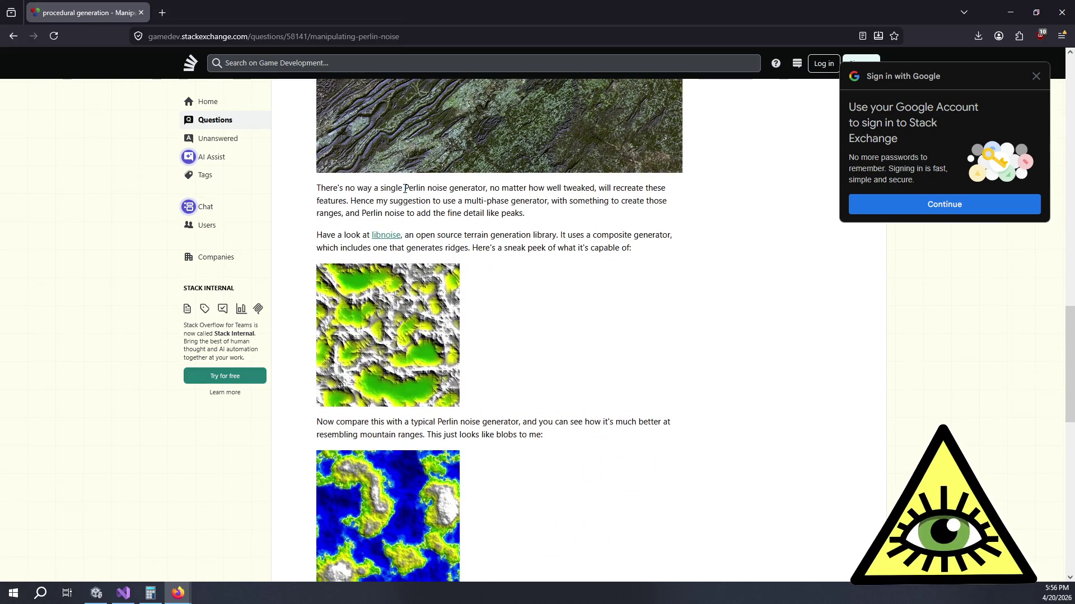
pyautogui.moveTo(362, 188); pyautogui.dragTo(500, 215)
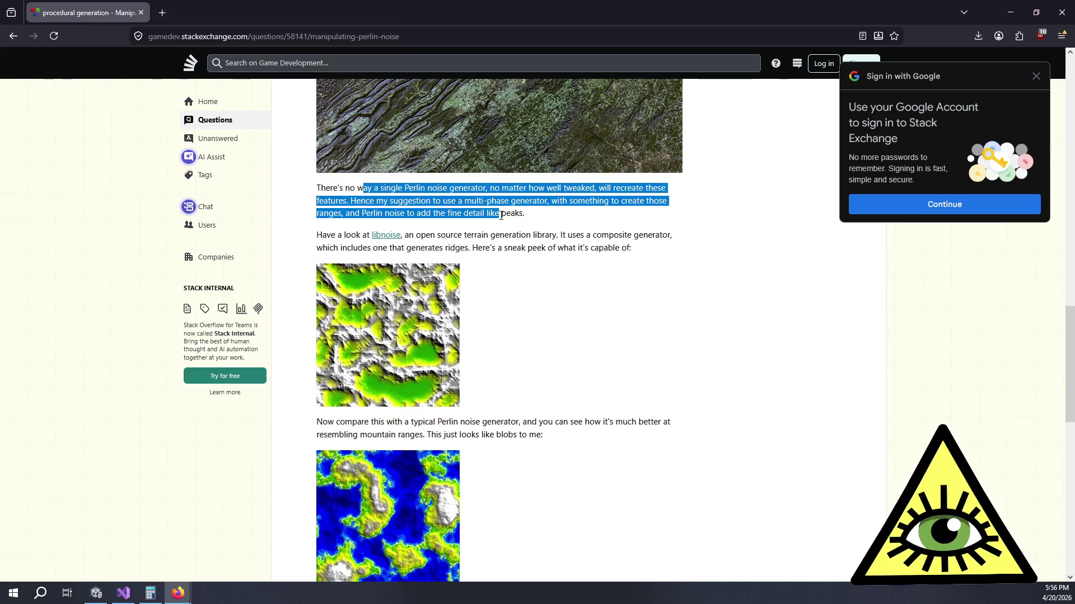
pyautogui.click(506, 216)
pyautogui.moveTo(459, 231)
pyautogui.mouseDown()
pyautogui.moveTo(584, 248)
pyautogui.moveTo(447, 240)
pyautogui.mouseUp()
pyautogui.click(593, 249)
pyautogui.click(446, 239)
pyautogui.scroll(-3, 457, 240)
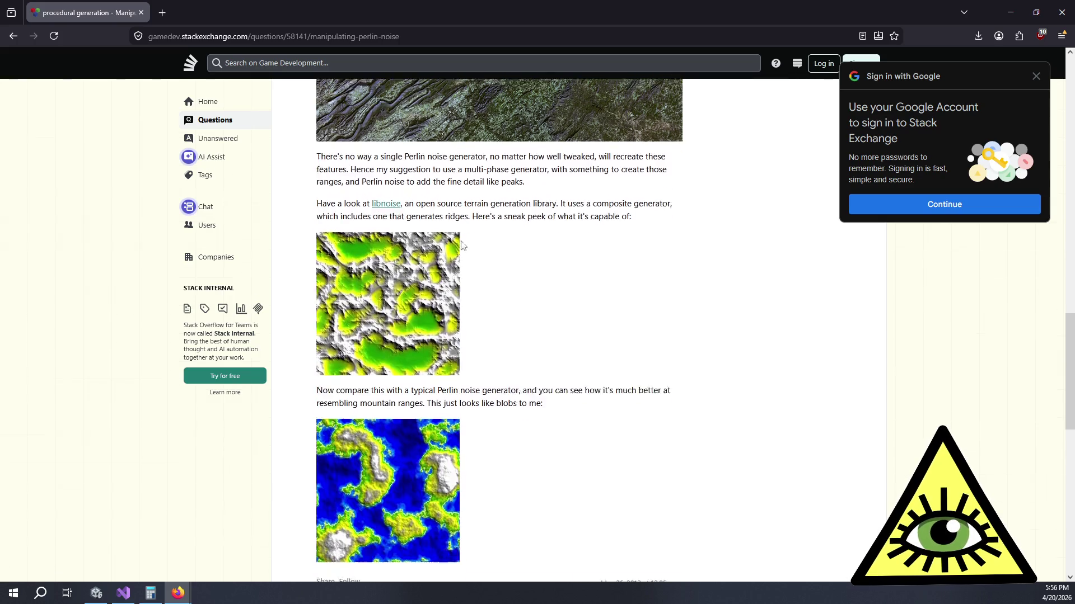
pyautogui.moveTo(389, 250); pyautogui.dragTo(497, 268)
pyautogui.click(496, 268)
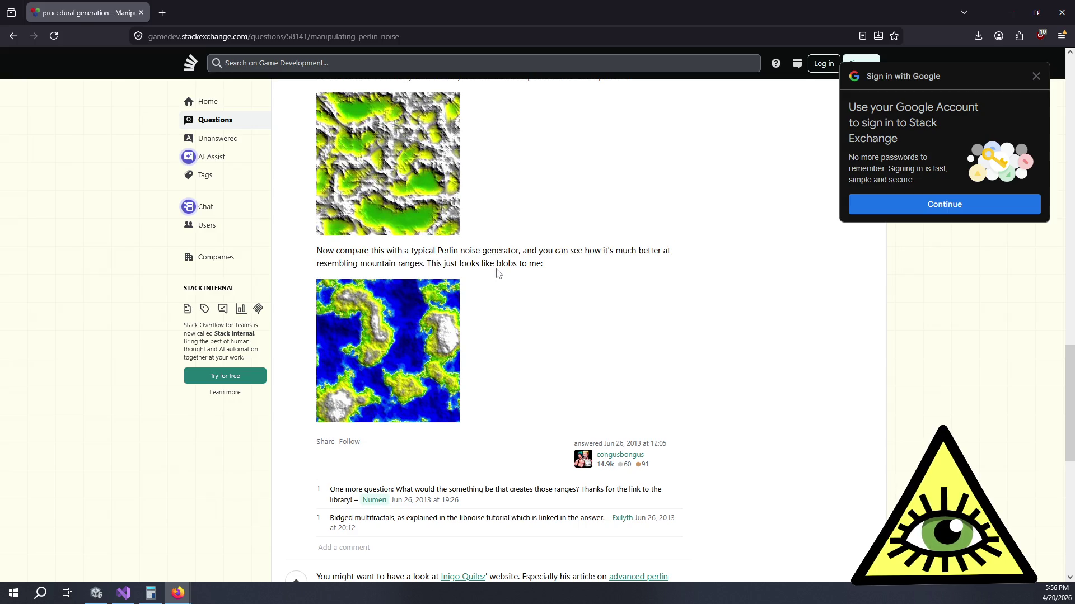
pyautogui.scroll(4, 426, 205)
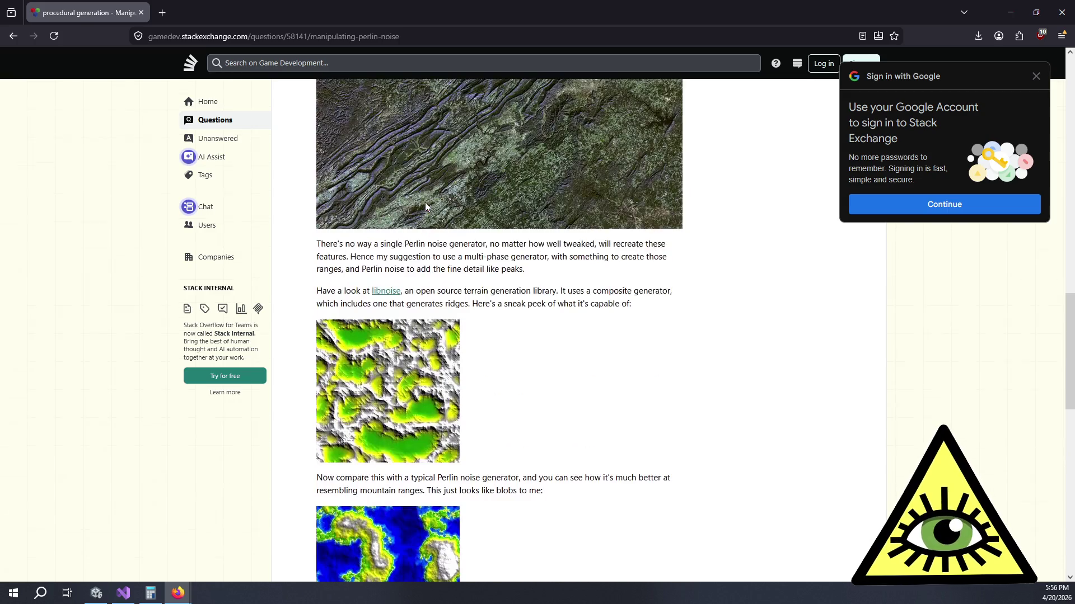
# Step: Open the libnoise and Inigo Quilez links in new tabs and browse the articles page
pyautogui.middleClick(380, 297)
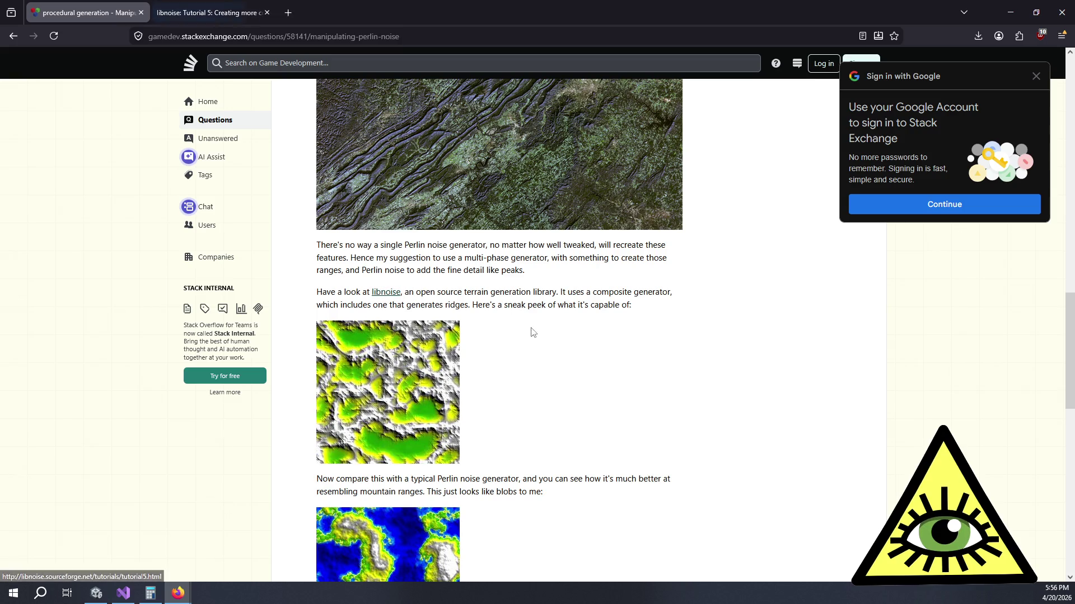
pyautogui.scroll(-6, 552, 319)
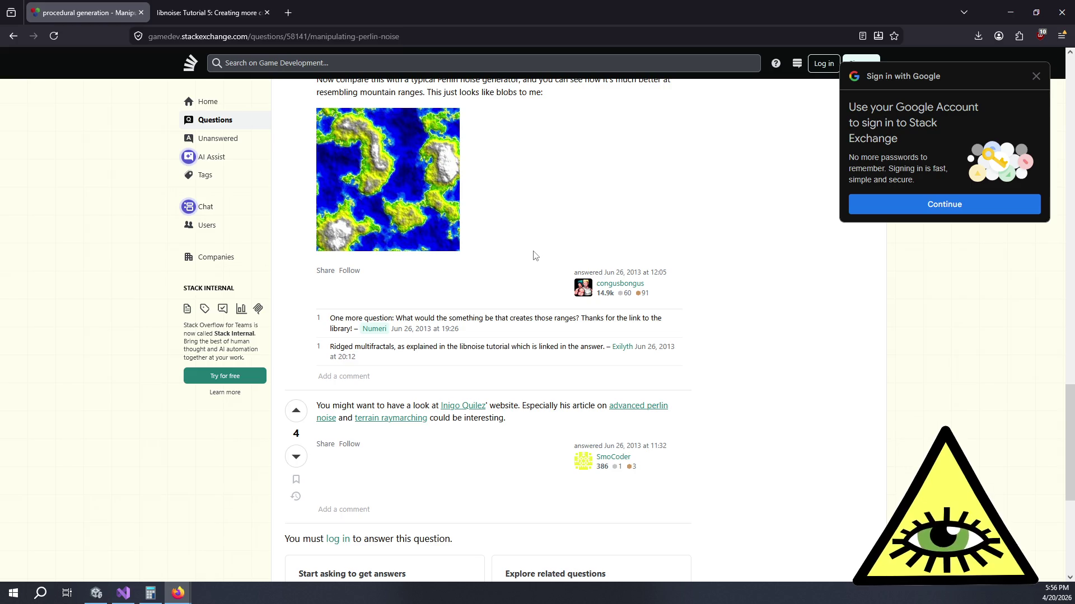
pyautogui.scroll(-2, 537, 255)
pyautogui.middleClick(460, 292)
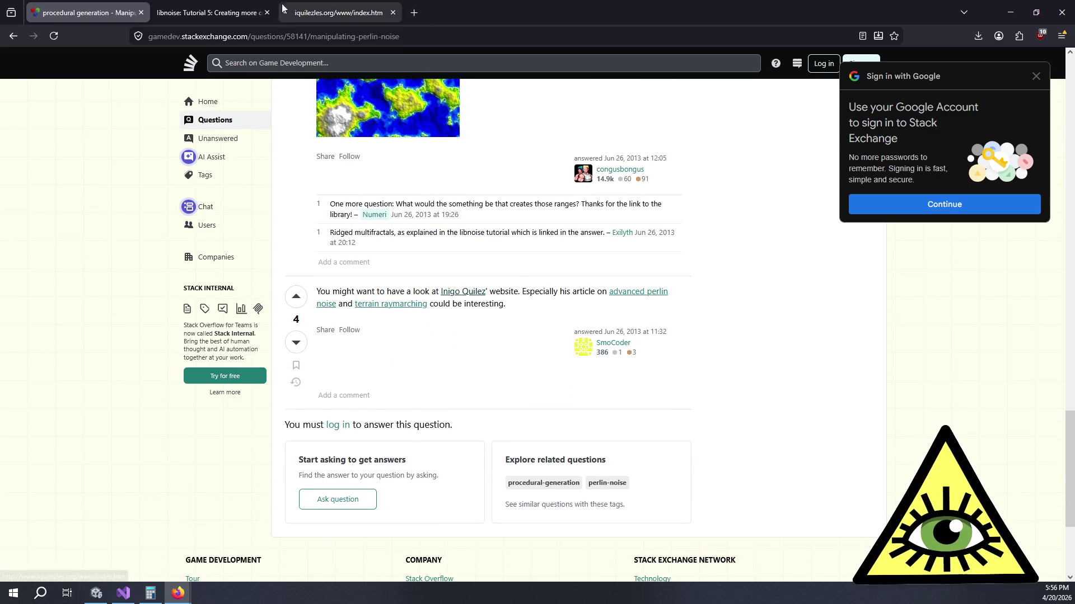
pyautogui.click(336, 12)
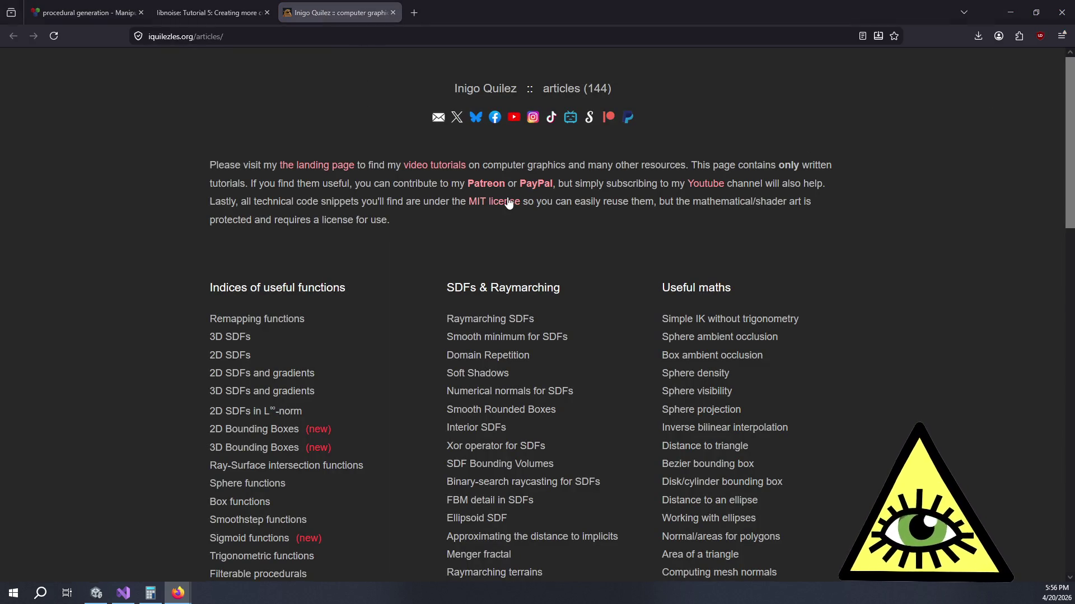
pyautogui.scroll(-4, 500, 248)
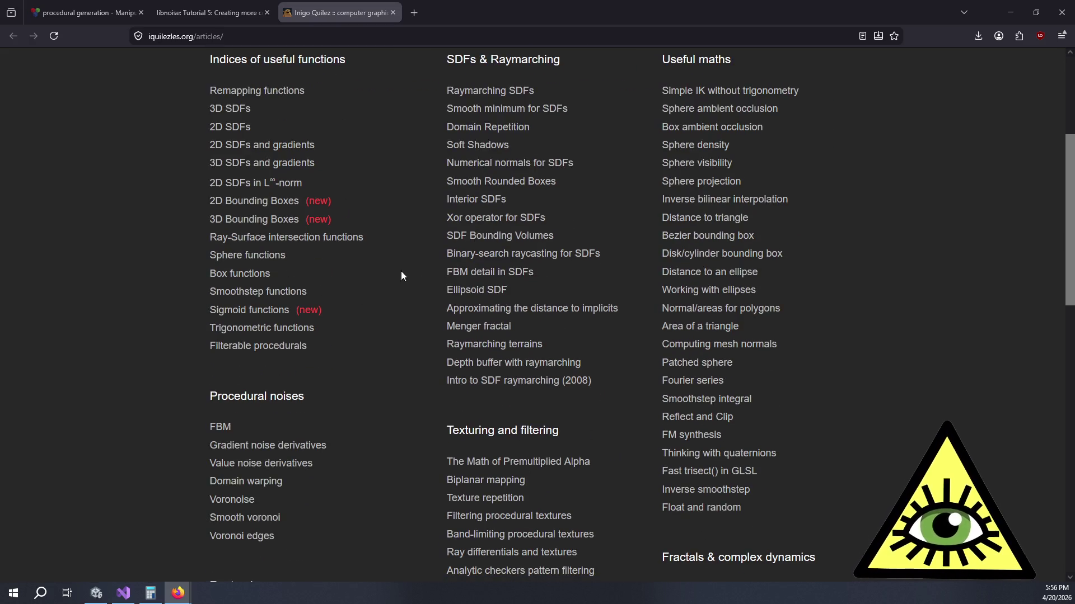
pyautogui.scroll(-2, 399, 223)
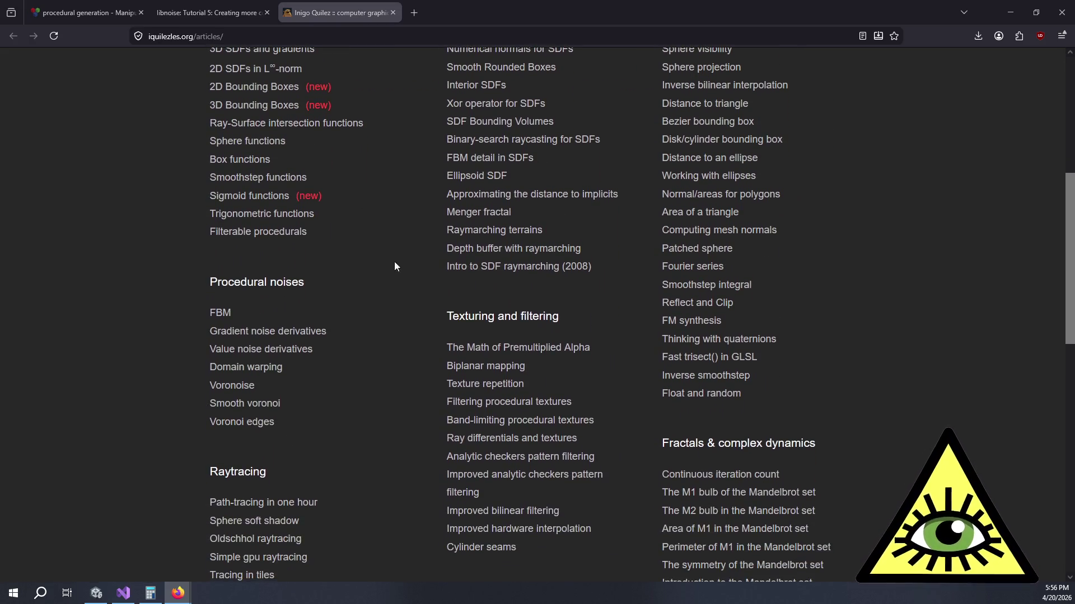
pyautogui.scroll(-2, 336, 328)
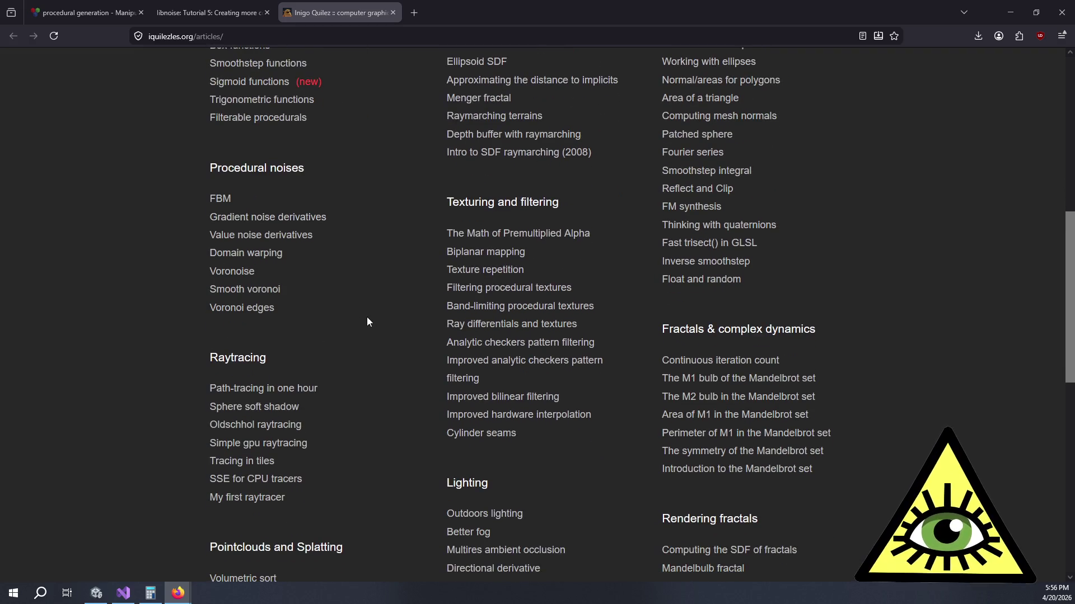
pyautogui.scroll(-3, 394, 308)
pyautogui.scroll(-3, 982, 302)
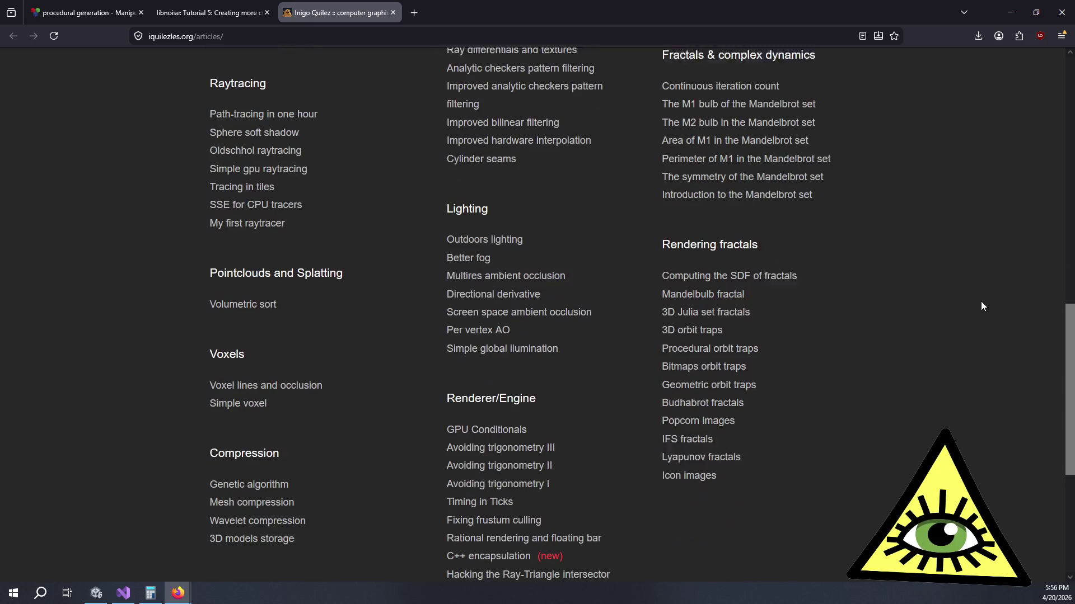
# Step: Search 'lands' and open the terrain raymarching article, closing the extra and not-found tabs
pyautogui.hotkey('ctrl', 'f')
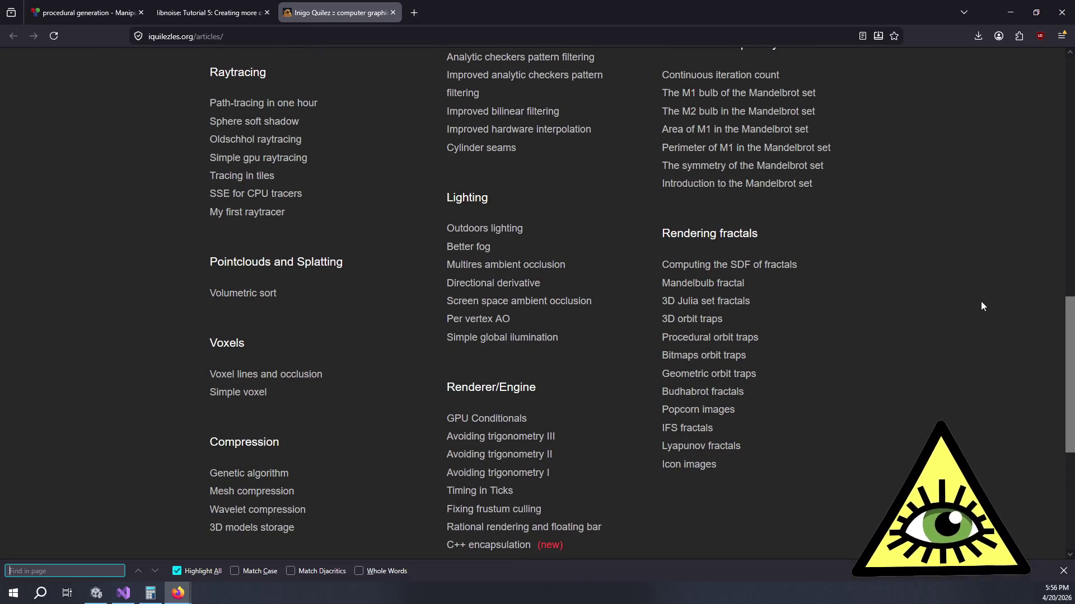
pyautogui.write('lands')
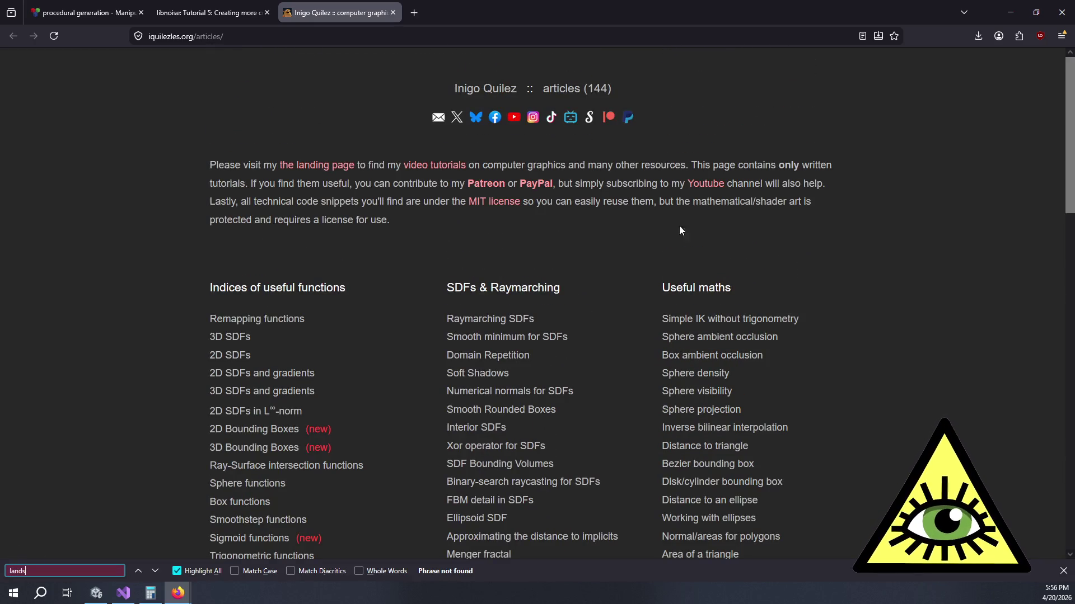
pyautogui.click(208, 12)
pyautogui.click(108, 12)
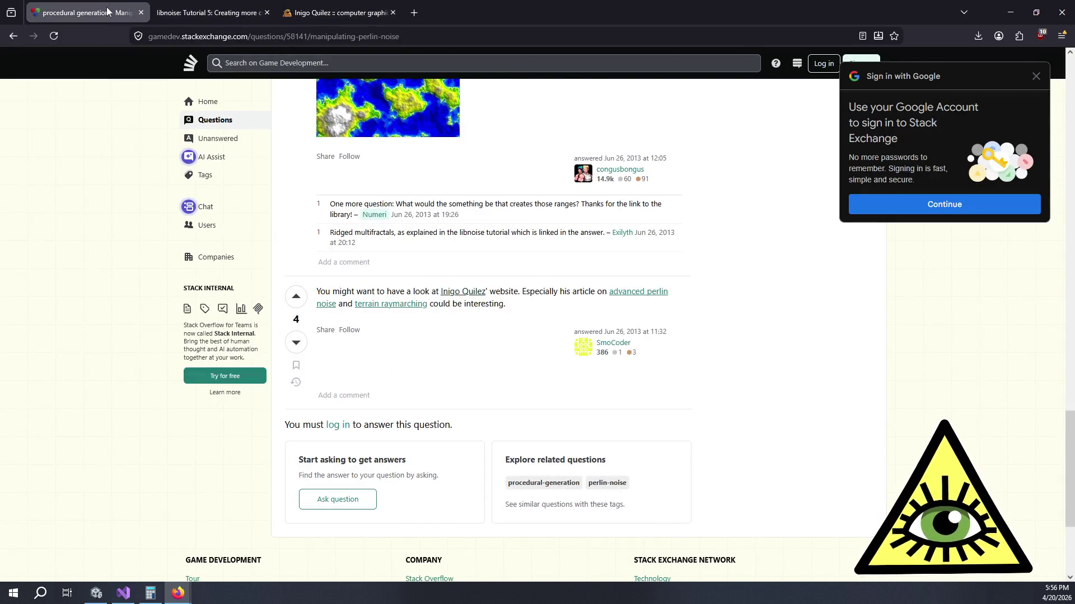
pyautogui.middleClick(415, 306)
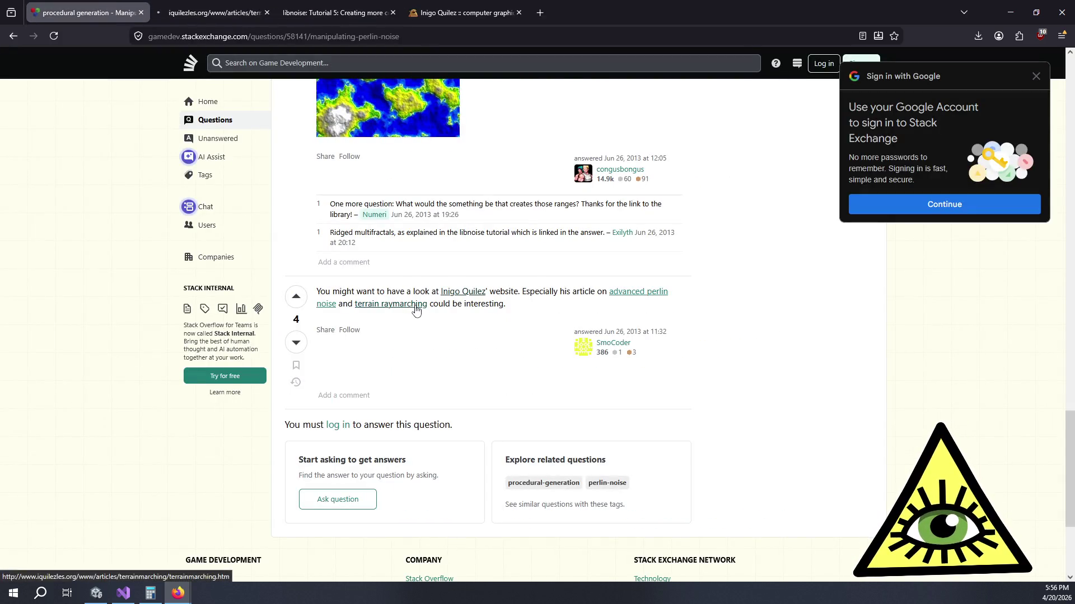
pyautogui.middleClick(331, 305)
pyautogui.click(252, 10)
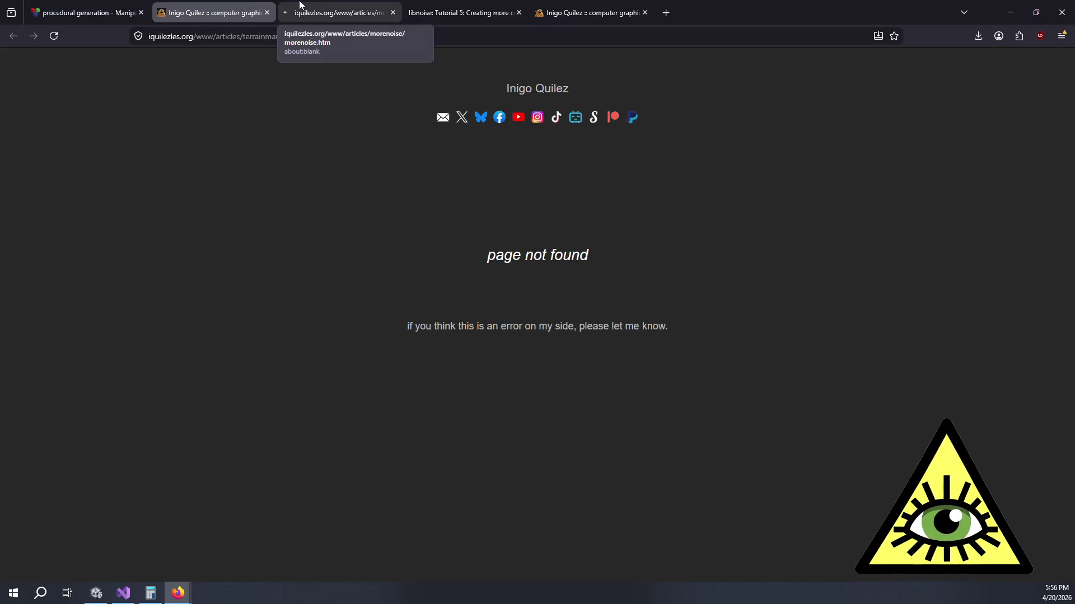
pyautogui.middleClick(338, 5)
pyautogui.hotkey('ctrl', 'w')
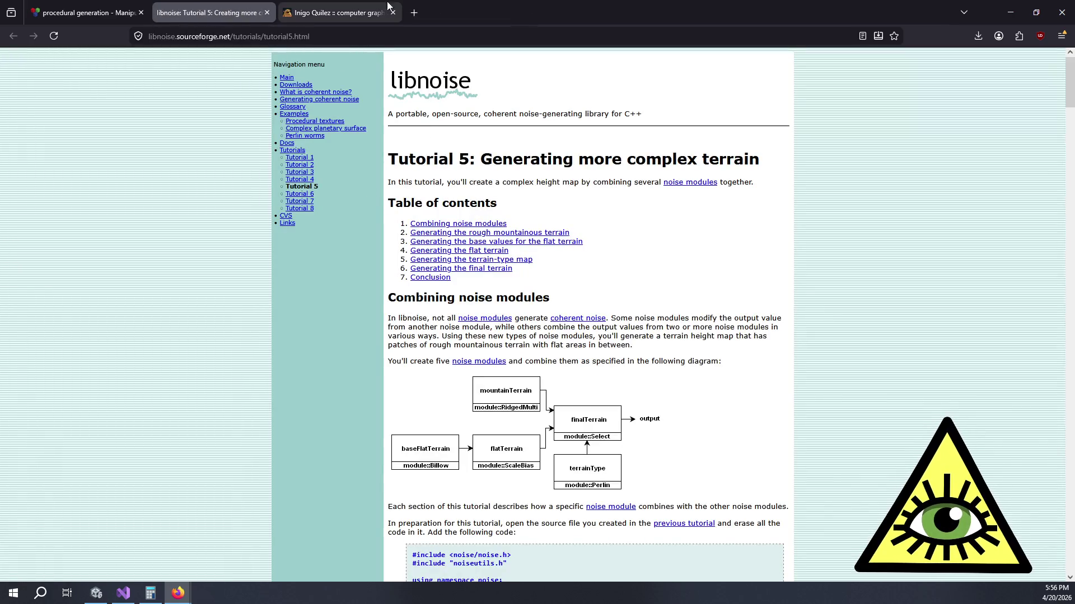
pyautogui.click(388, 5)
# Step: Find 'raymar' on the articles page and open Raymarching terrains in a new tab
pyautogui.hotkey('ctrl', 'f')
pyautogui.write('raymar')
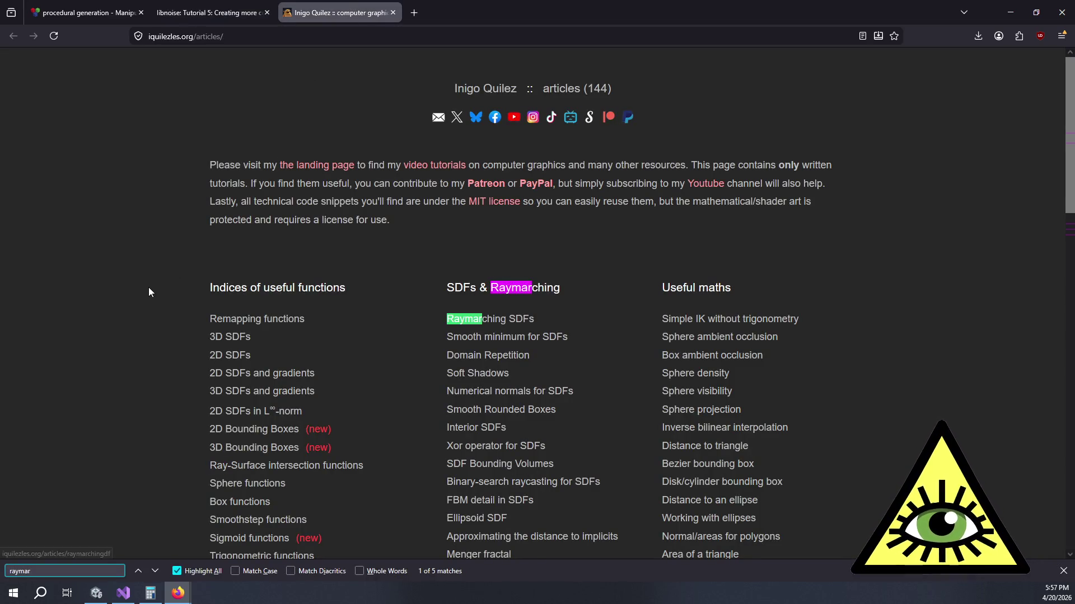
pyautogui.press('Return')
pyautogui.press('Return')
pyautogui.middleClick(495, 304)
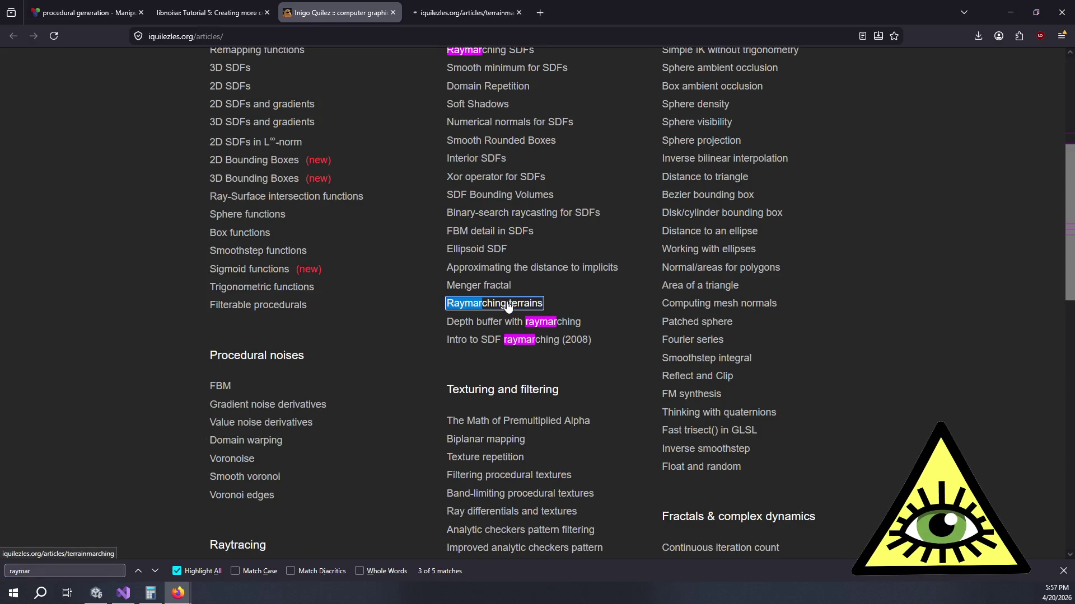
pyautogui.click(212, 11)
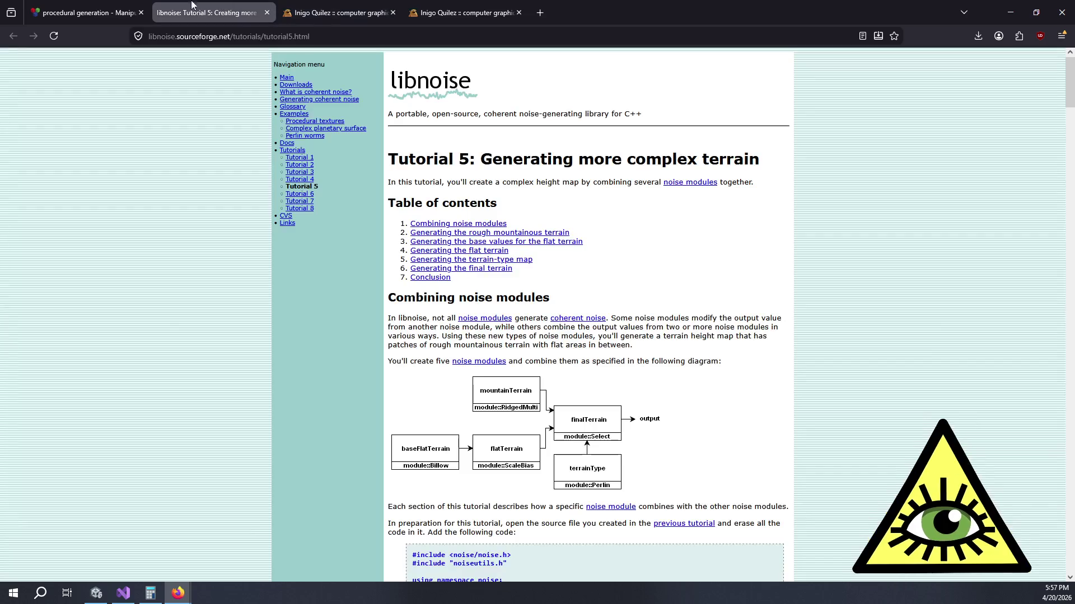
pyautogui.click(83, 8)
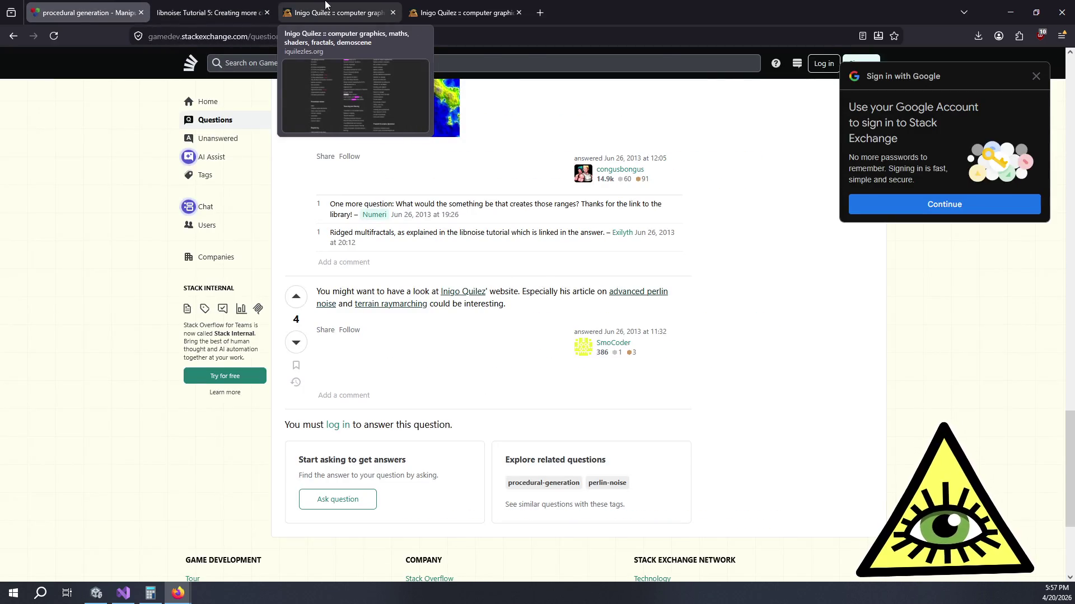
pyautogui.click(325, 11)
# Step: Search the articles page for 'noise', after trying 'adv' and 'perlin', and return focus to the page
pyautogui.hotkey('ctrl', 'f')
pyautogui.write('adv')
pyautogui.press('BackSpace')
pyautogui.press('BackSpace')
pyautogui.press('BackSpace')
pyautogui.write('perlin')
pyautogui.scroll(-3, 465, 178)
pyautogui.press('BackSpace')
pyautogui.press('BackSpace')
pyautogui.press('BackSpace')
pyautogui.write('noise')
pyautogui.scroll(-3, 462, 190)
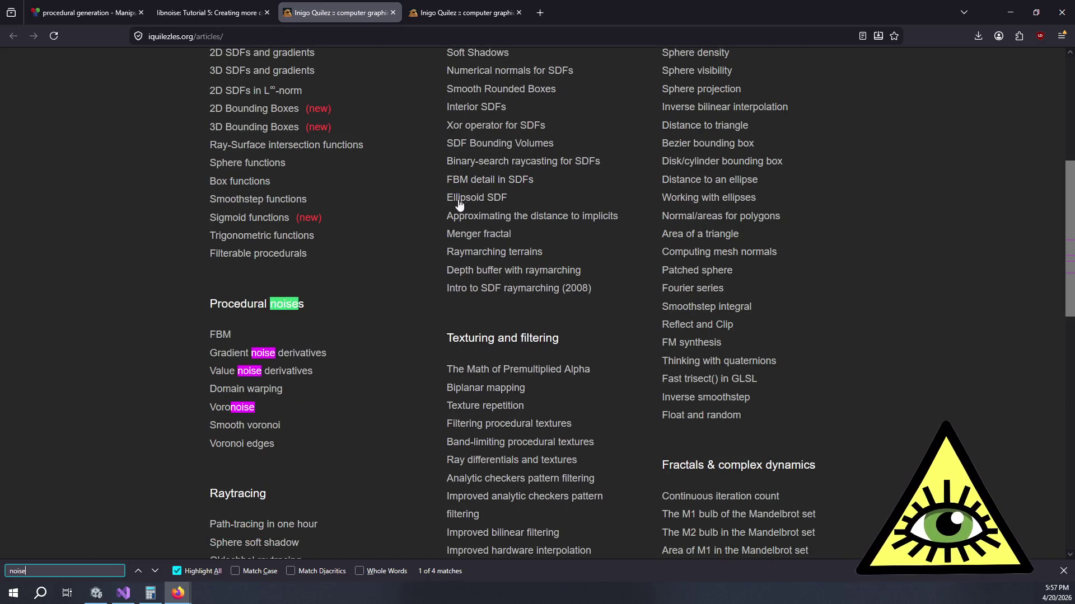
pyautogui.click(172, 363)
pyautogui.hotkey('ctrl', 'Tab')
pyautogui.scroll(-3, 218, 252)
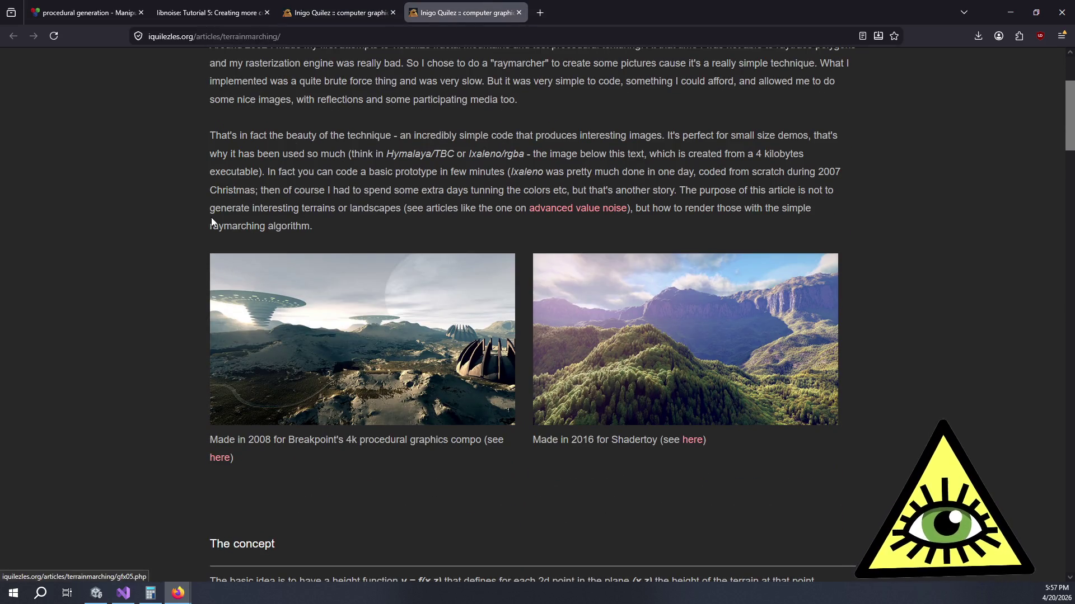
pyautogui.scroll(1, 207, 221)
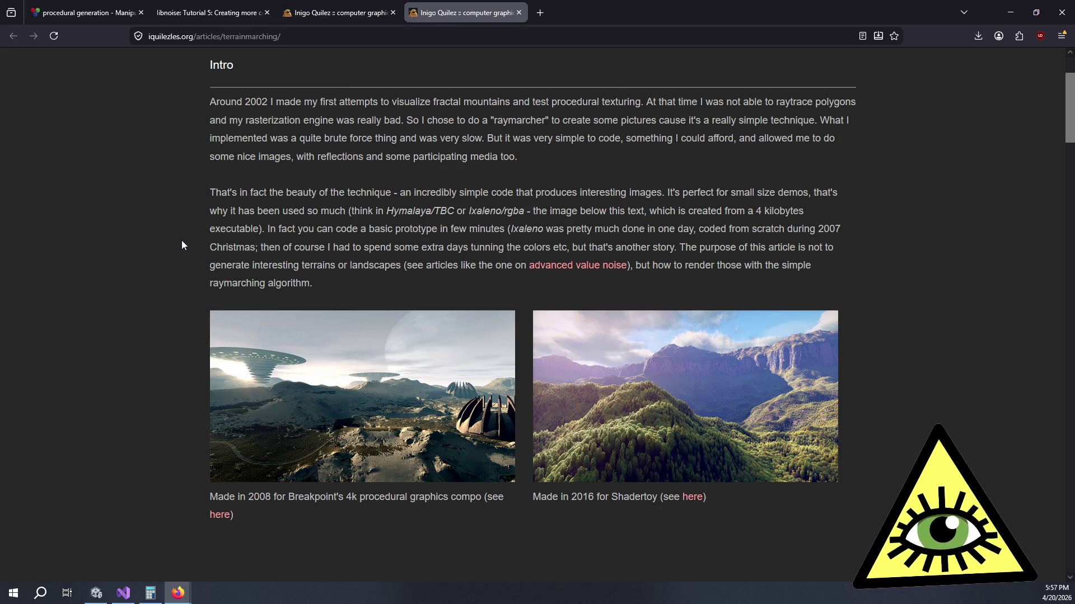
pyautogui.scroll(-3, 181, 245)
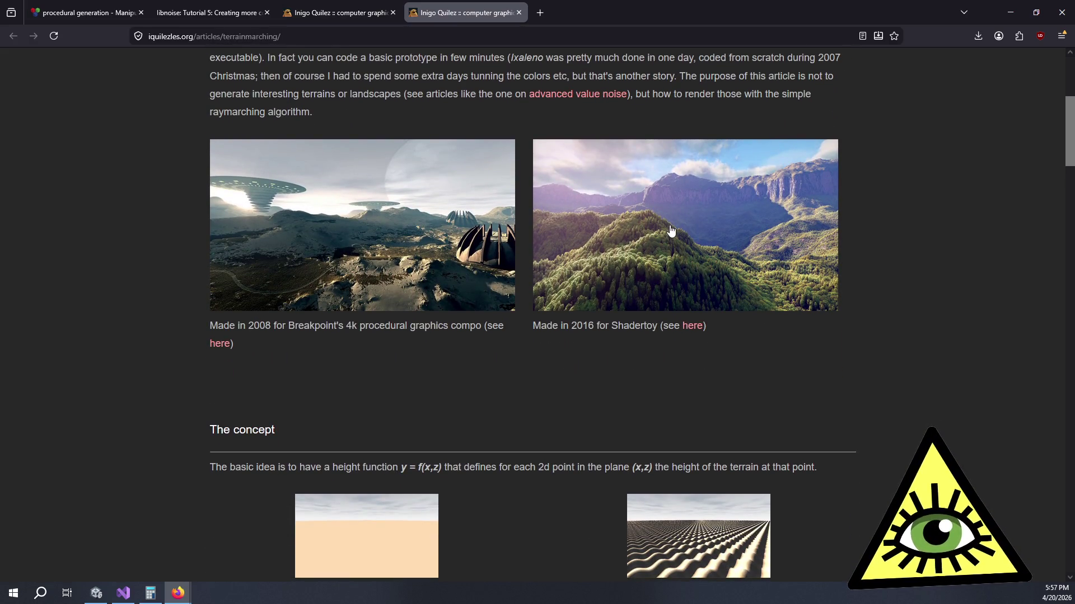
pyautogui.scroll(-3, 691, 314)
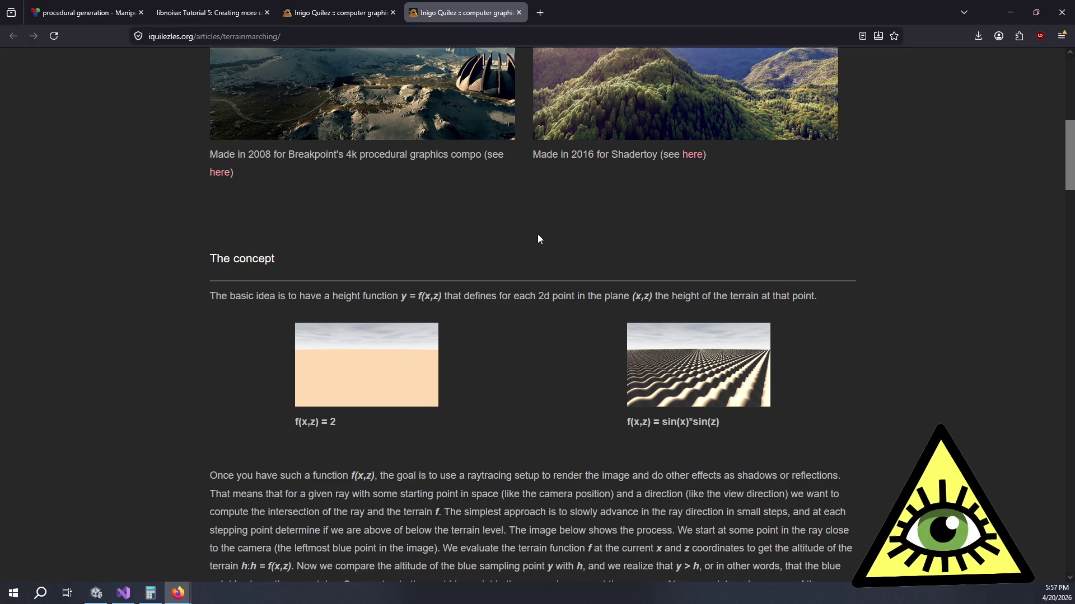
pyautogui.scroll(-6, 546, 224)
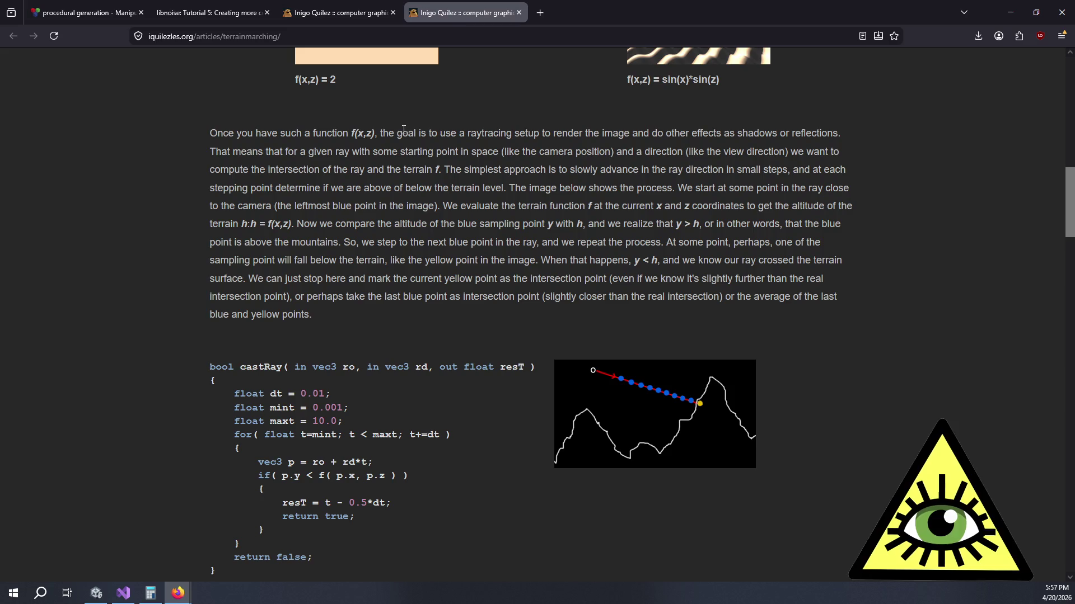
pyautogui.scroll(-13, 417, 126)
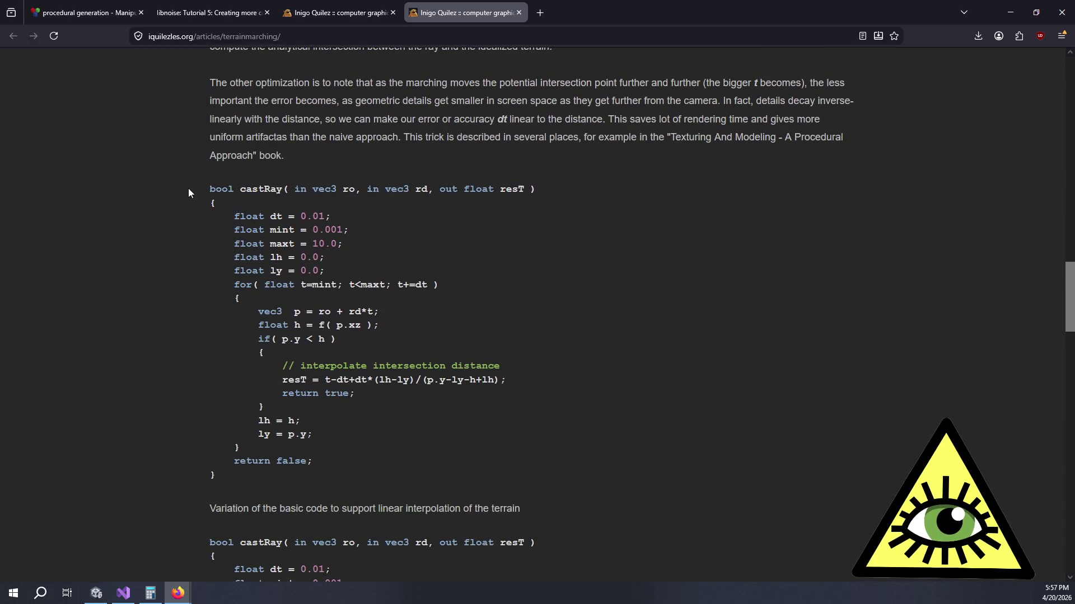
pyautogui.scroll(-15, 188, 188)
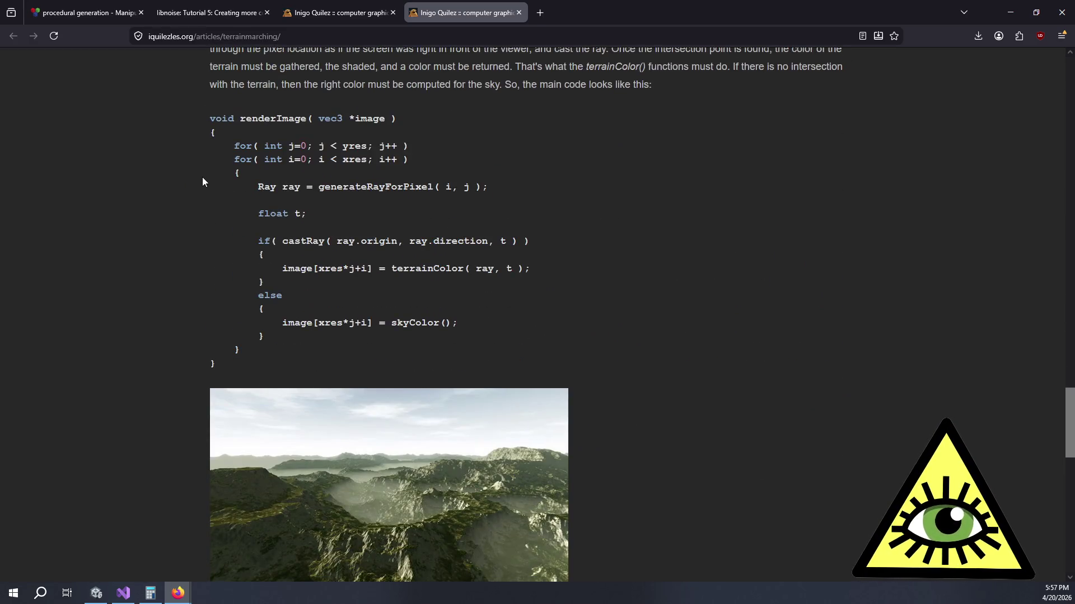
pyautogui.scroll(-5, 203, 179)
pyautogui.scroll(-4, 205, 177)
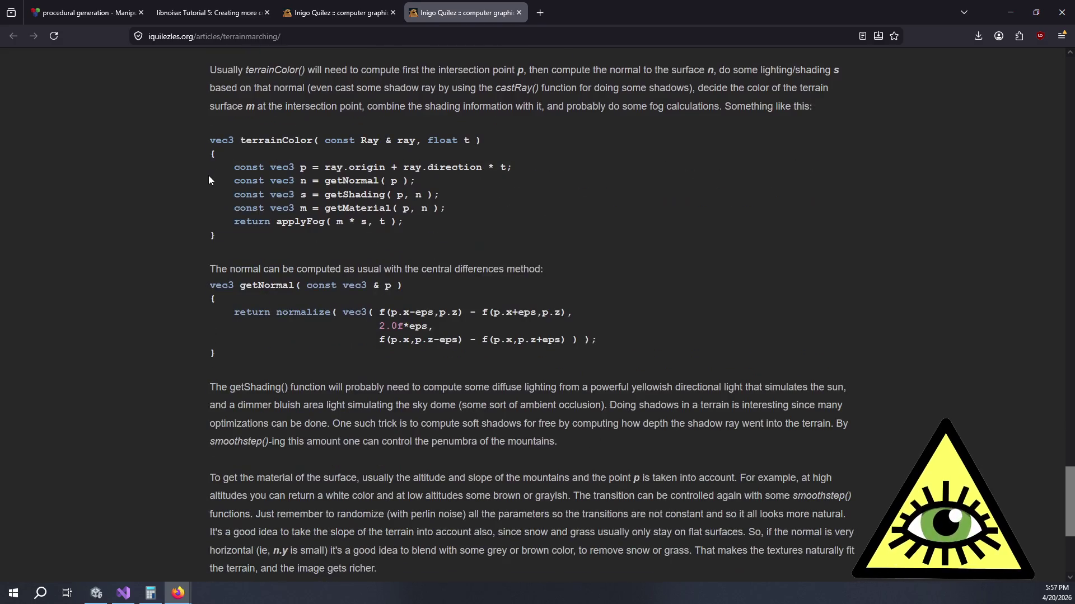
pyautogui.scroll(-5, 209, 174)
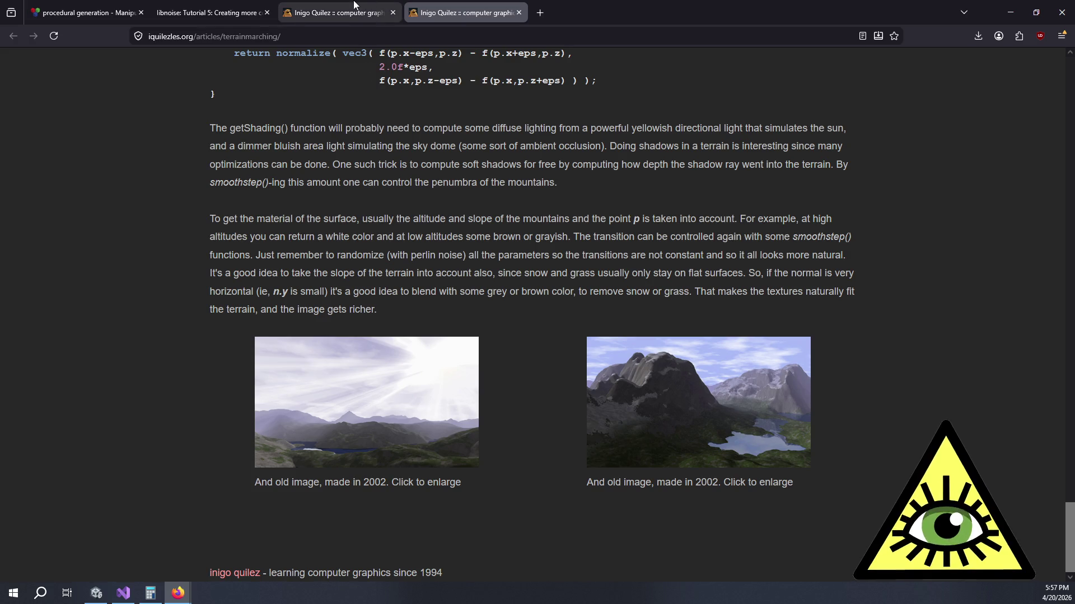
pyautogui.click(355, 13)
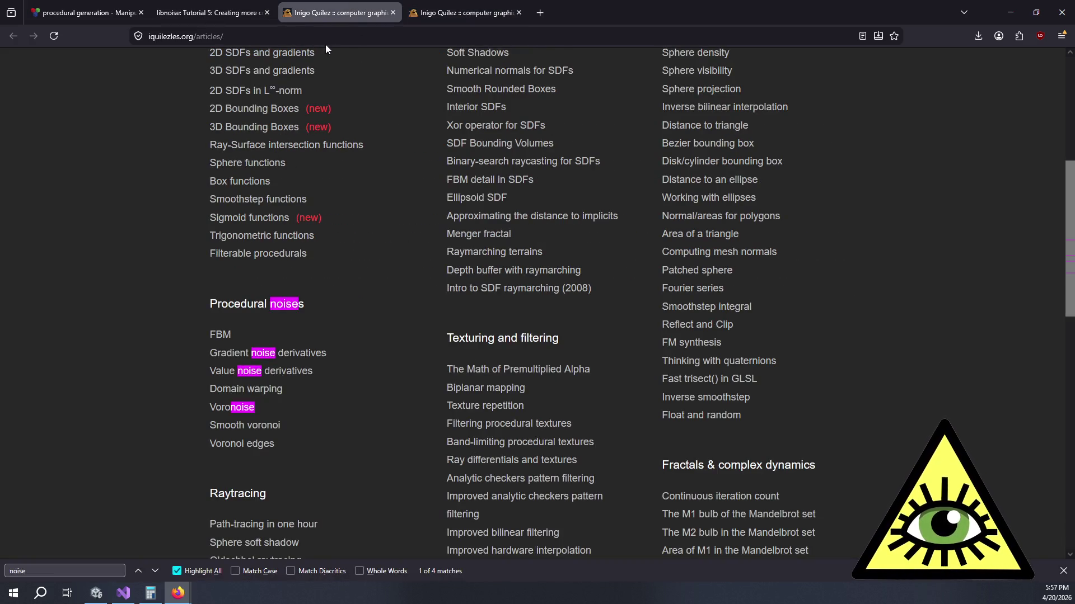
# Step: Skim libnoise Tutorial 5, glance at the Q&A tab, and return to the tutorial
pyautogui.click(210, 13)
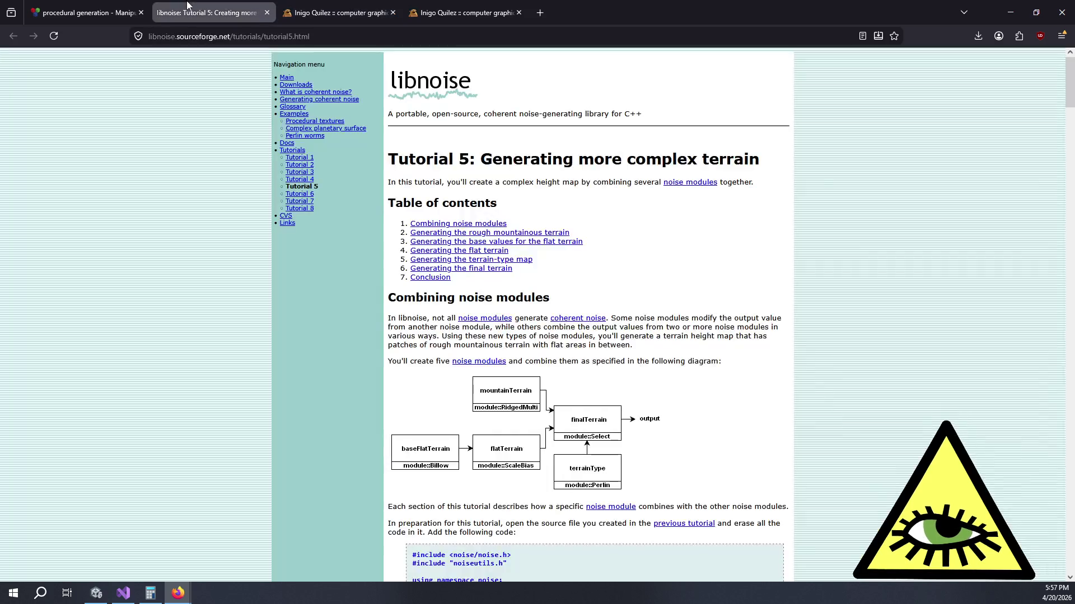
pyautogui.scroll(-2, 582, 293)
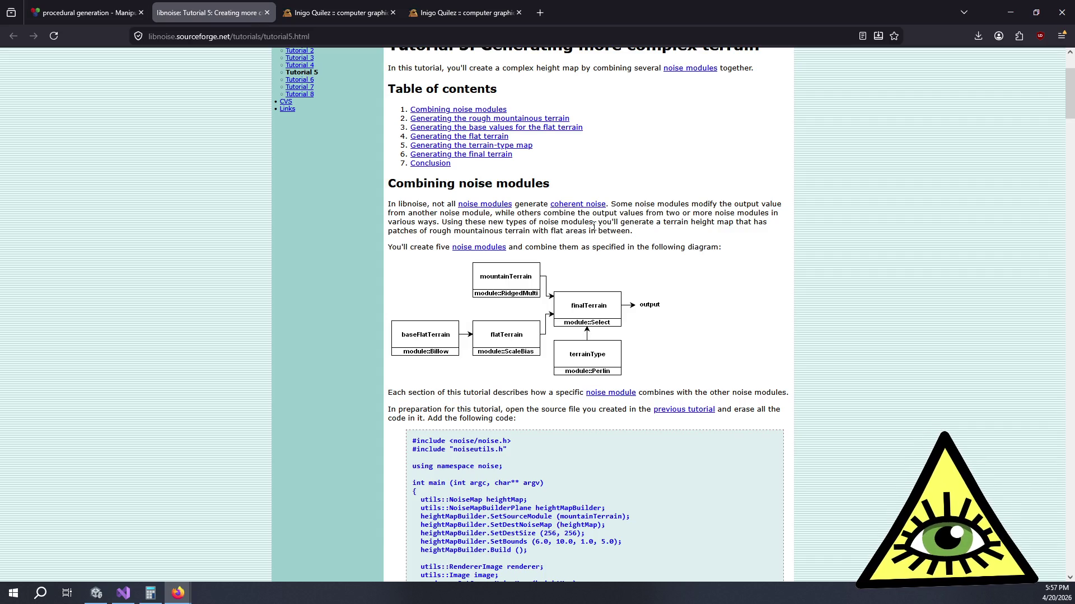
pyautogui.scroll(-2, 540, 126)
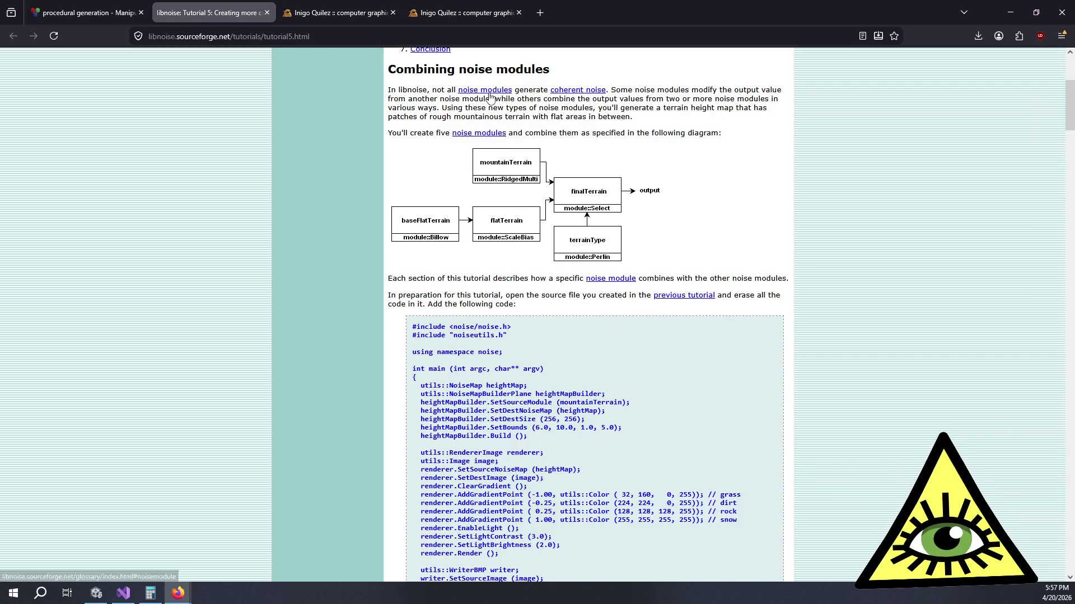
pyautogui.scroll(-1, 523, 157)
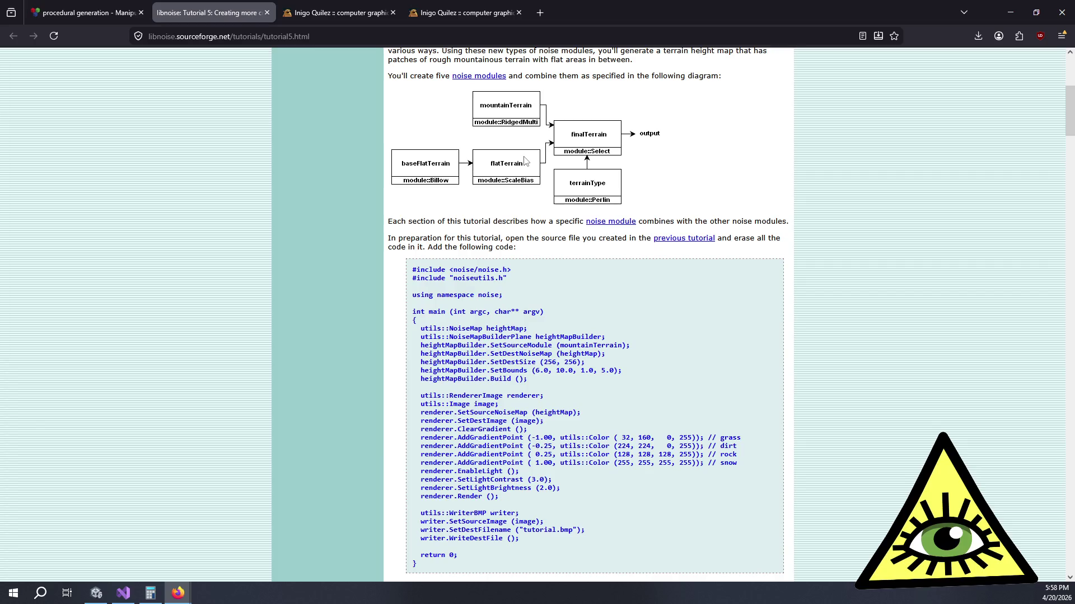
pyautogui.scroll(5, 526, 163)
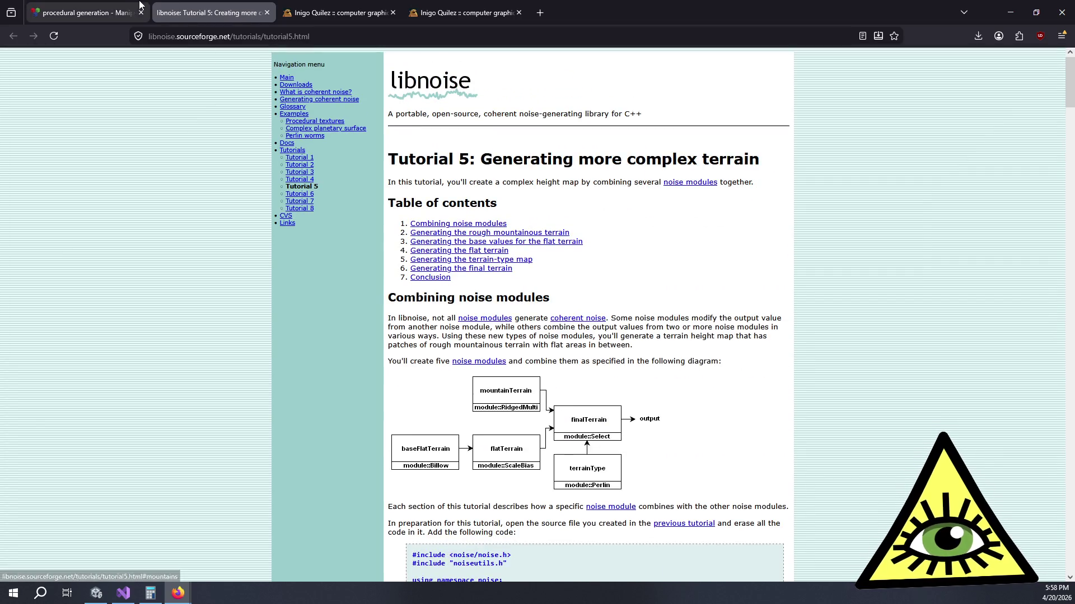
pyautogui.click(84, 12)
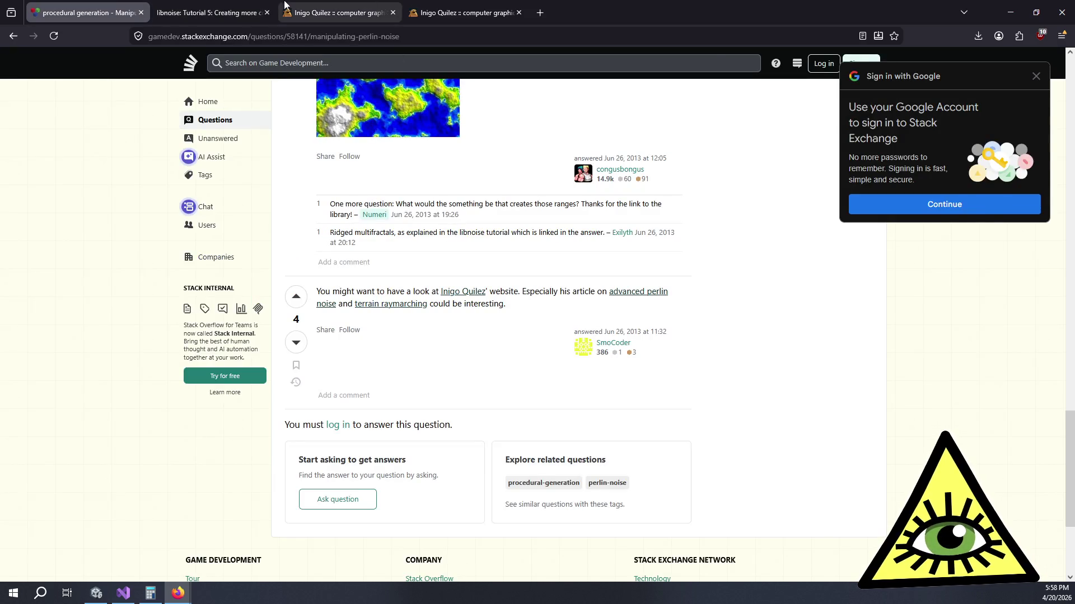
pyautogui.hotkey('ctrl', 'Tab')
pyautogui.hotkey('ctrl', 'Tab')
pyautogui.hotkey('ctrl', 'shift', 'Tab')
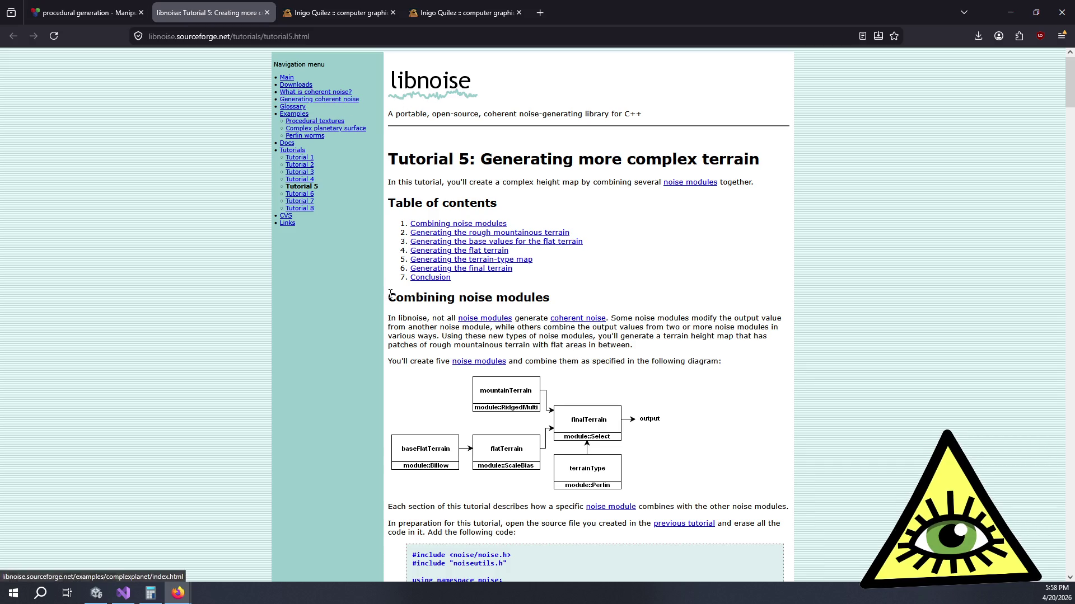
# Step: At the rough mountainous terrain section, open the noise module glossary entry, view it, then return
pyautogui.scroll(-5, 382, 317)
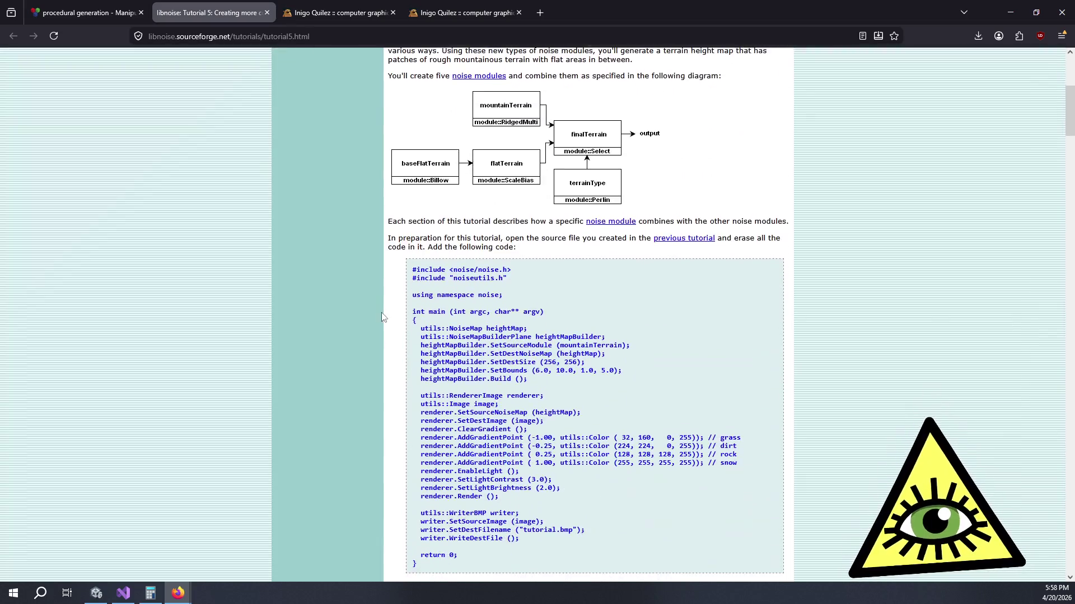
pyautogui.scroll(-5, 371, 303)
pyautogui.scroll(-3, 368, 300)
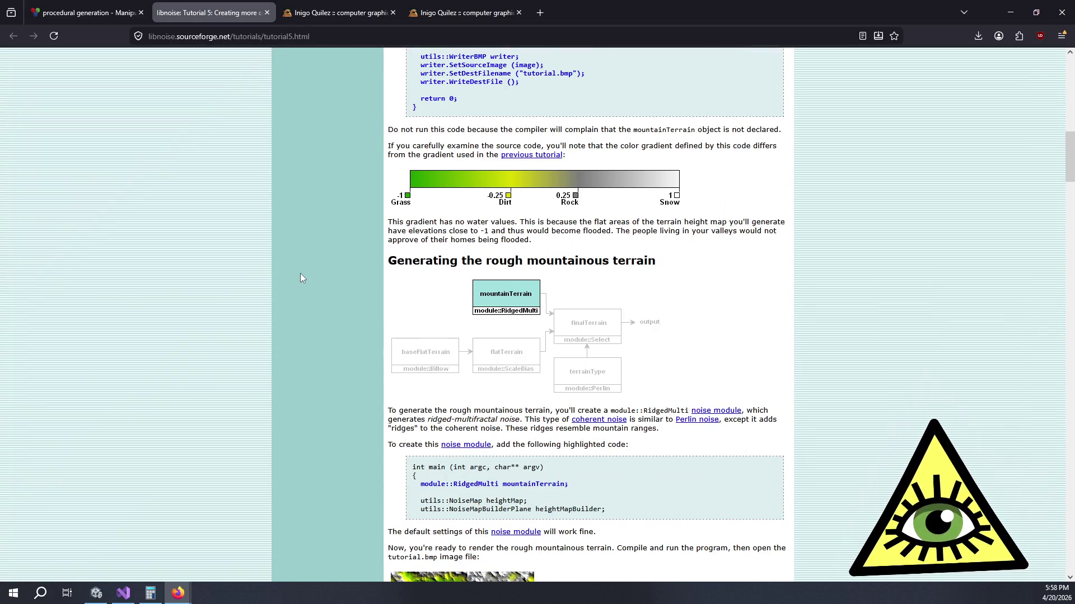
pyautogui.scroll(-2, 304, 275)
pyautogui.scroll(-3, 304, 277)
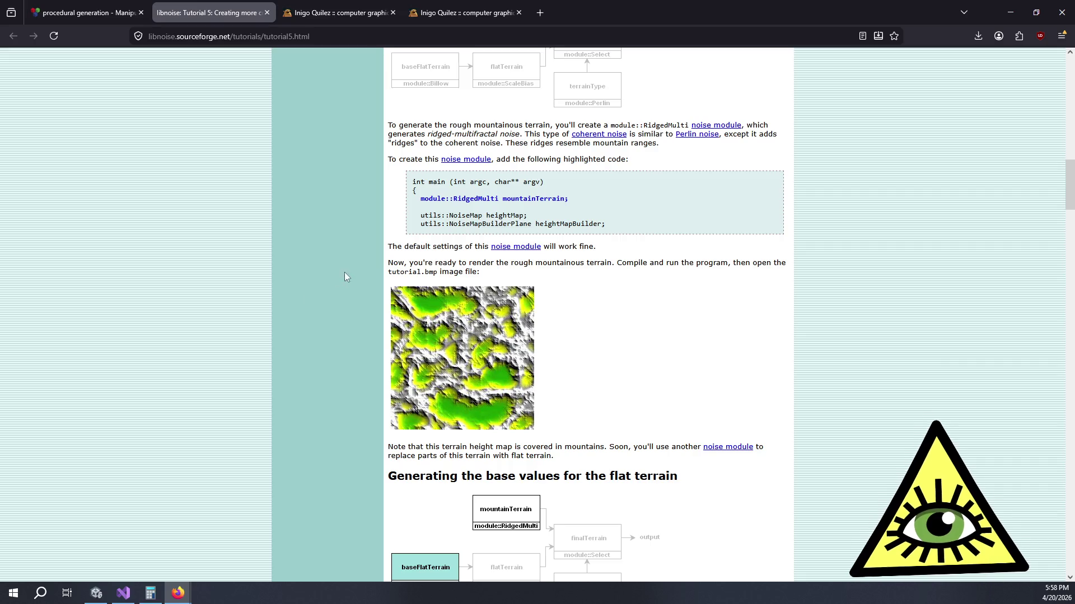
pyautogui.middleClick(509, 248)
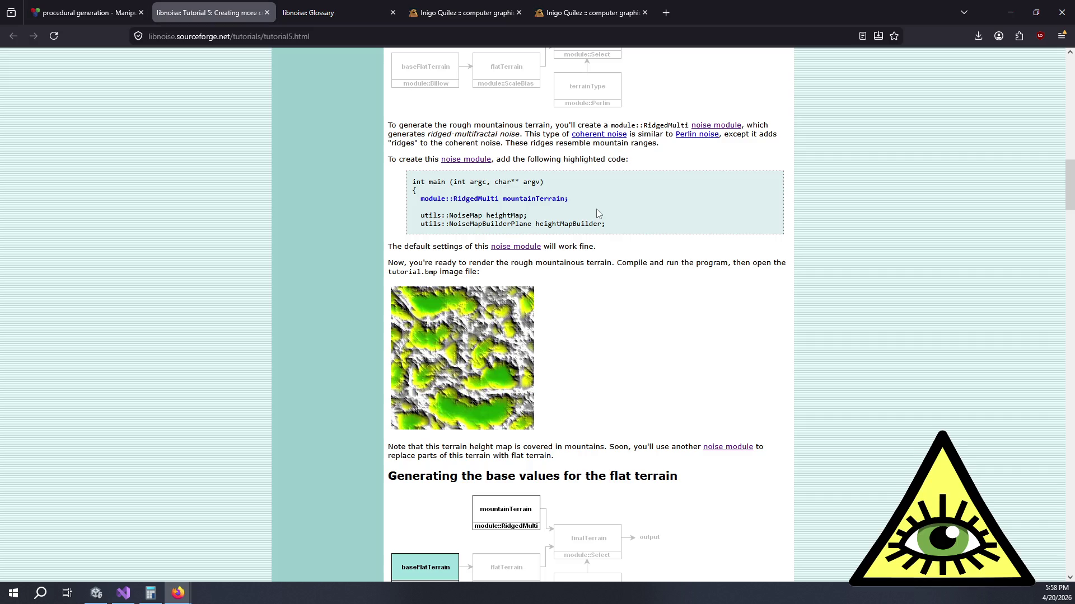
pyautogui.click(376, 4)
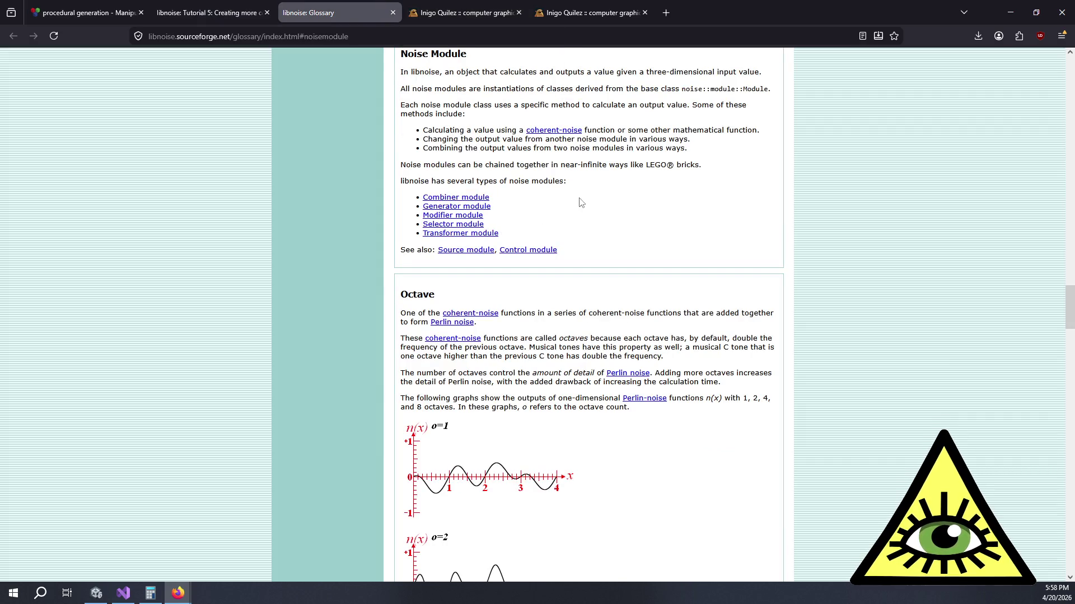
pyautogui.click(436, 9)
pyautogui.click(362, 5)
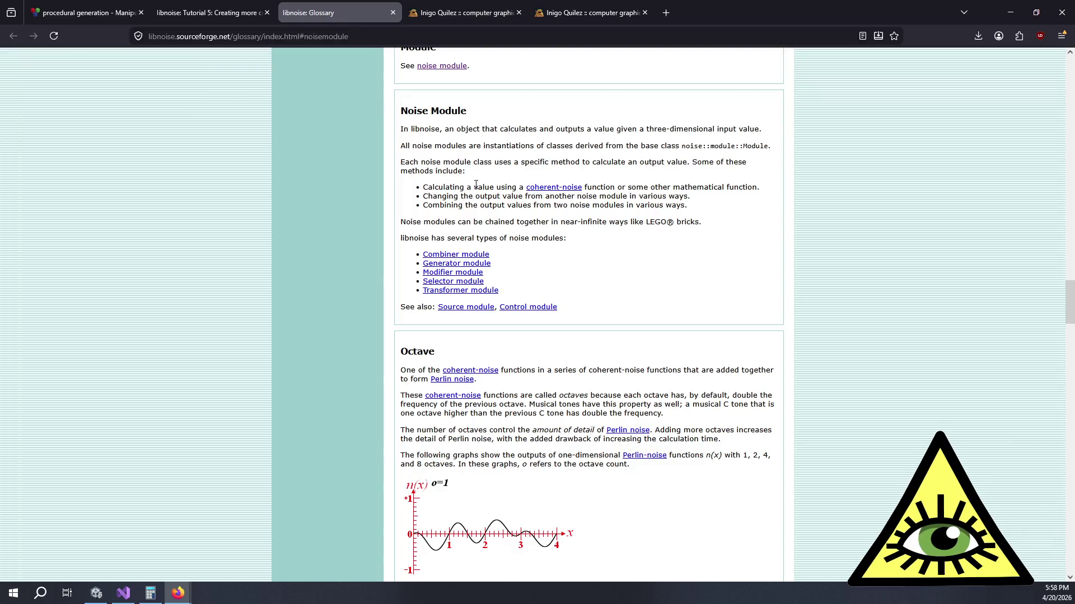
pyautogui.click(256, 8)
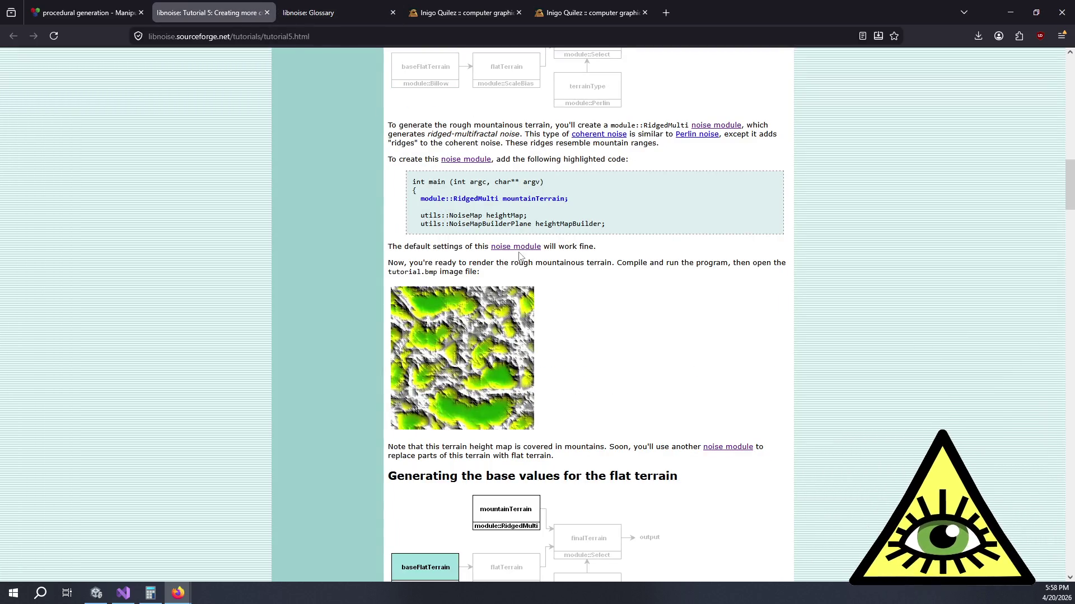
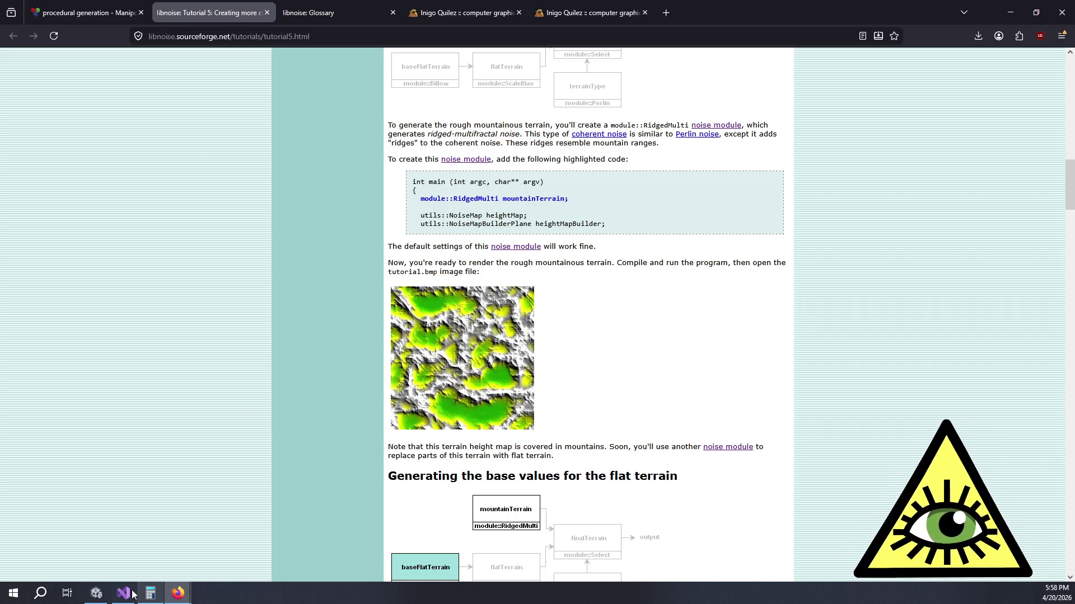
# Step: Scroll the libnoise Tutorial 5 page to the flat-terrain base values section, then return to Unity
pyautogui.scroll(-3, 340, 338)
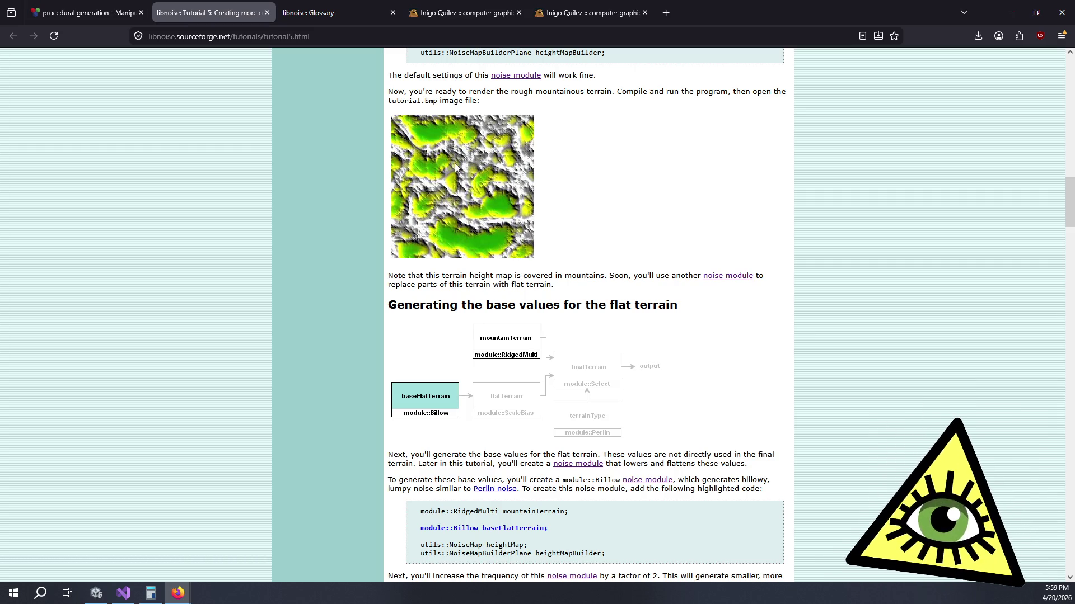
pyautogui.click(96, 592)
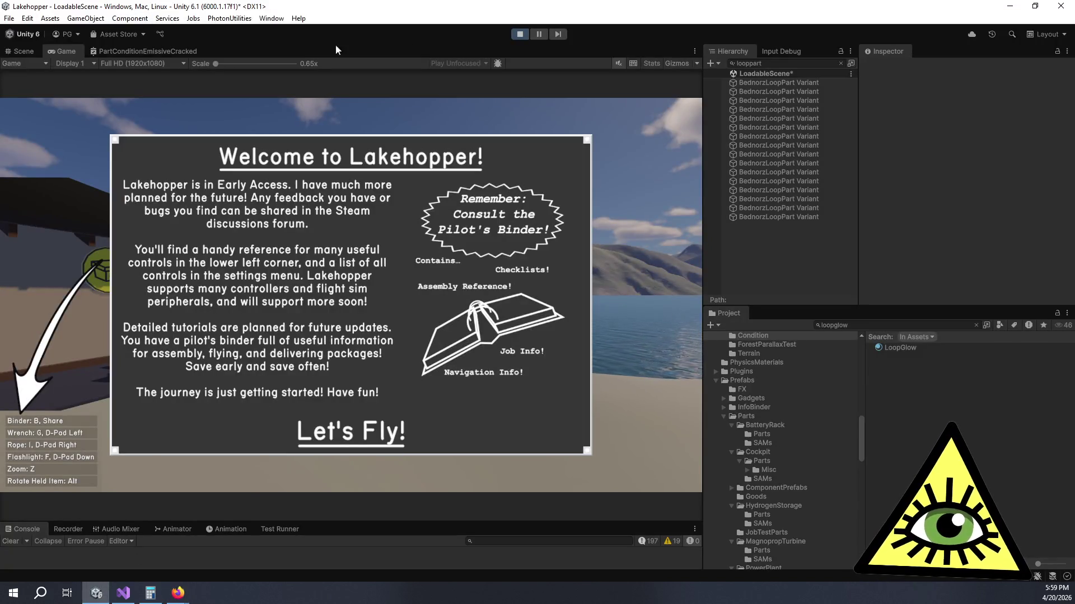
# Step: Start playing, walk to the stator support ring and drop it onto the beach sand
pyautogui.click(367, 458)
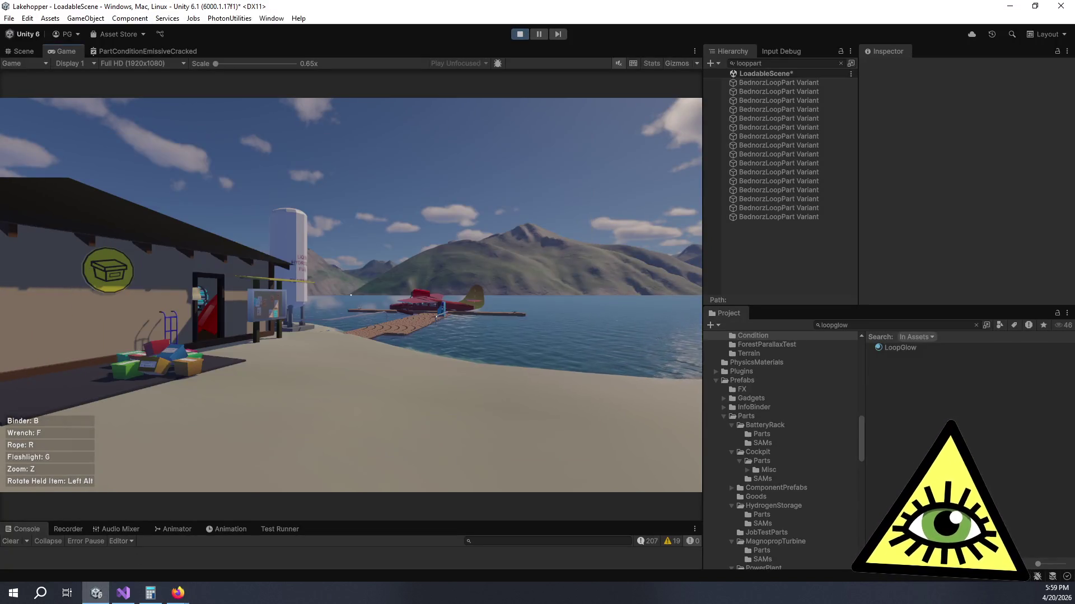
pyautogui.press('w')
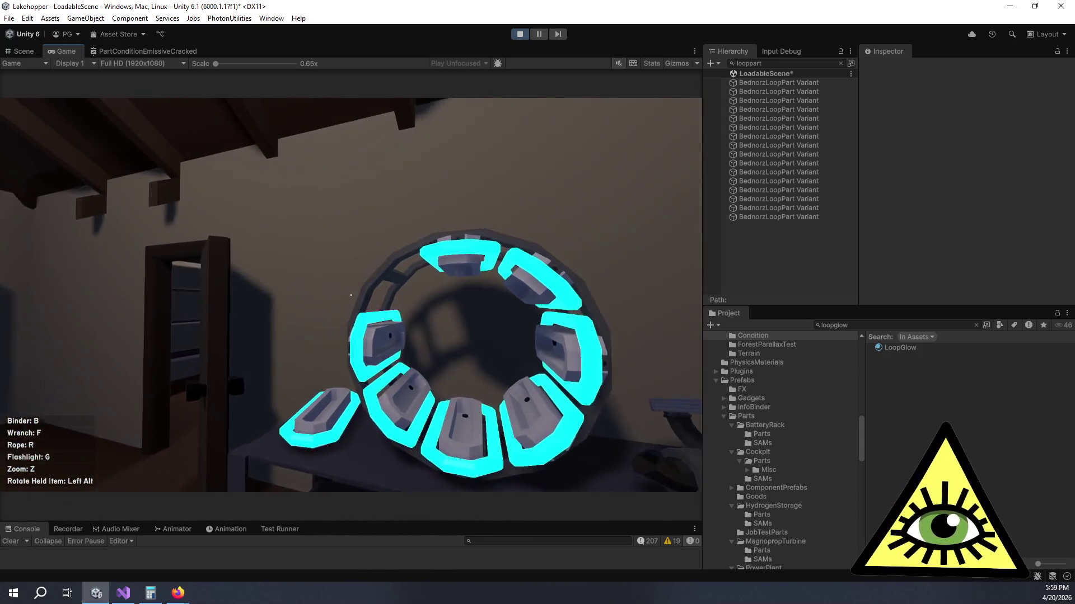
pyautogui.click(350, 295)
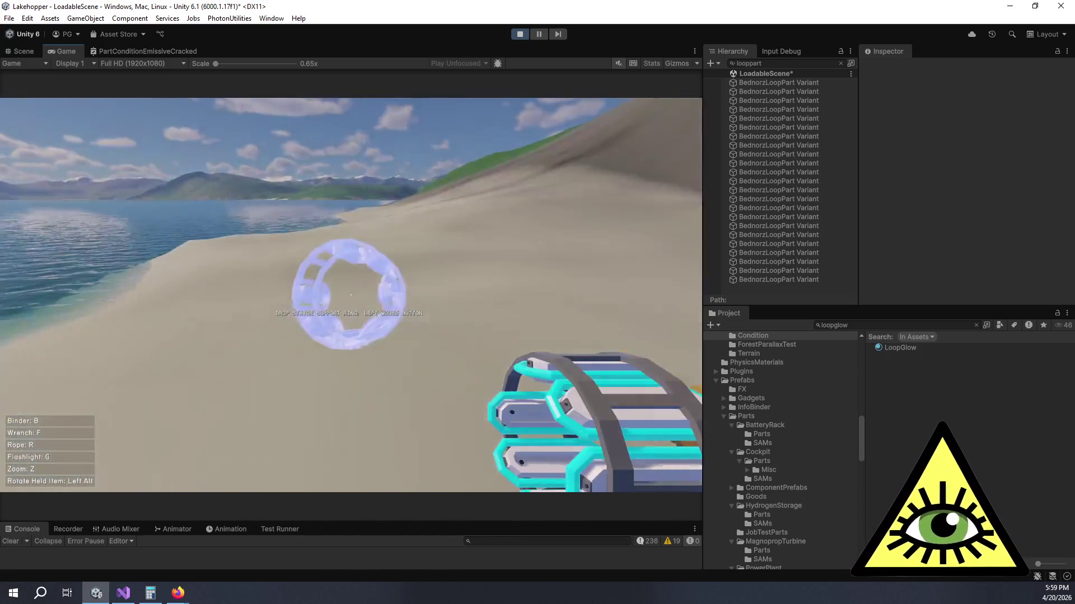
pyautogui.click(350, 295)
pyautogui.press('w')
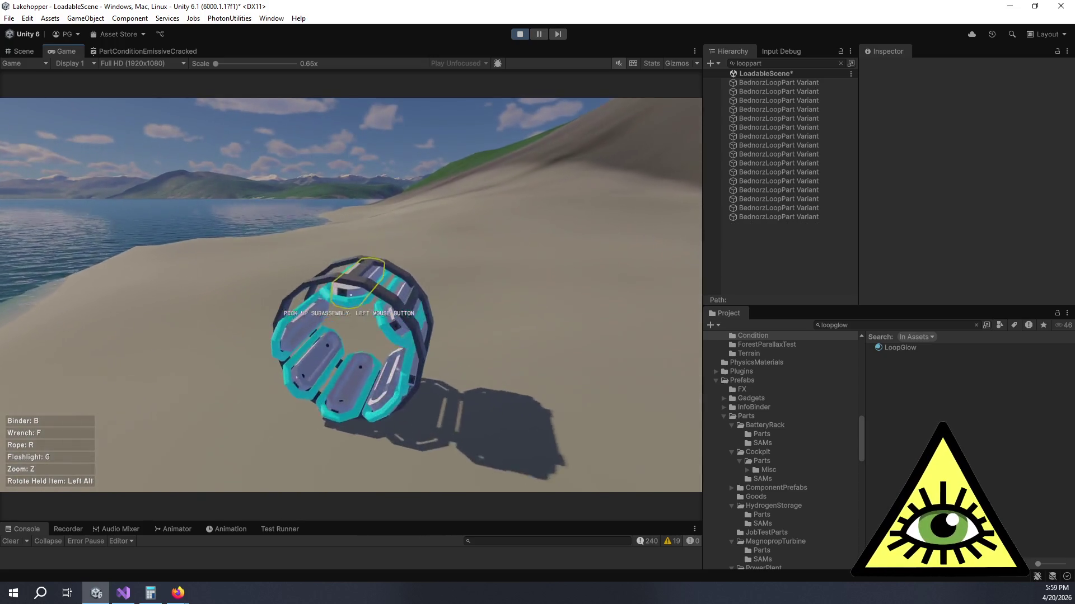
pyautogui.hotkey('alt', 'Tab')
pyautogui.hotkey('alt', 'Tab')
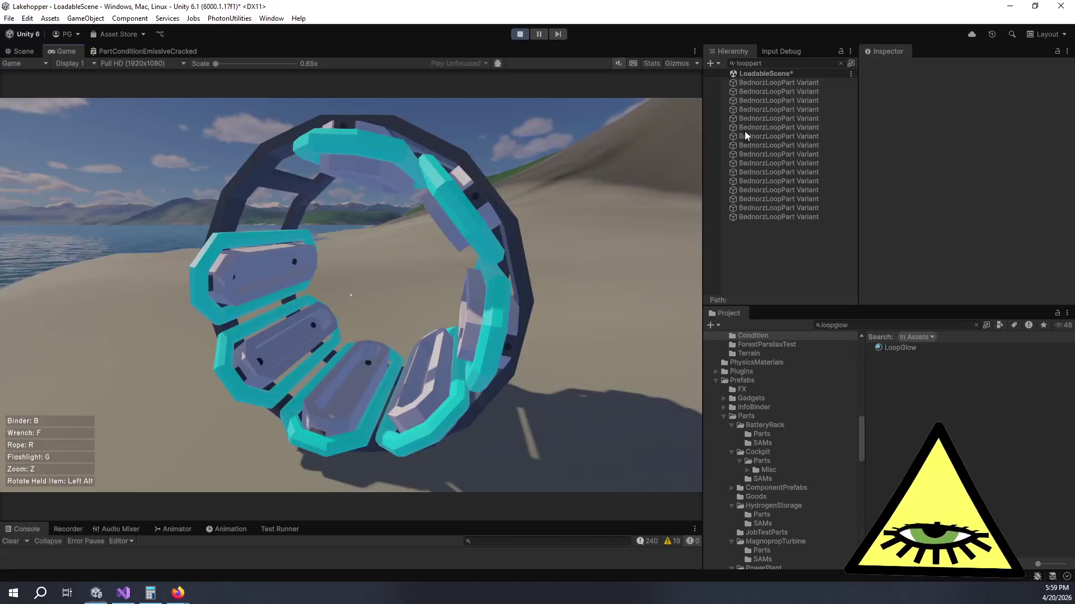
# Step: Select all 16 BednorzLoopPart Variants and lower their Part Status Condition to 0.26
pyautogui.click(756, 83)
pyautogui.keyDown('shift'); pyautogui.click(770, 220); pyautogui.keyUp('shift')
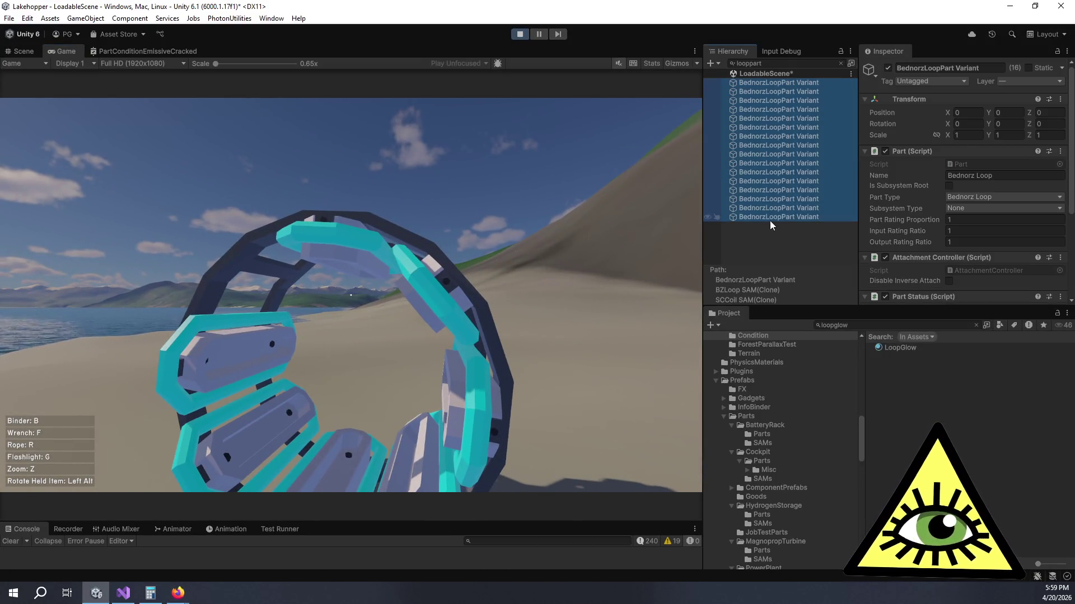
pyautogui.scroll(-3, 918, 227)
pyautogui.moveTo(923, 231); pyautogui.dragTo(908, 230)
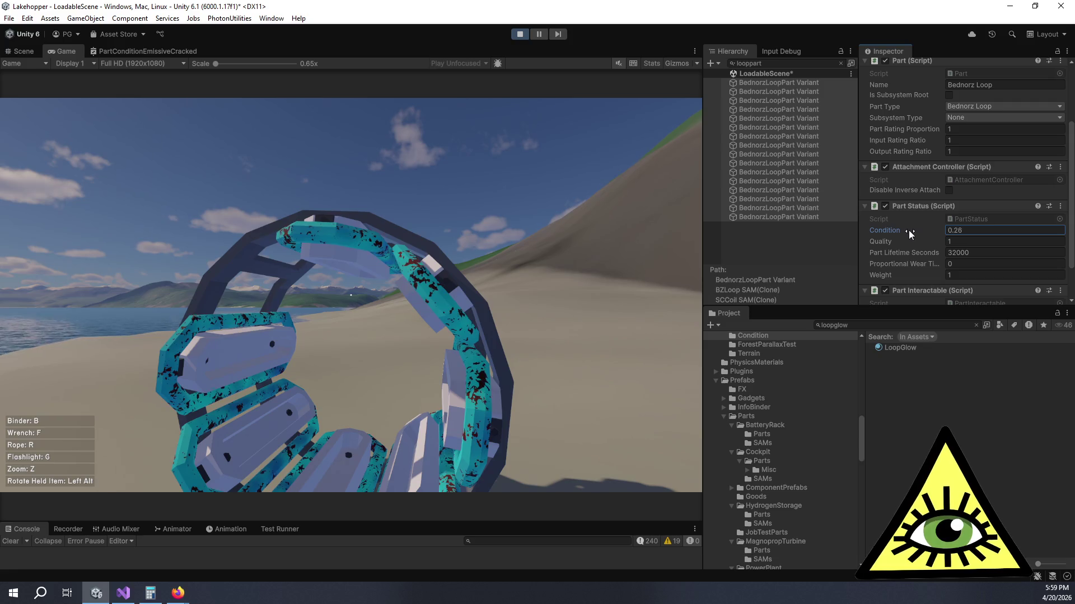
# Step: Walk around the ring in the game to inspect the dark rust patches up close
pyautogui.click(644, 291)
pyautogui.press('w')
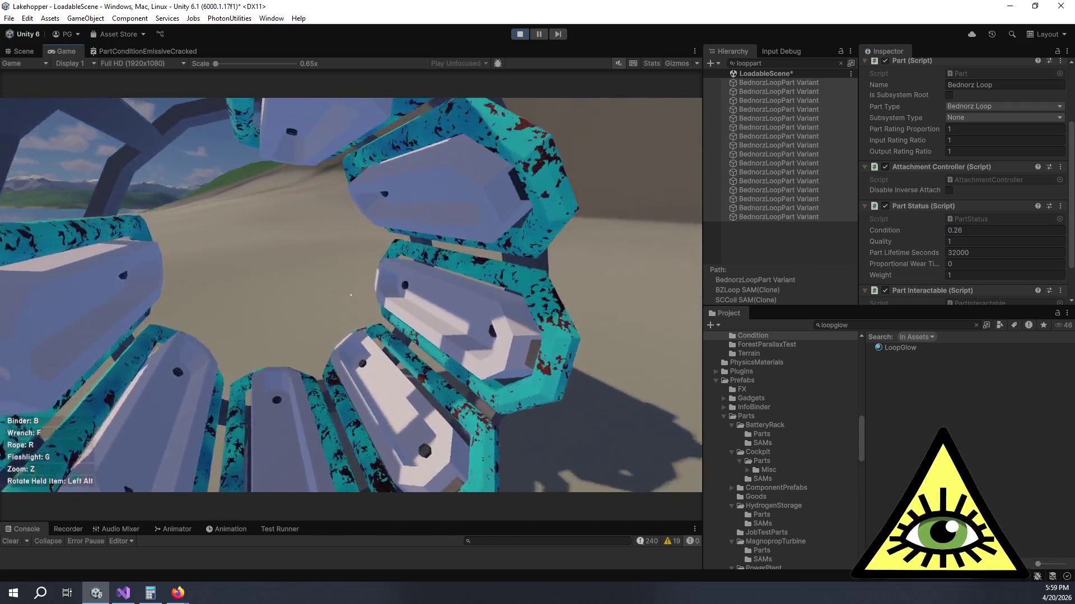
pyautogui.press('w')
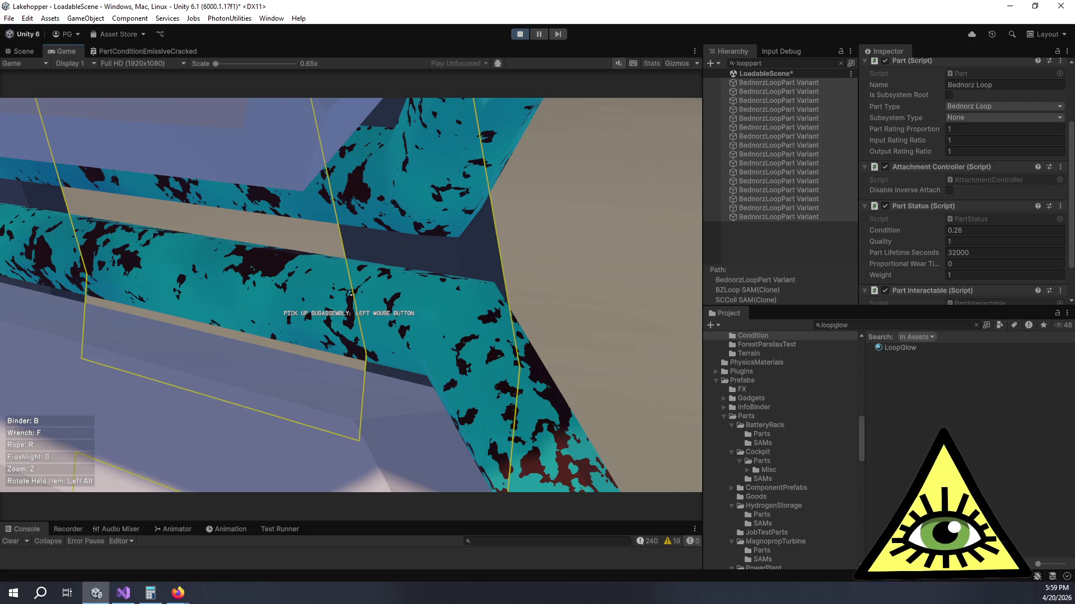
pyautogui.press('s')
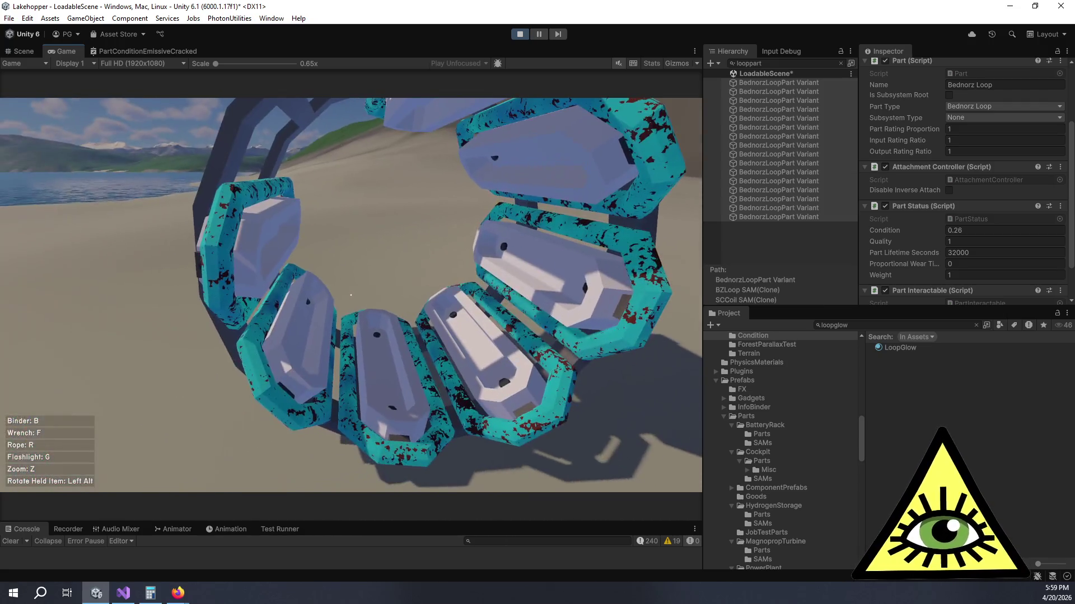
pyautogui.press('w')
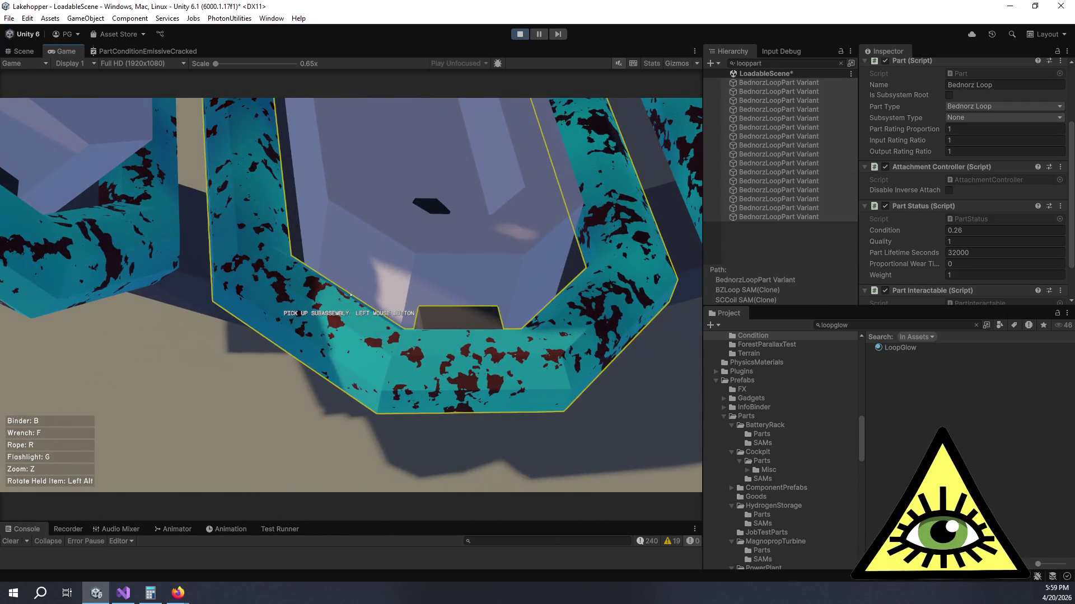
pyautogui.press('s')
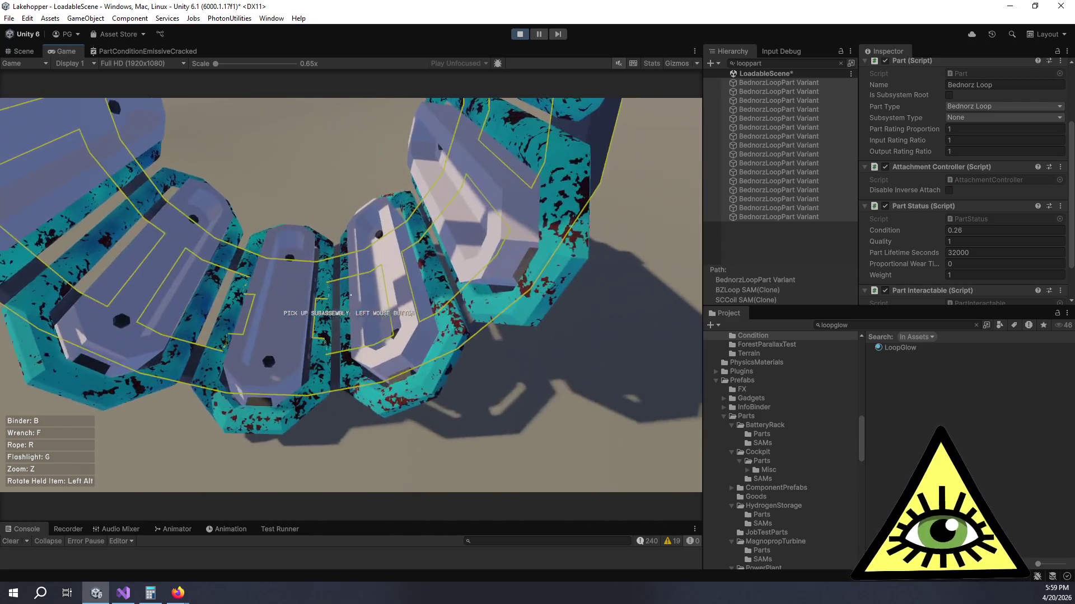
pyautogui.press('w')
pyautogui.press('s')
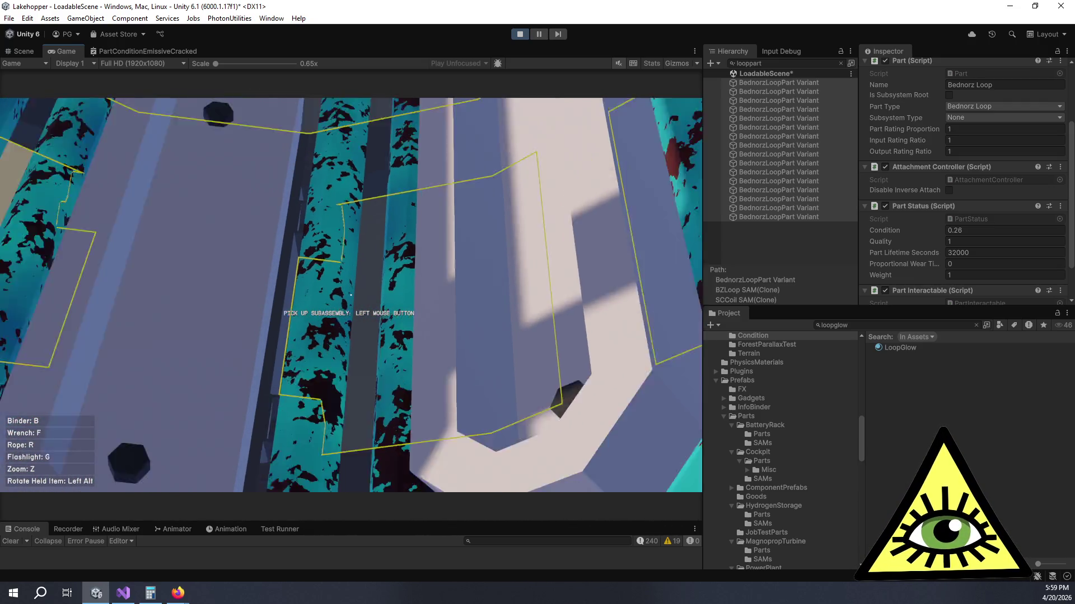
pyautogui.press('w')
pyautogui.press('s')
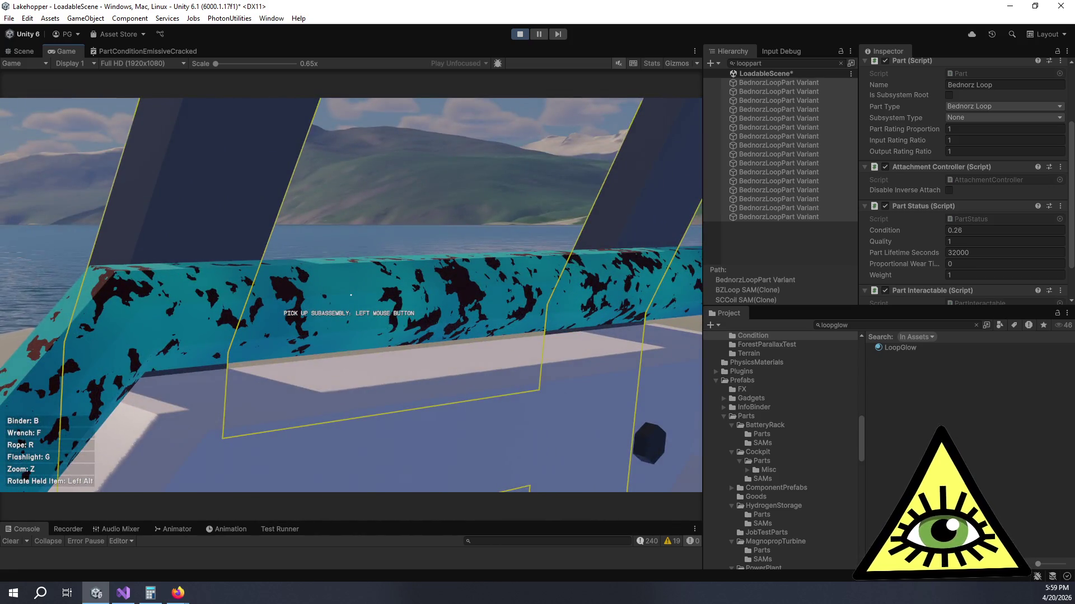
pyautogui.press('w')
pyautogui.press('s')
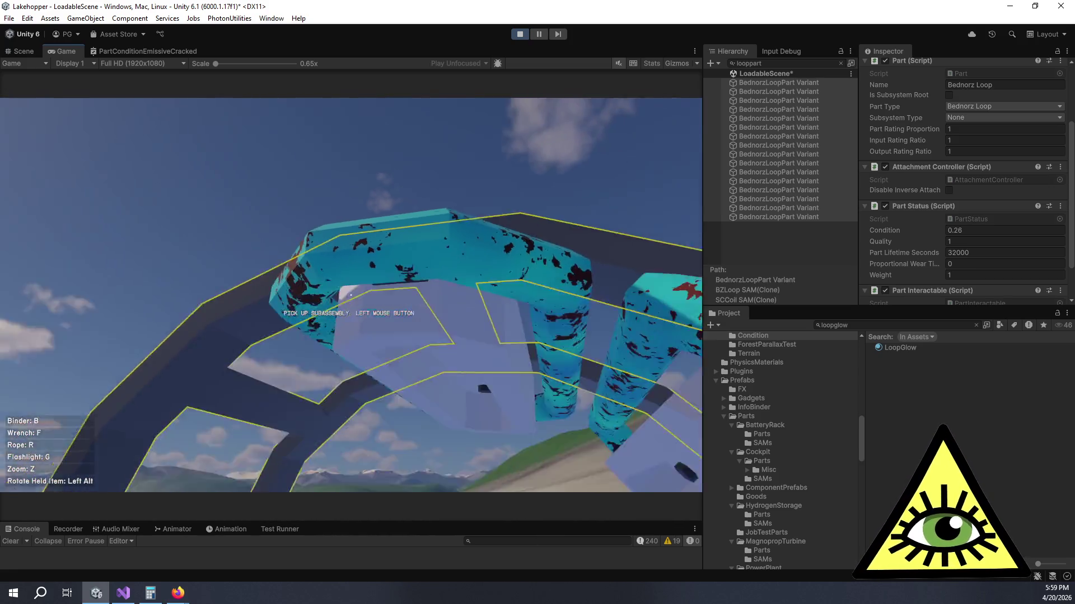
pyautogui.press('w')
pyautogui.press('w')
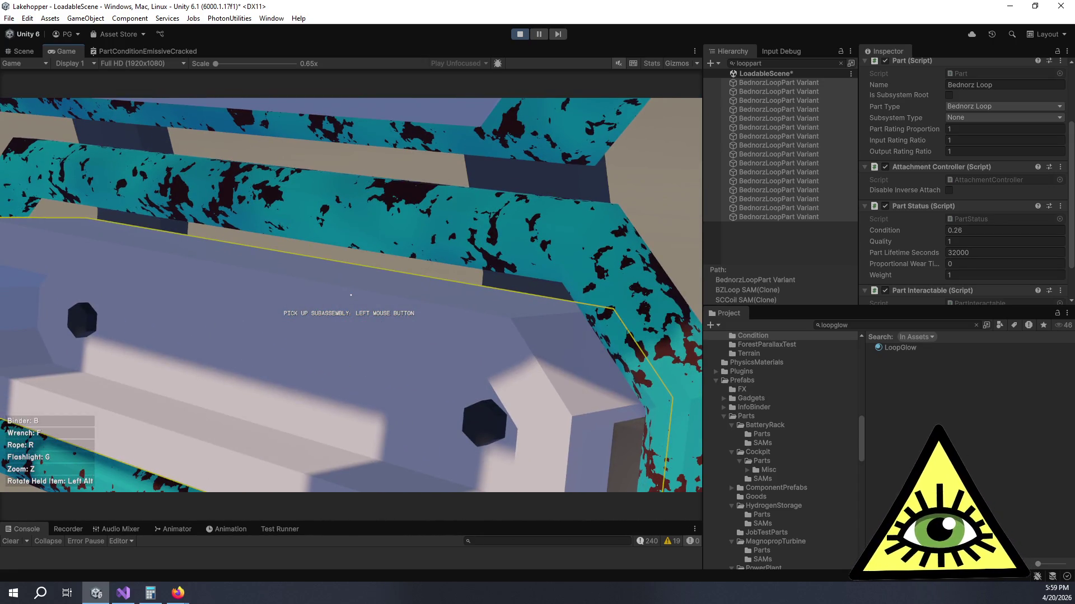
# Step: Glance at the libnoise tutorial, then open the PartConditionEmissiveCracked shader graph
pyautogui.hotkey('alt', 'Tab')
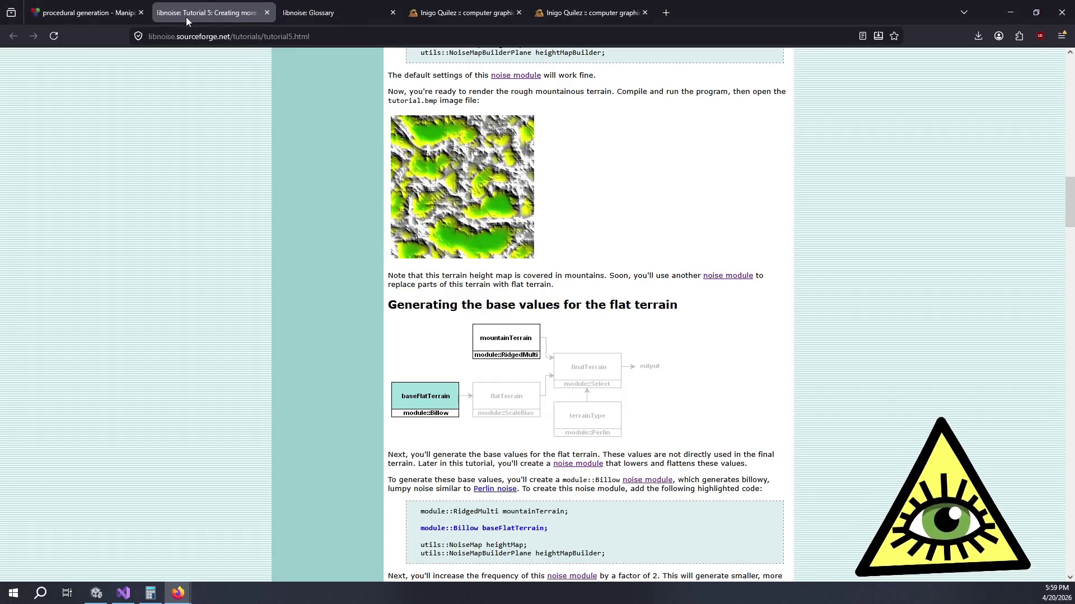
pyautogui.hotkey('alt', 'Tab')
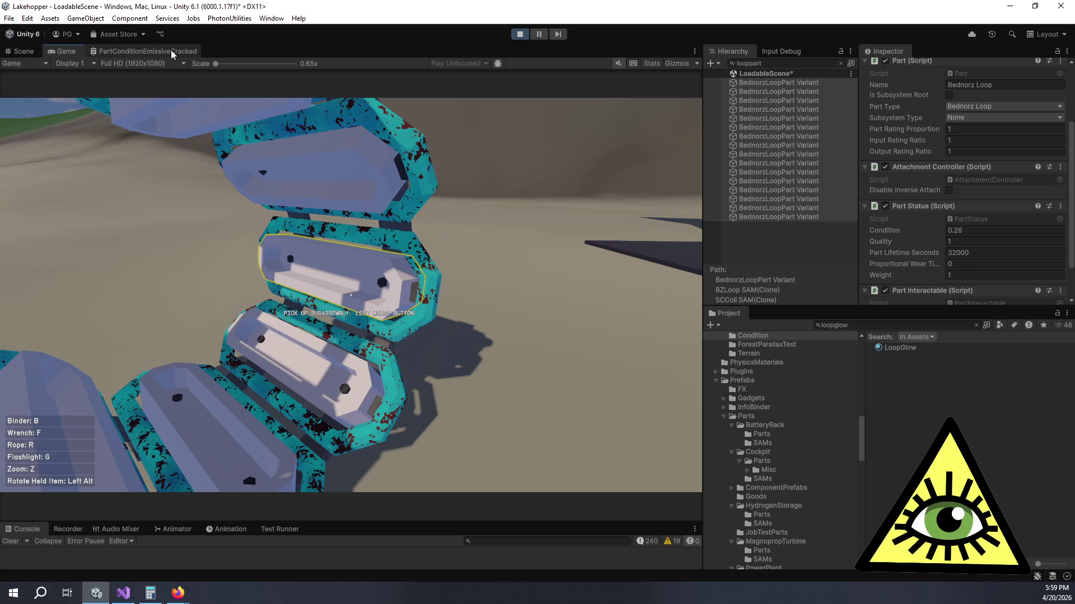
pyautogui.click(171, 51)
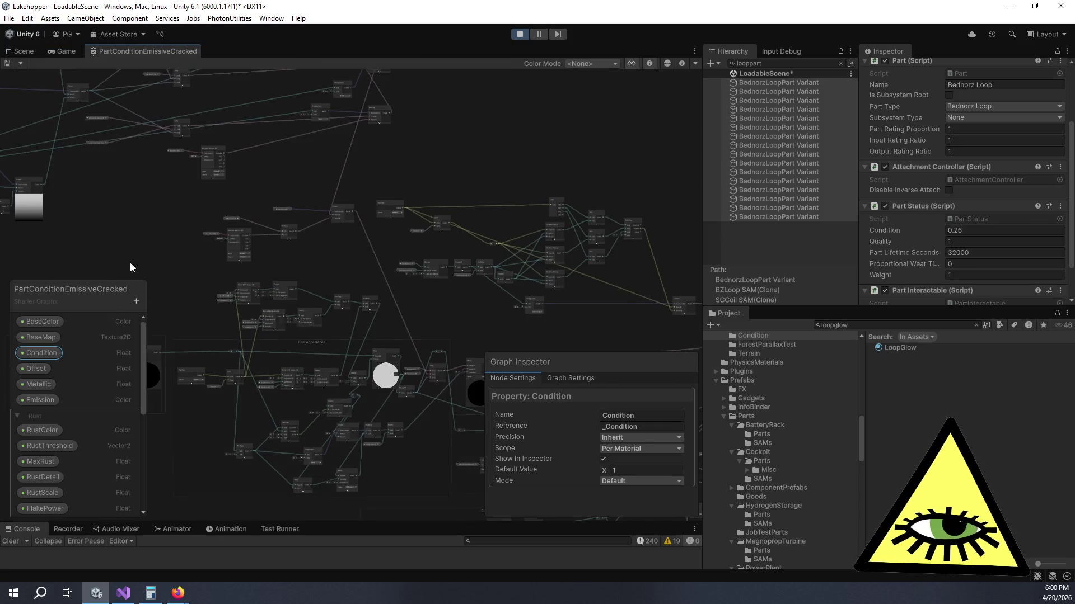
# Step: Add a Worley Noise 3D node by searching 'noise' in the shader graph
pyautogui.moveTo(130, 263); pyautogui.dragTo(495, 198)
pyautogui.scroll(5, 436, 269)
pyautogui.click(410, 165)
pyautogui.press('space')
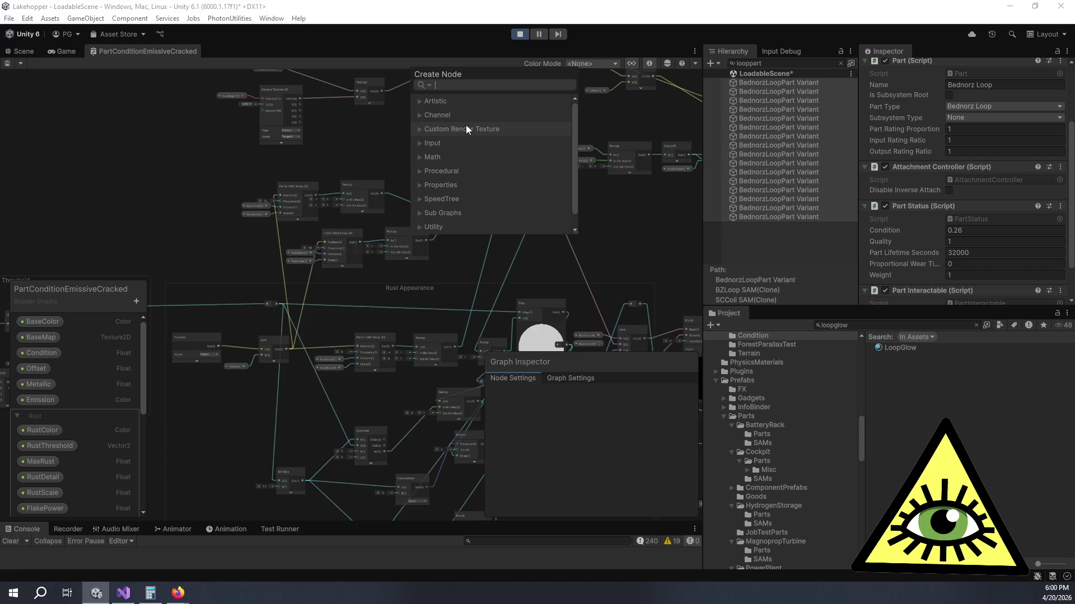
pyautogui.write('noise')
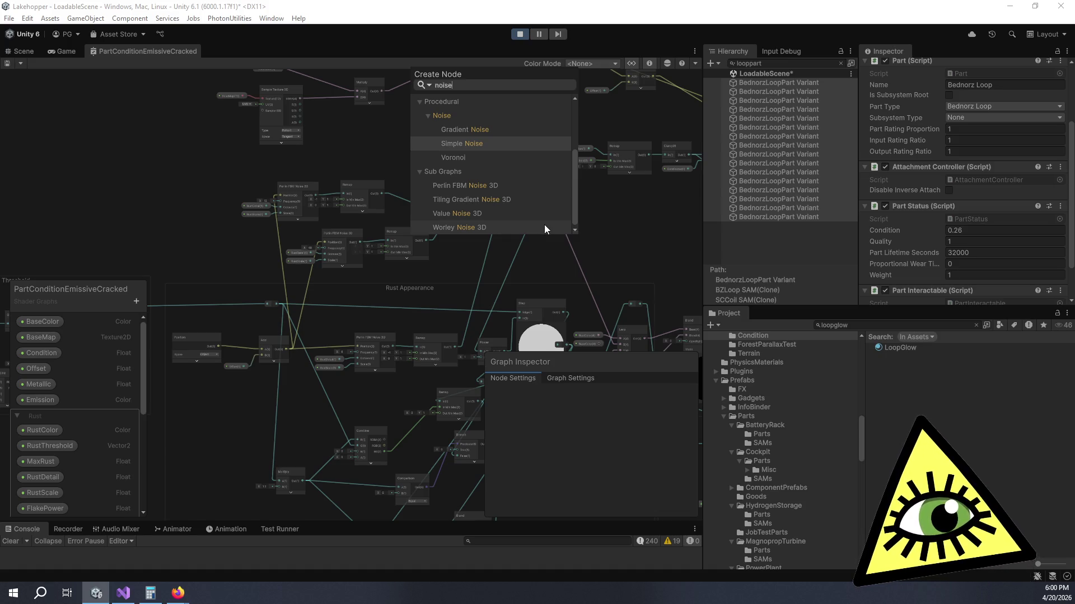
pyautogui.click(475, 228)
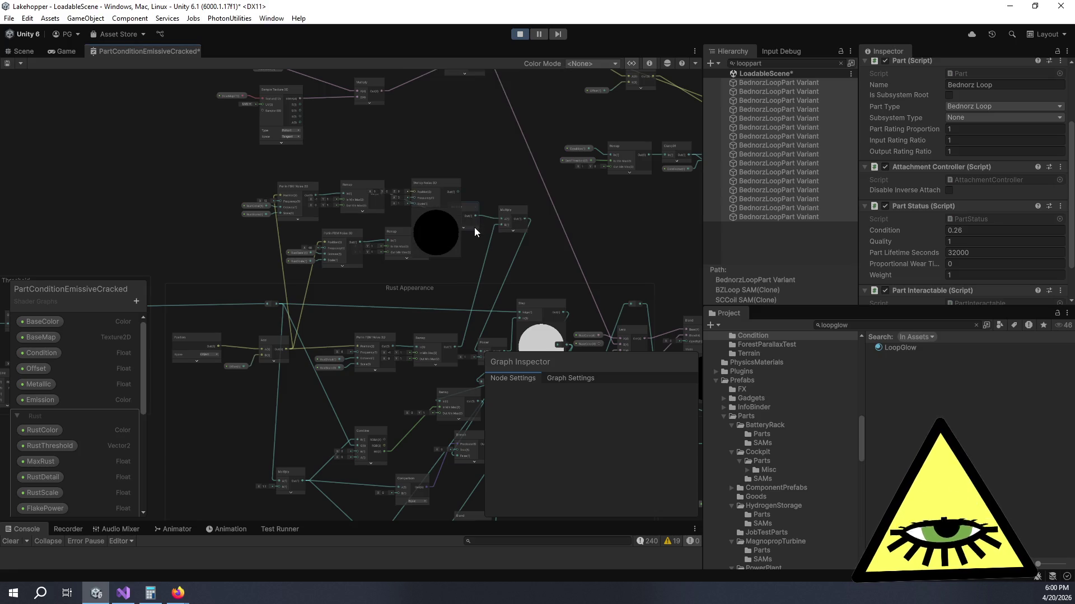
pyautogui.scroll(10, 437, 218)
pyautogui.moveTo(402, 127)
pyautogui.mouseDown()
pyautogui.moveTo(486, 109)
pyautogui.moveTo(452, 123)
pyautogui.mouseUp()
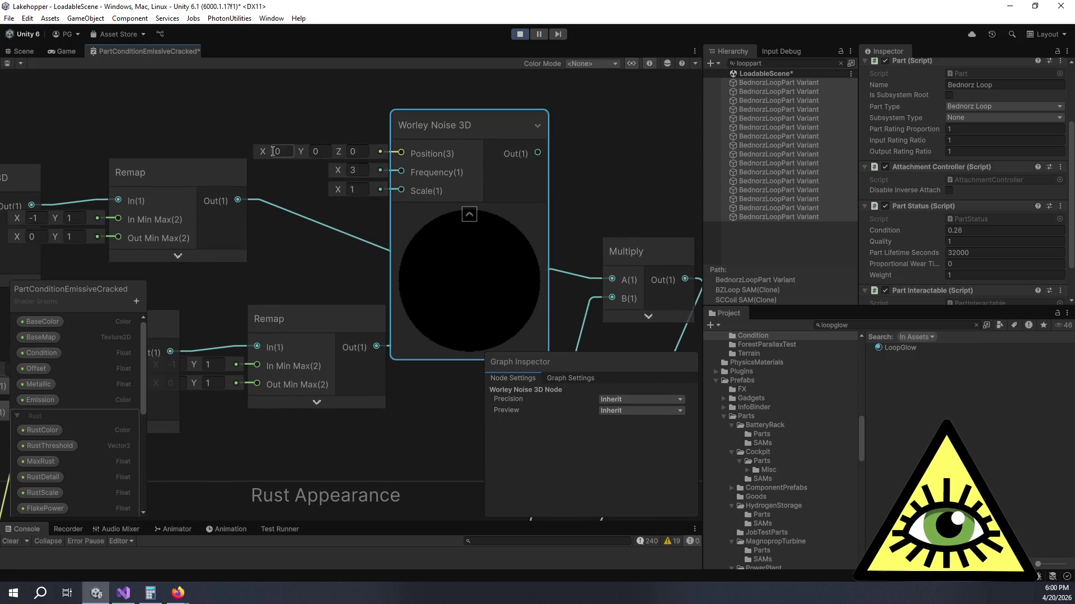
# Step: Place the Worley node in the Rust Appearance group, wiring Add output into its Position
pyautogui.moveTo(263, 150)
pyautogui.mouseDown()
pyautogui.moveTo(341, 157)
pyautogui.moveTo(318, 157)
pyautogui.mouseUp()
pyautogui.scroll(-5, 476, 120)
pyautogui.moveTo(475, 119)
pyautogui.mouseDown()
pyautogui.moveTo(273, 254)
pyautogui.moveTo(350, 347)
pyautogui.moveTo(292, 334)
pyautogui.moveTo(657, 126)
pyautogui.mouseUp()
pyautogui.scroll(3, 567, 186)
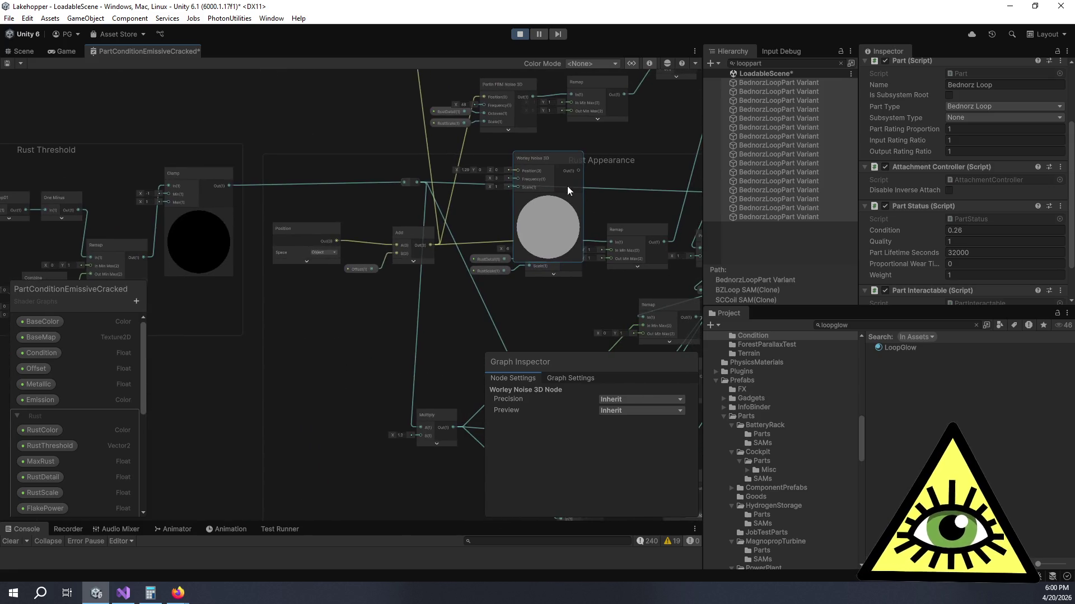
pyautogui.moveTo(556, 146)
pyautogui.mouseDown()
pyautogui.moveTo(342, 375)
pyautogui.moveTo(378, 334)
pyautogui.mouseUp()
pyautogui.moveTo(358, 277); pyautogui.dragTo(323, 361)
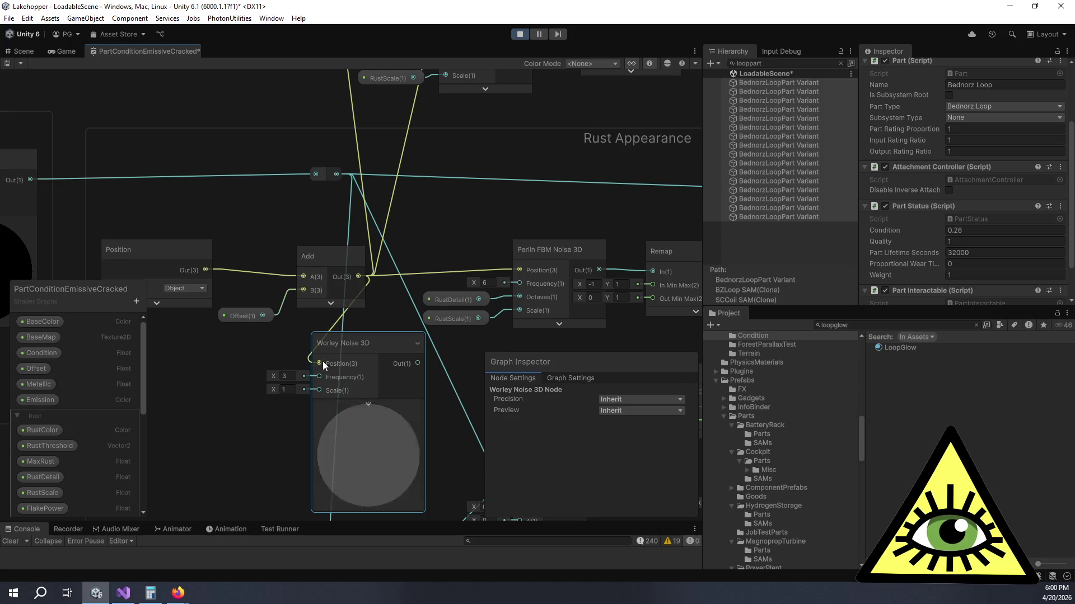
pyautogui.moveTo(357, 291); pyautogui.dragTo(312, 306)
# Step: Set the Worley Noise 3D frequency to 6.05 and scale to 8.3
pyautogui.write('3.71')
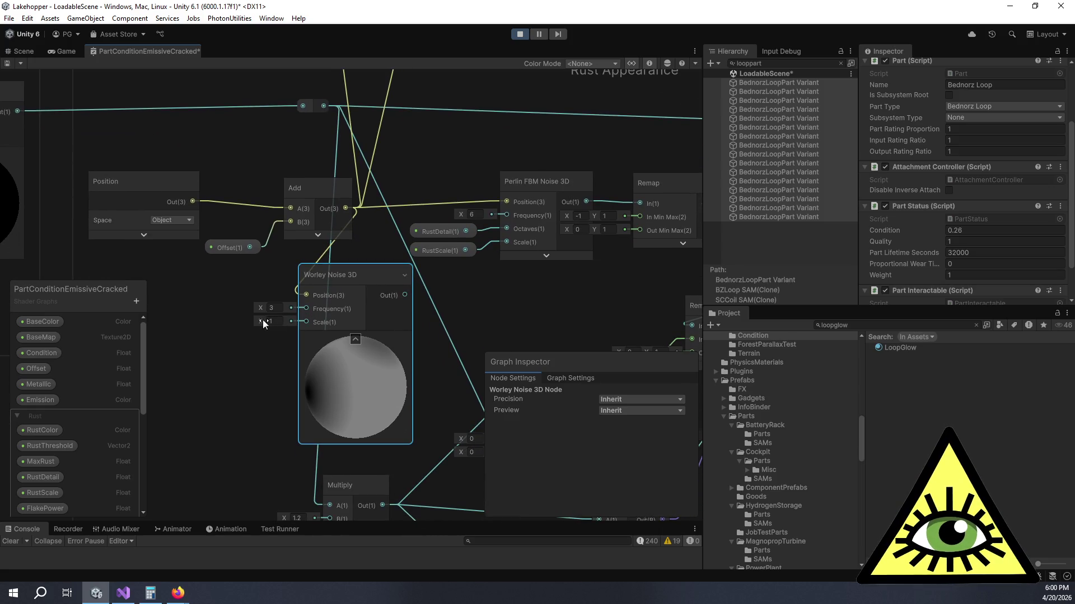
pyautogui.press('Return')
pyautogui.moveTo(313, 323)
pyautogui.mouseDown()
pyautogui.moveTo(344, 338)
pyautogui.moveTo(312, 335)
pyautogui.mouseUp()
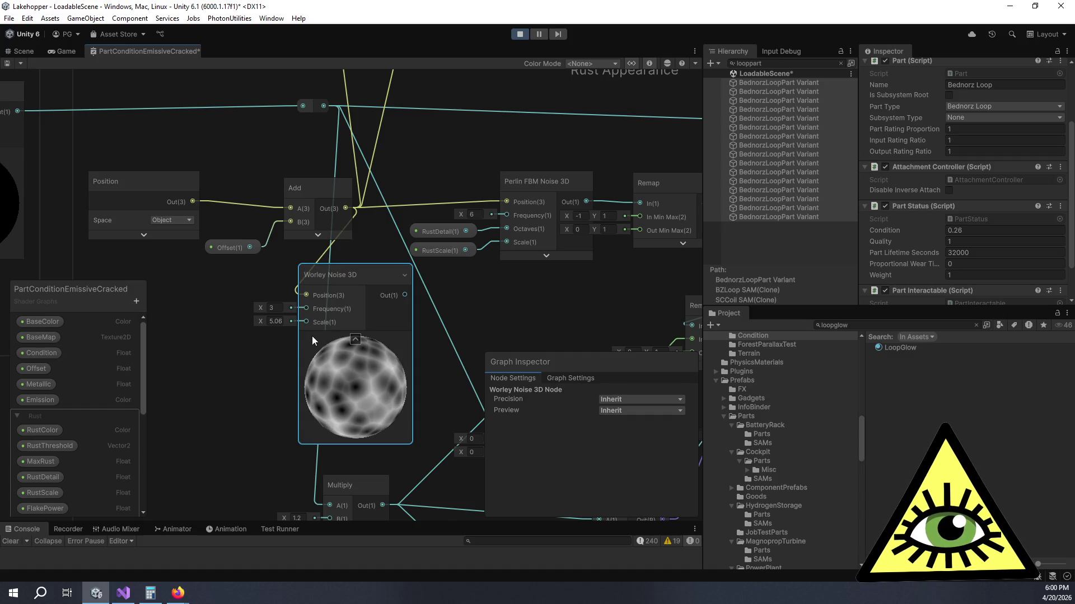
pyautogui.moveTo(260, 307)
pyautogui.mouseDown()
pyautogui.moveTo(292, 307)
pyautogui.moveTo(249, 322)
pyautogui.moveTo(262, 322)
pyautogui.moveTo(233, 317)
pyautogui.moveTo(303, 323)
pyautogui.moveTo(287, 324)
pyautogui.mouseUp()
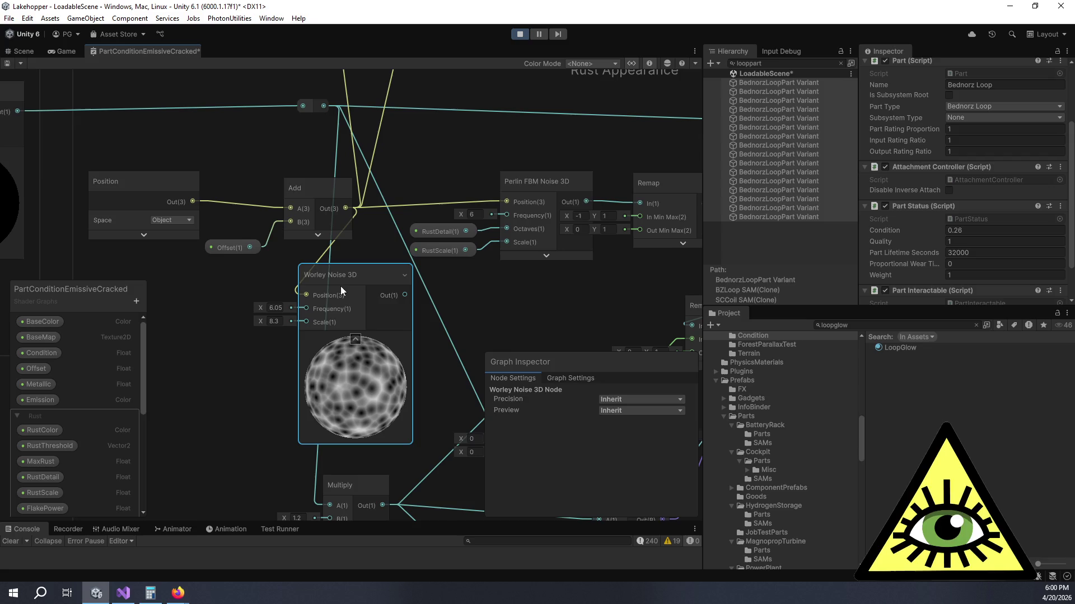
pyautogui.moveTo(348, 280); pyautogui.dragTo(368, 291)
pyautogui.scroll(-5, 367, 292)
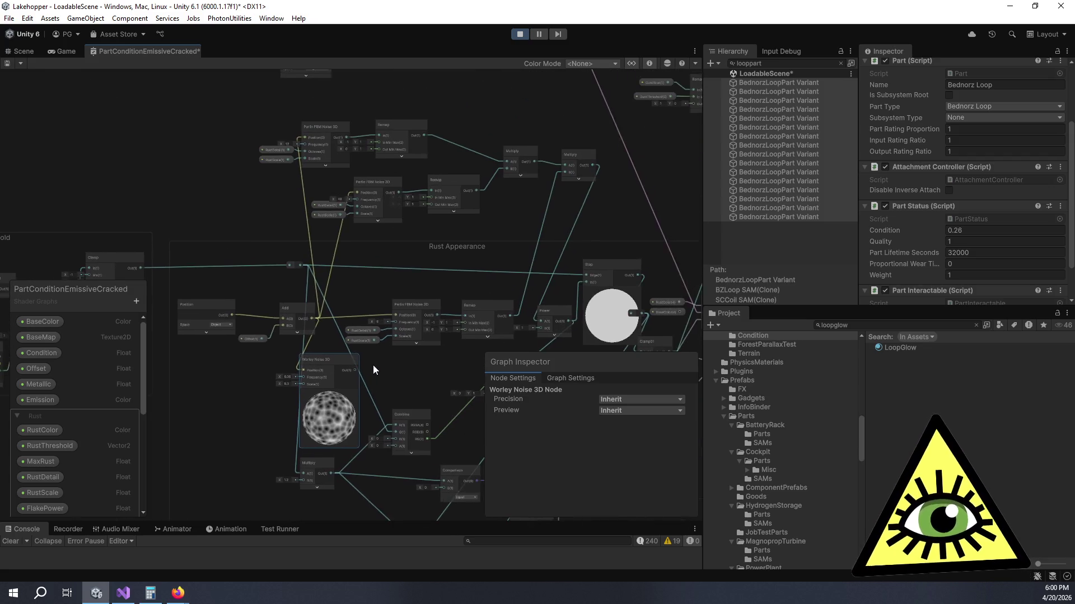
# Step: Add a Multiply node taking the upper Multiply output in A and Worley noise in B
pyautogui.moveTo(336, 361)
pyautogui.mouseDown()
pyautogui.moveTo(529, 198)
pyautogui.moveTo(542, 217)
pyautogui.moveTo(559, 216)
pyautogui.moveTo(480, 191)
pyautogui.mouseUp()
pyautogui.scroll(4, 558, 217)
pyautogui.press('space')
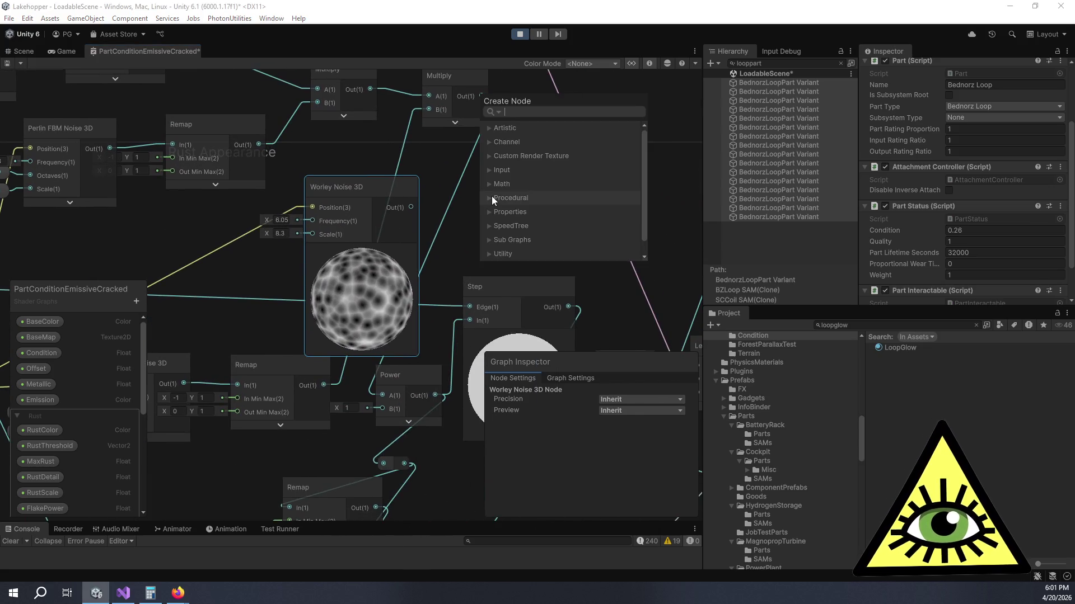
pyautogui.write('multiply')
pyautogui.press('Return')
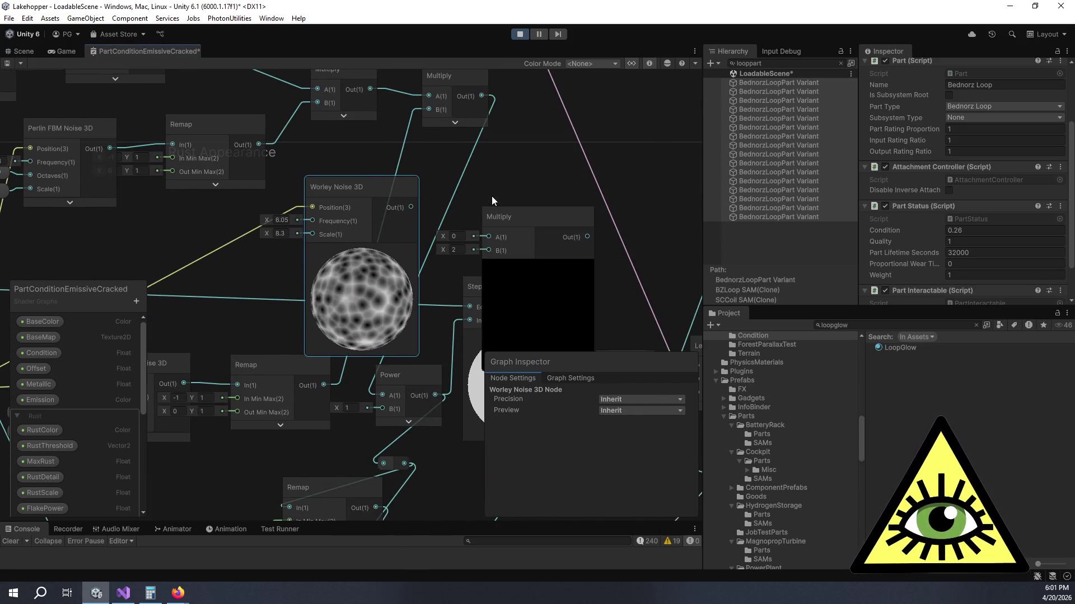
pyautogui.moveTo(552, 217); pyautogui.dragTo(544, 178)
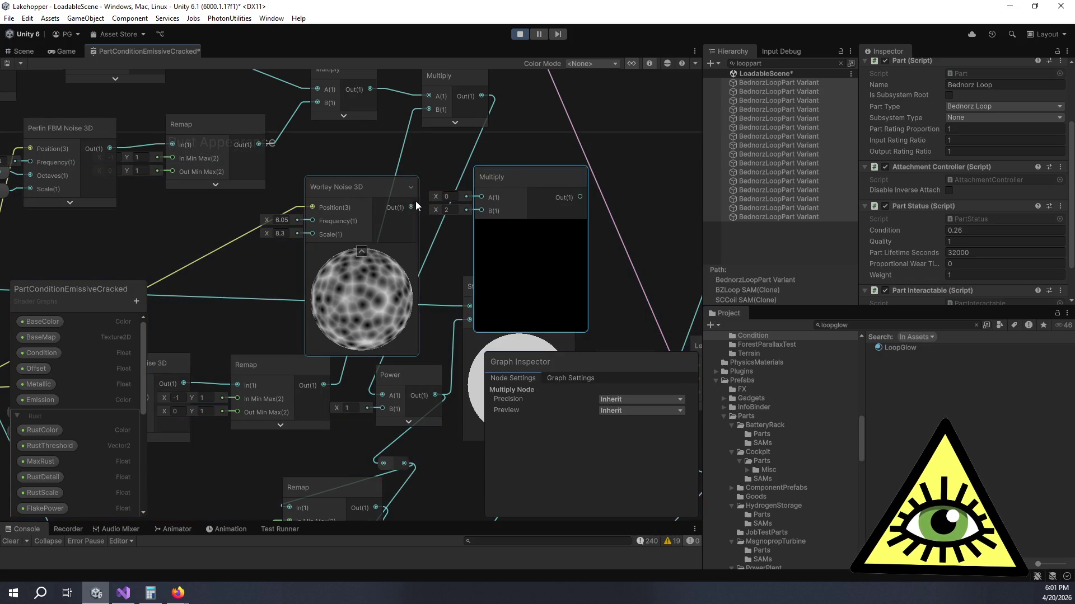
pyautogui.moveTo(412, 208); pyautogui.dragTo(482, 213)
pyautogui.moveTo(481, 95); pyautogui.dragTo(484, 193)
# Step: Lower the Worley frequency and insert a Power node between the Worley noise and Multiply B
pyautogui.scroll(5, 543, 208)
pyautogui.scroll(-3, 549, 280)
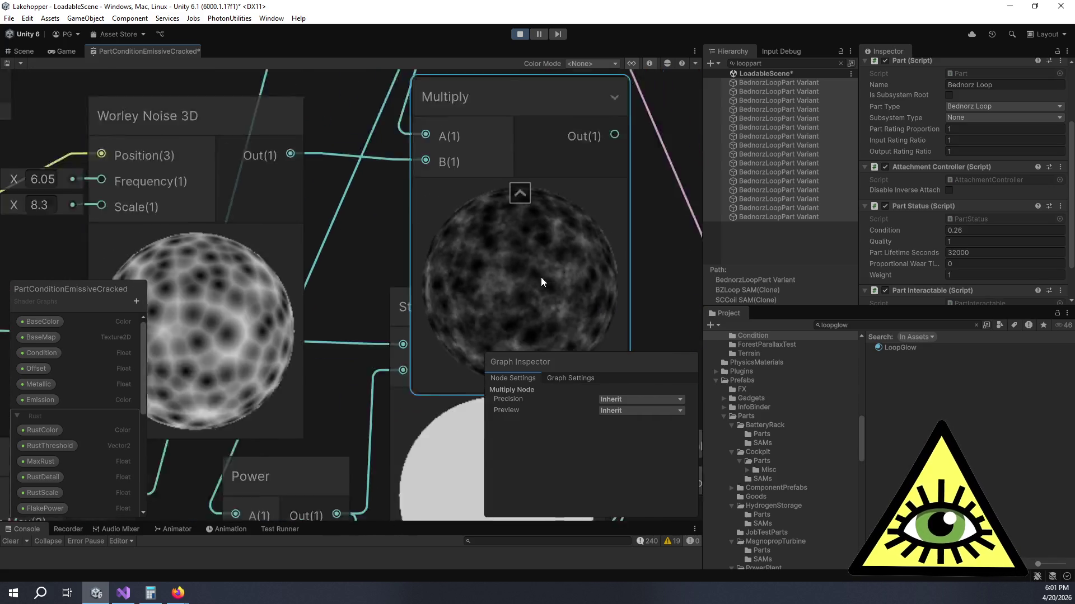
pyautogui.scroll(-5, 535, 260)
pyautogui.moveTo(307, 226)
pyautogui.mouseDown()
pyautogui.moveTo(280, 237)
pyautogui.moveTo(296, 237)
pyautogui.mouseUp()
pyautogui.moveTo(383, 209)
pyautogui.mouseDown()
pyautogui.moveTo(322, 210)
pyautogui.moveTo(337, 205)
pyautogui.mouseUp()
pyautogui.press('space')
pyautogui.write('power')
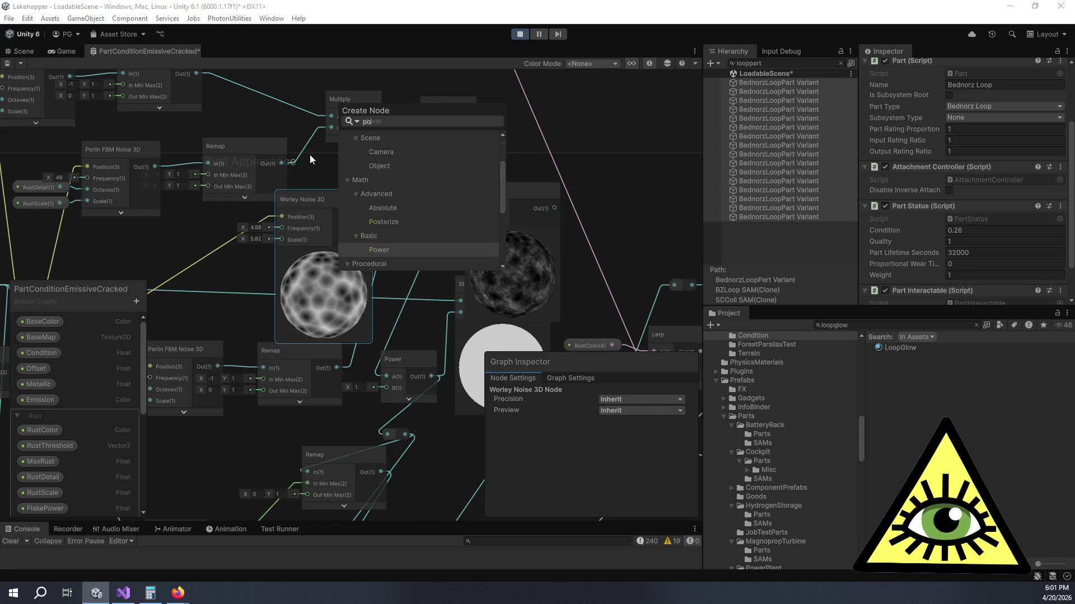
pyautogui.press('Return')
pyautogui.moveTo(374, 231)
pyautogui.mouseDown()
pyautogui.moveTo(413, 236)
pyautogui.moveTo(386, 247)
pyautogui.mouseUp()
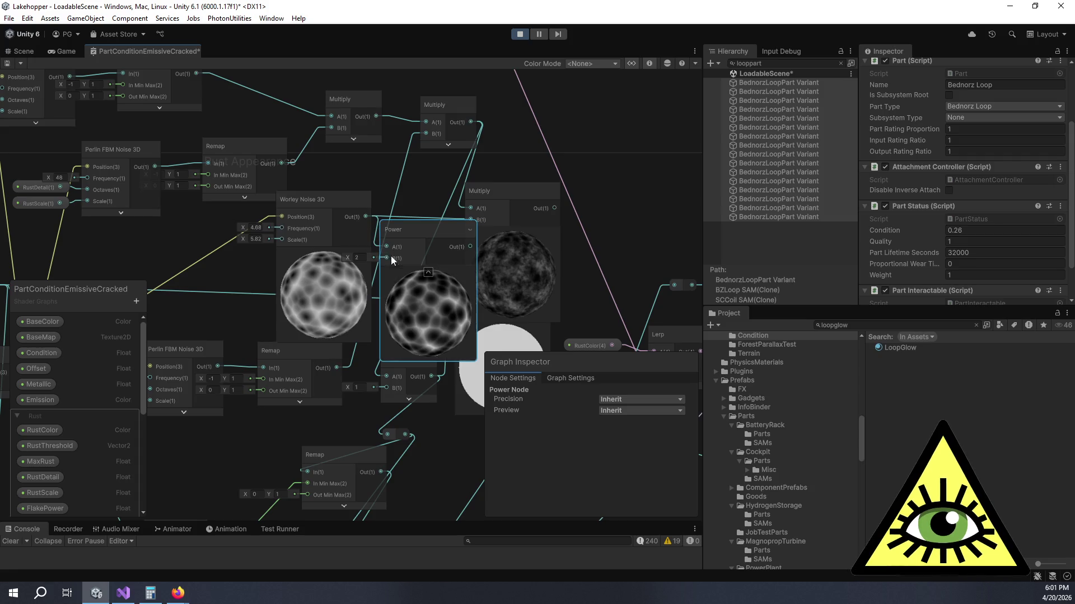
pyautogui.moveTo(471, 219); pyautogui.dragTo(471, 220)
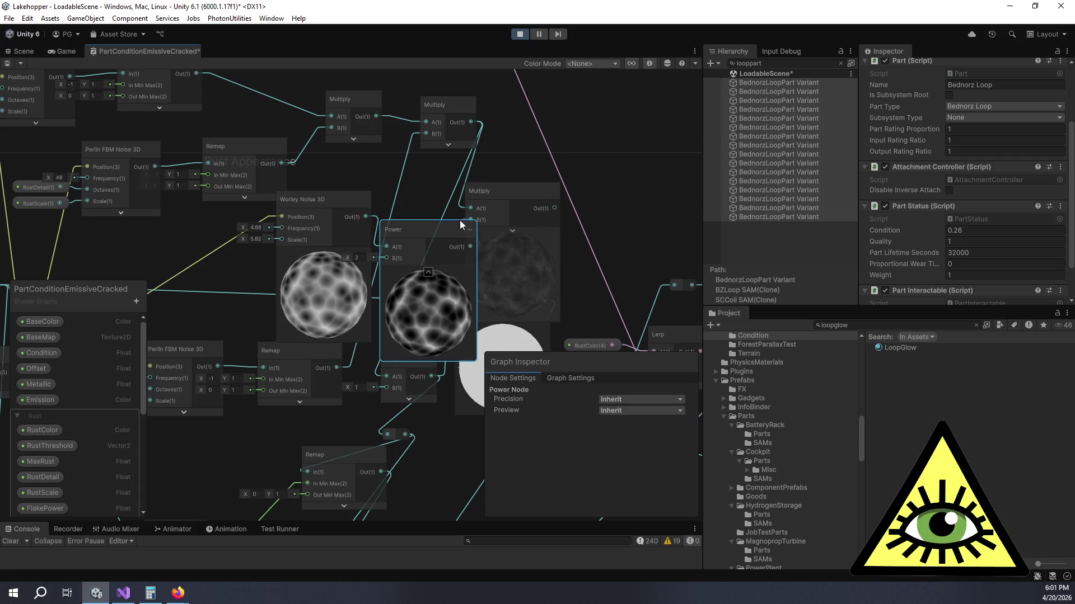
pyautogui.click(429, 274)
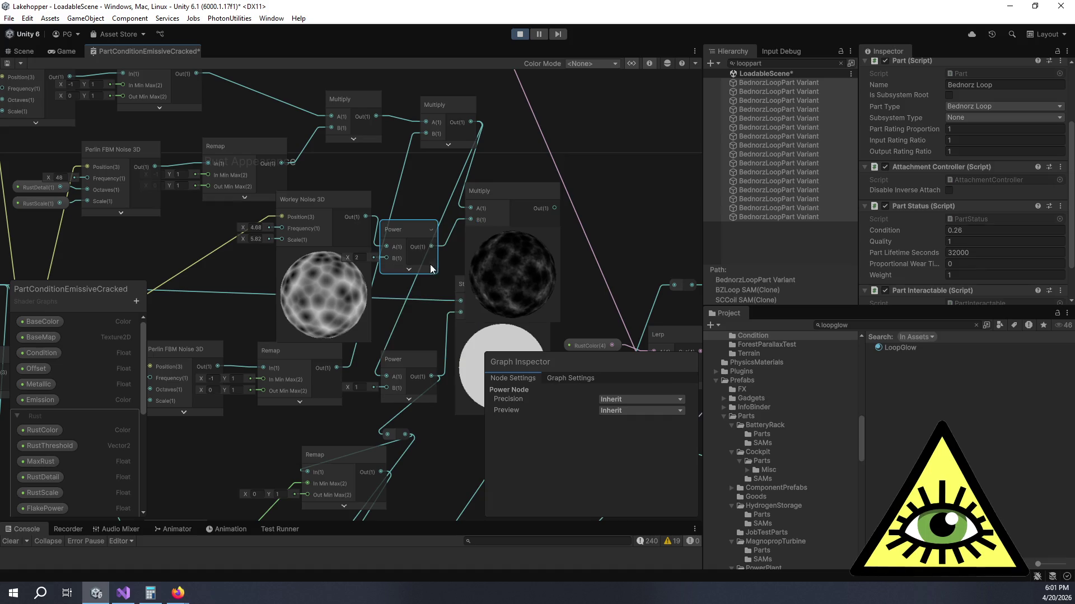
# Step: Rearrange the Worley node and remove the stray wire into the Power exponent
pyautogui.moveTo(414, 231); pyautogui.dragTo(514, 193)
pyautogui.moveTo(418, 194); pyautogui.dragTo(335, 211)
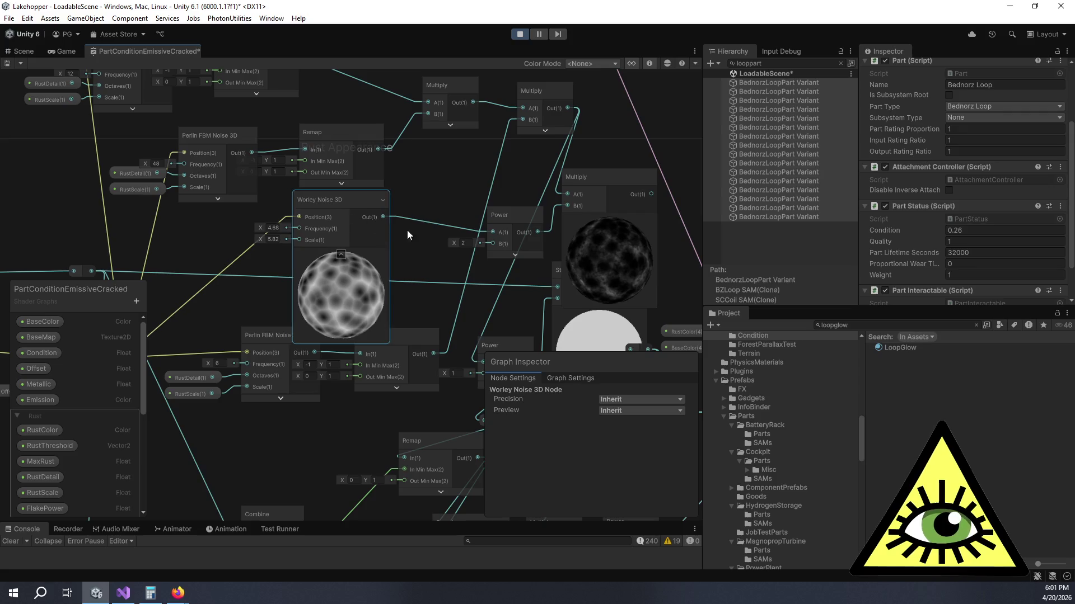
pyautogui.scroll(-2, 419, 241)
pyautogui.moveTo(452, 308)
pyautogui.mouseDown()
pyautogui.moveTo(488, 234)
pyautogui.moveTo(454, 182)
pyautogui.moveTo(375, 163)
pyautogui.mouseUp()
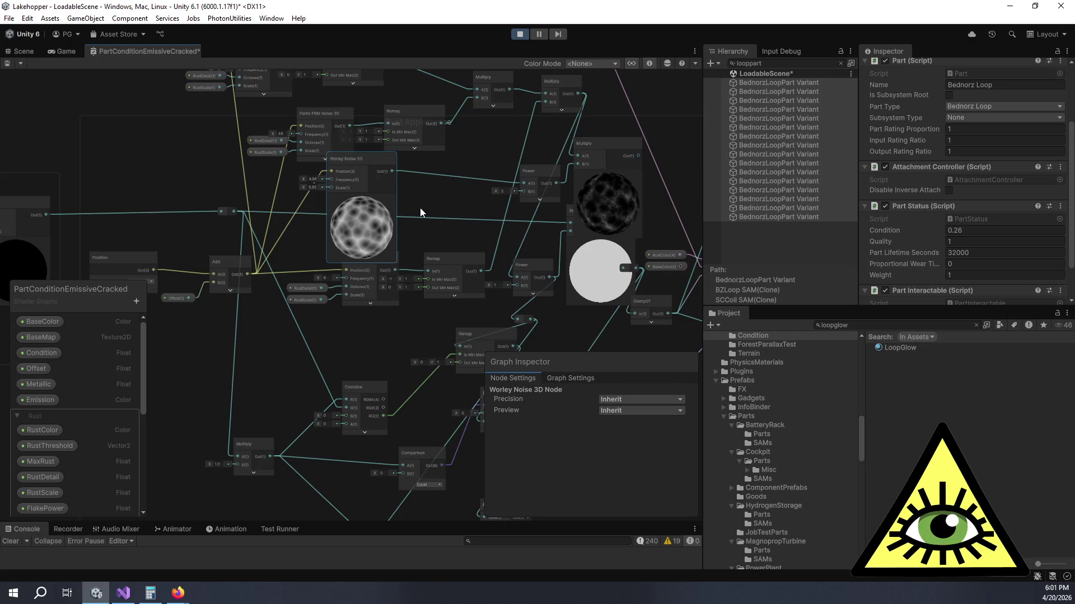
pyautogui.scroll(1, 420, 207)
pyautogui.scroll(2, 471, 283)
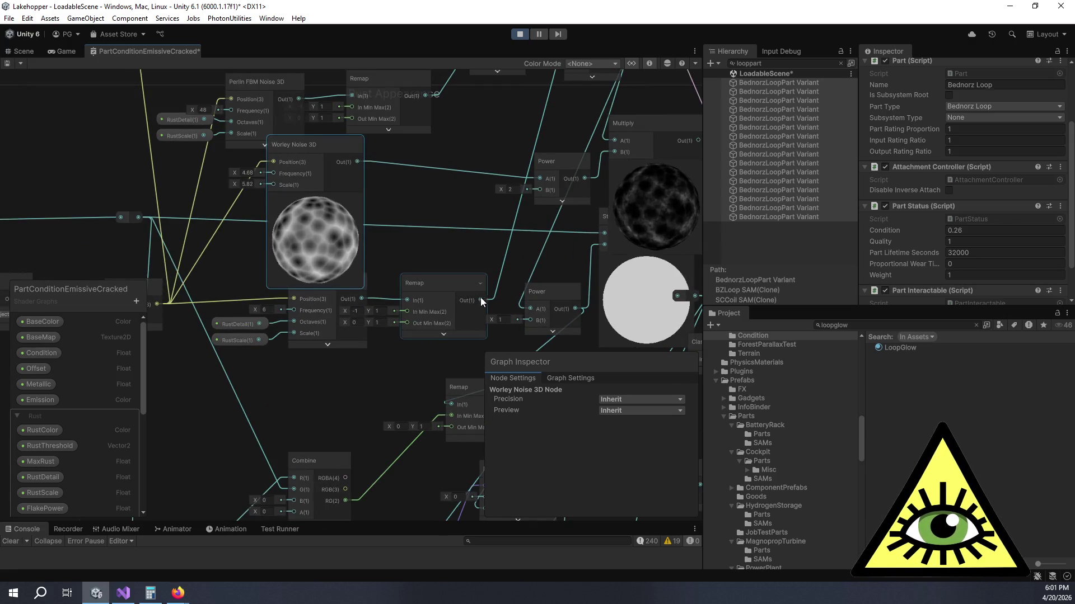
pyautogui.moveTo(433, 206); pyautogui.dragTo(397, 207)
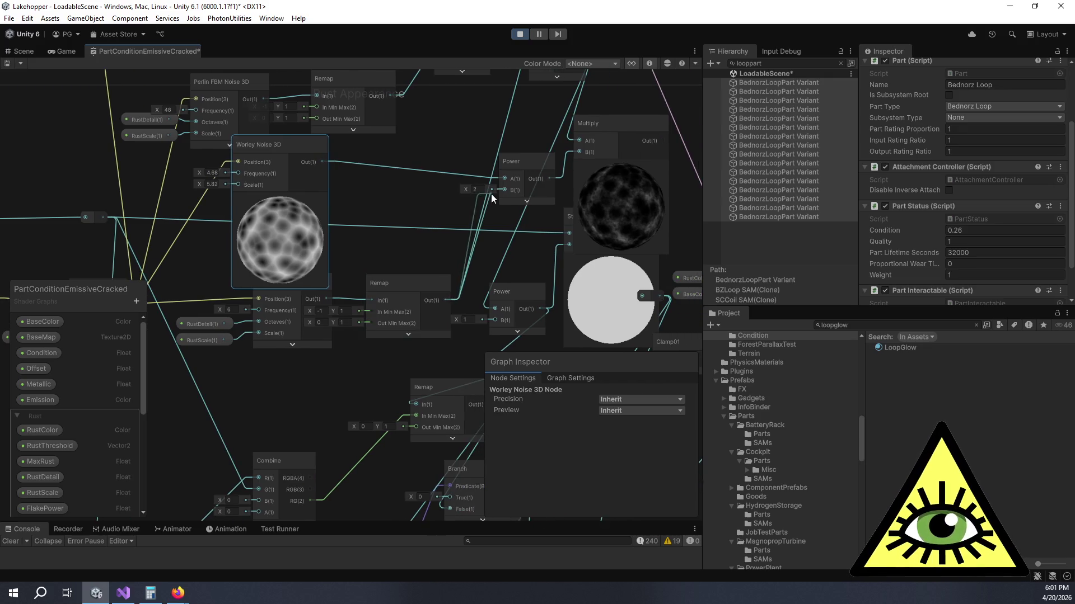
pyautogui.moveTo(501, 193); pyautogui.dragTo(500, 193)
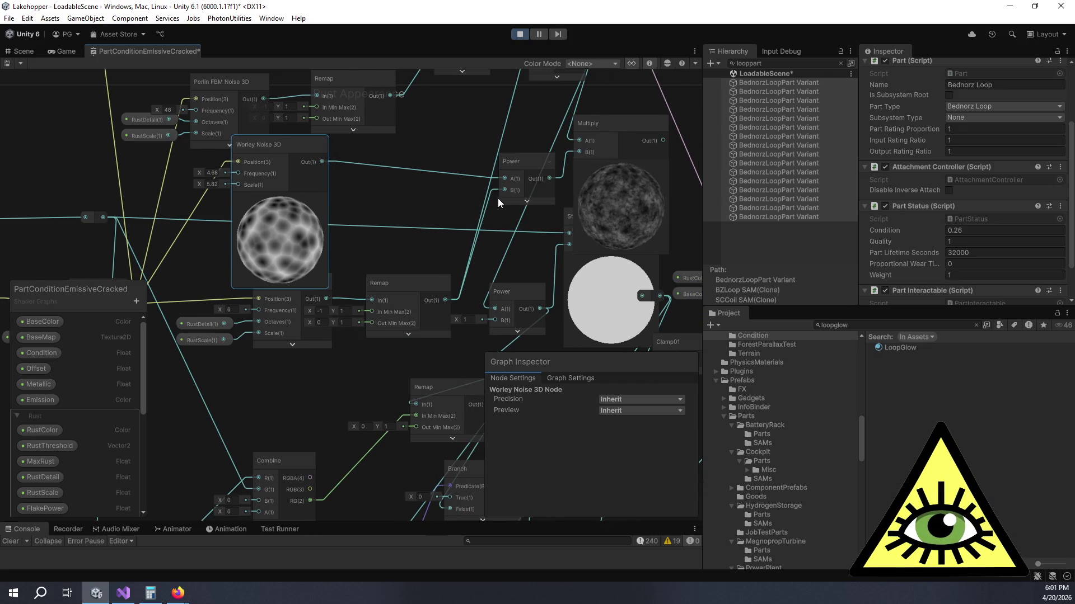
pyautogui.click(493, 192)
pyautogui.click(493, 192)
pyautogui.press('Delete')
# Step: Add a second Multiply of Worley noise × Remap output and feed it into Power
pyautogui.press('space')
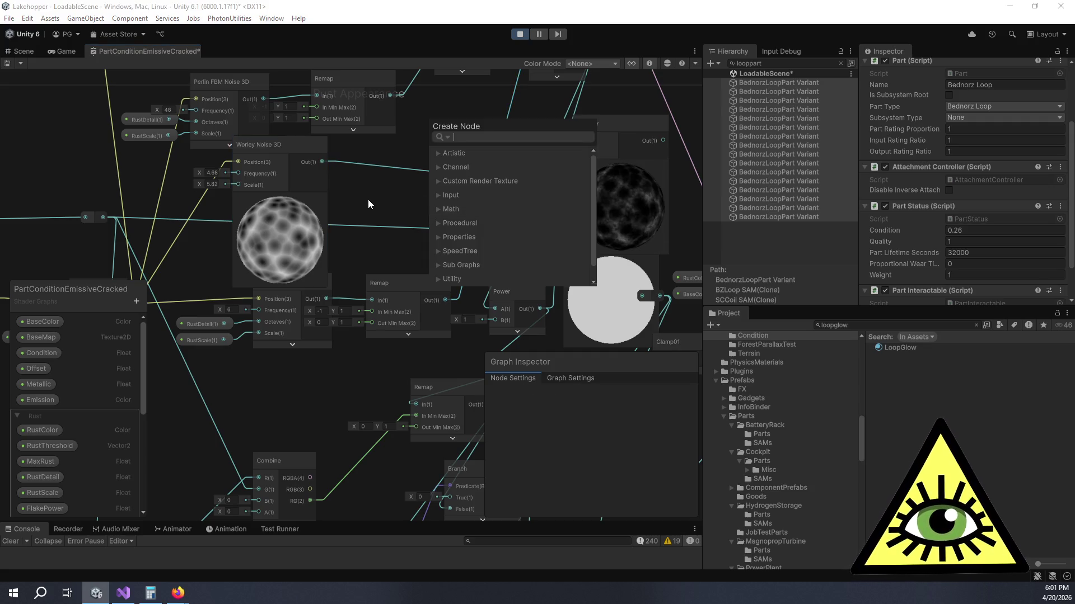
pyautogui.write('multiply')
pyautogui.press('Return')
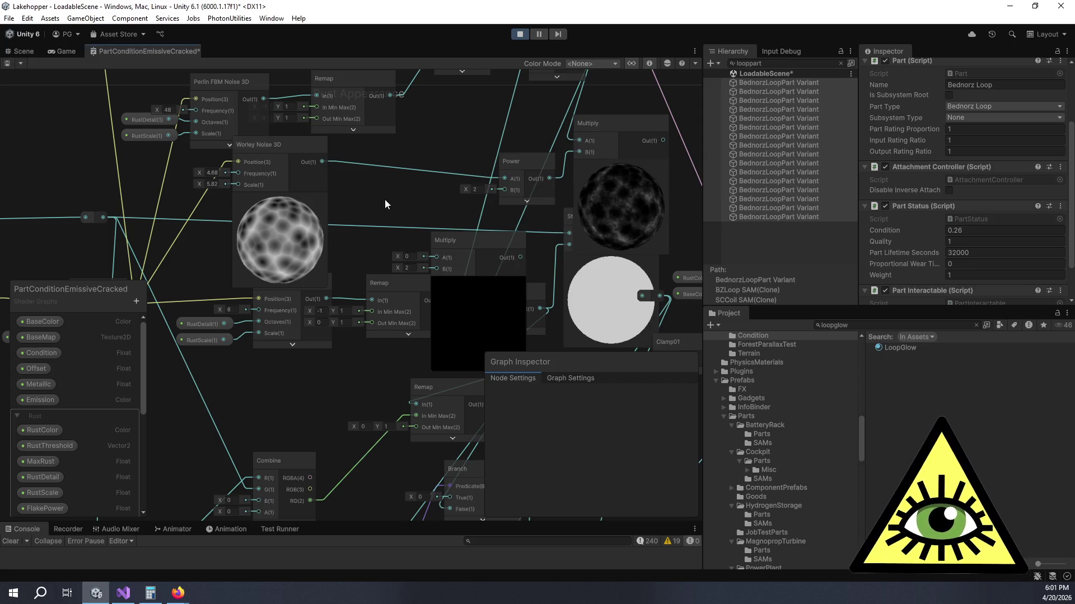
pyautogui.moveTo(436, 257)
pyautogui.mouseDown()
pyautogui.moveTo(375, 189)
pyautogui.moveTo(321, 162)
pyautogui.mouseUp()
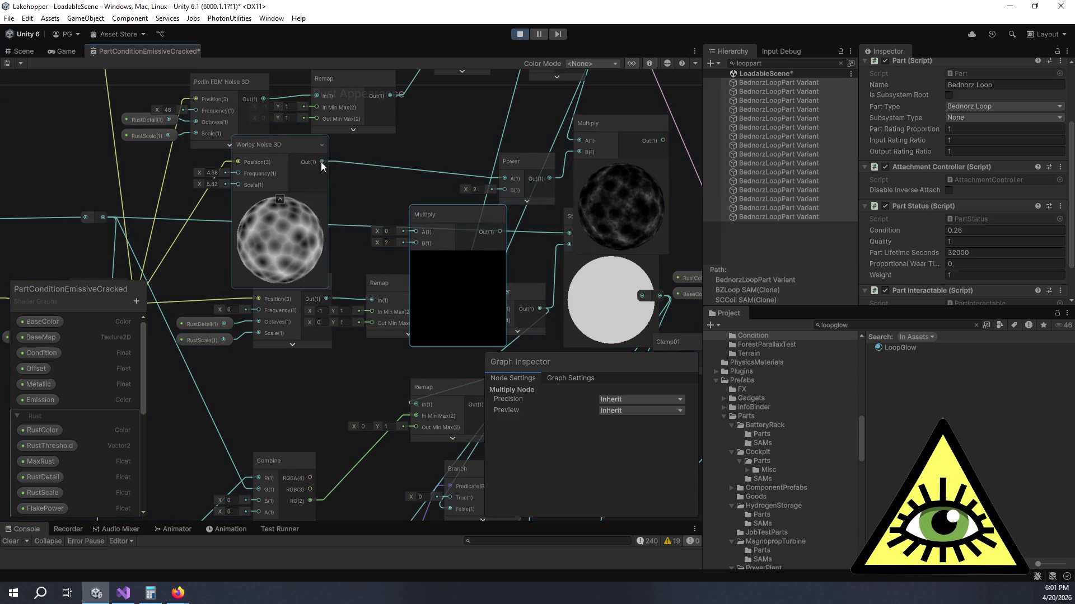
pyautogui.moveTo(468, 264)
pyautogui.mouseDown()
pyautogui.moveTo(431, 216)
pyautogui.moveTo(464, 177)
pyautogui.mouseUp()
pyautogui.moveTo(441, 300); pyautogui.dragTo(431, 190)
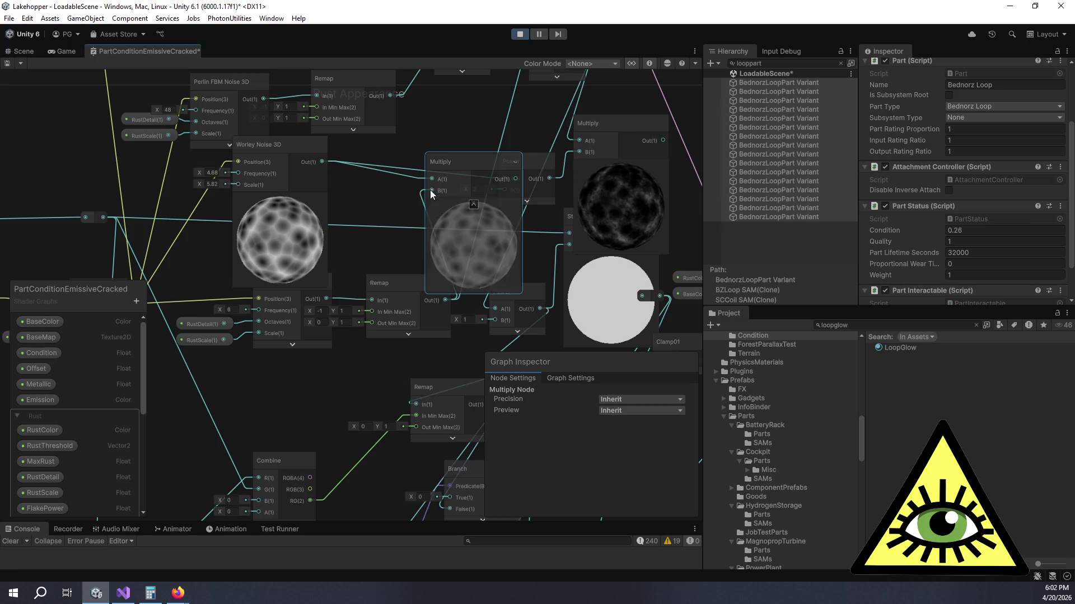
pyautogui.click(473, 207)
pyautogui.moveTo(479, 161)
pyautogui.mouseDown()
pyautogui.moveTo(401, 178)
pyautogui.moveTo(426, 190)
pyautogui.mouseUp()
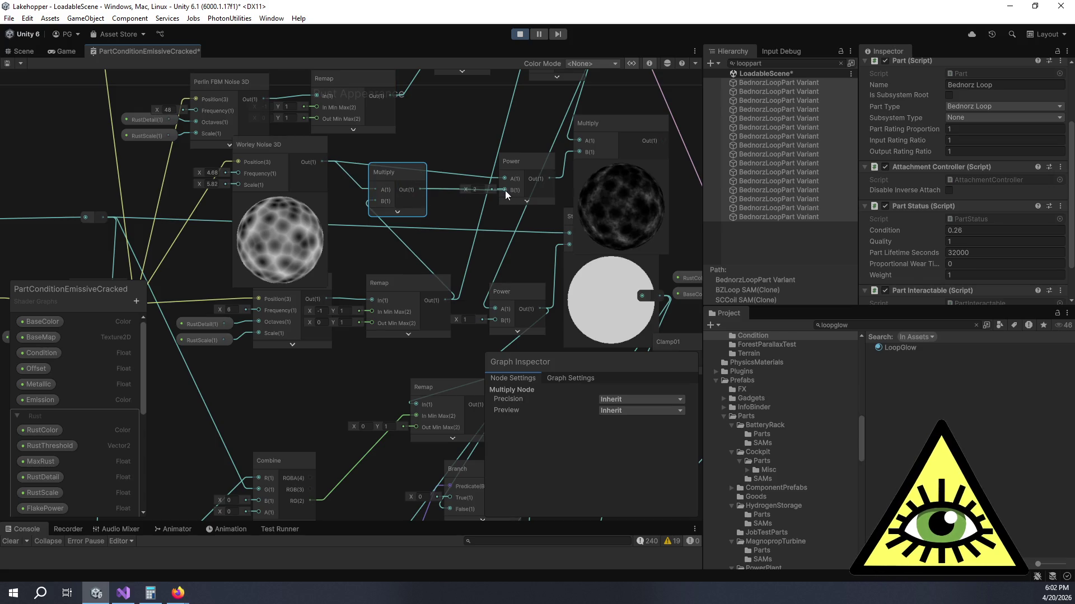
pyautogui.moveTo(505, 190); pyautogui.dragTo(506, 181)
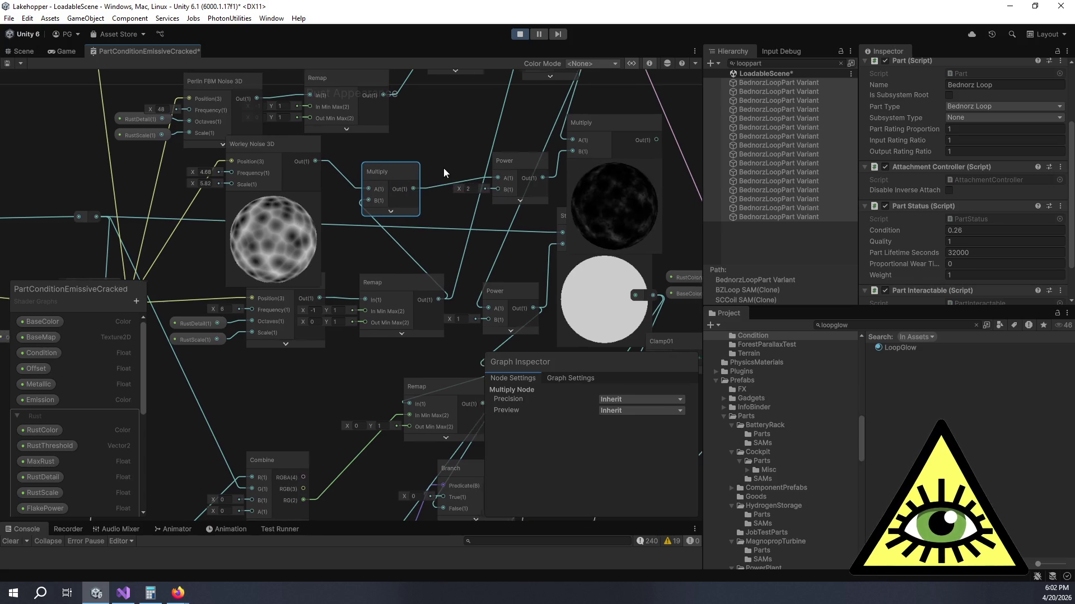
# Step: Set the Power node's exponent B to 2 to square the result
pyautogui.scroll(-2, 542, 224)
pyautogui.scroll(5, 564, 227)
pyautogui.scroll(-5, 553, 228)
pyautogui.scroll(1, 485, 235)
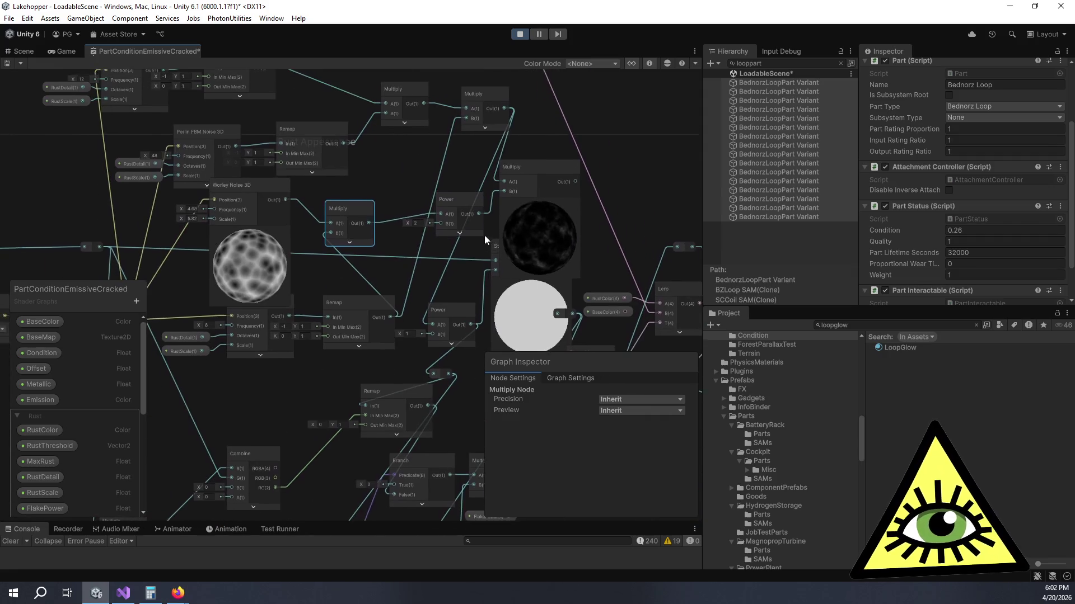
pyautogui.scroll(1, 439, 251)
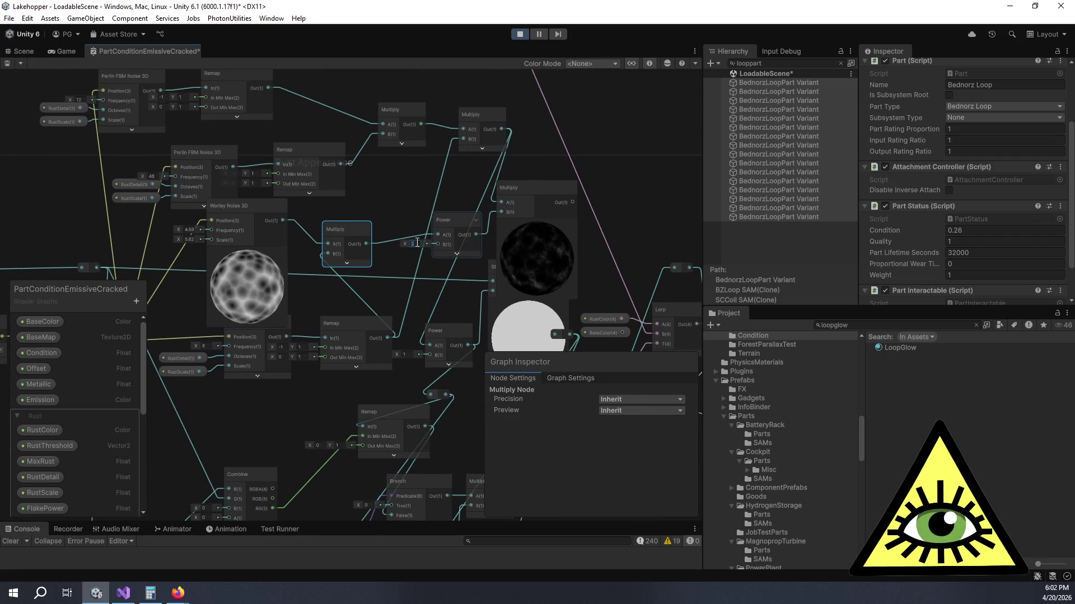
pyautogui.write('1')
pyautogui.click(422, 242)
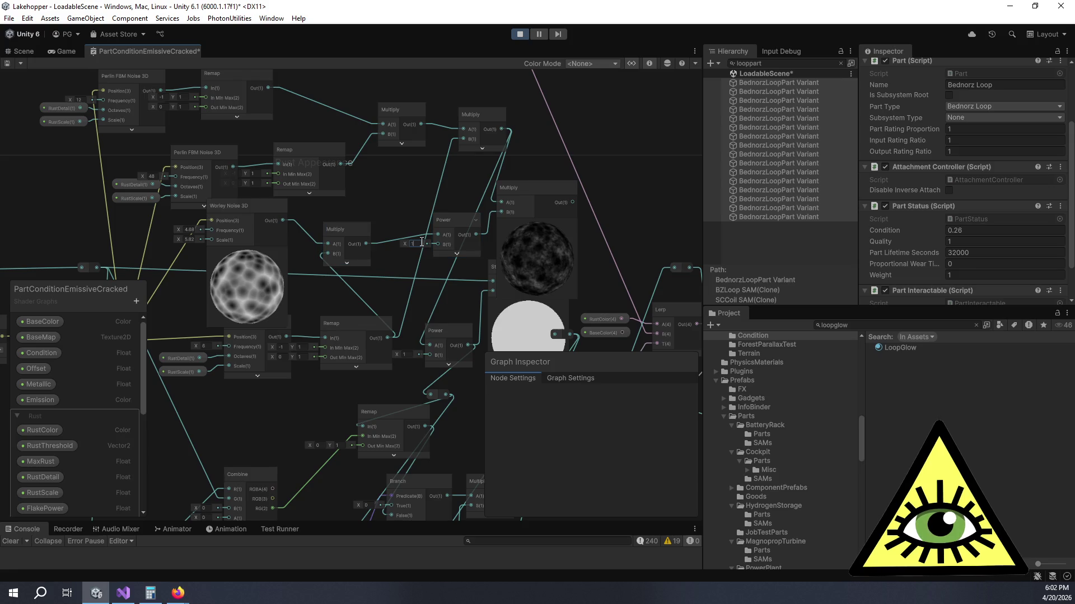
pyautogui.write('2')
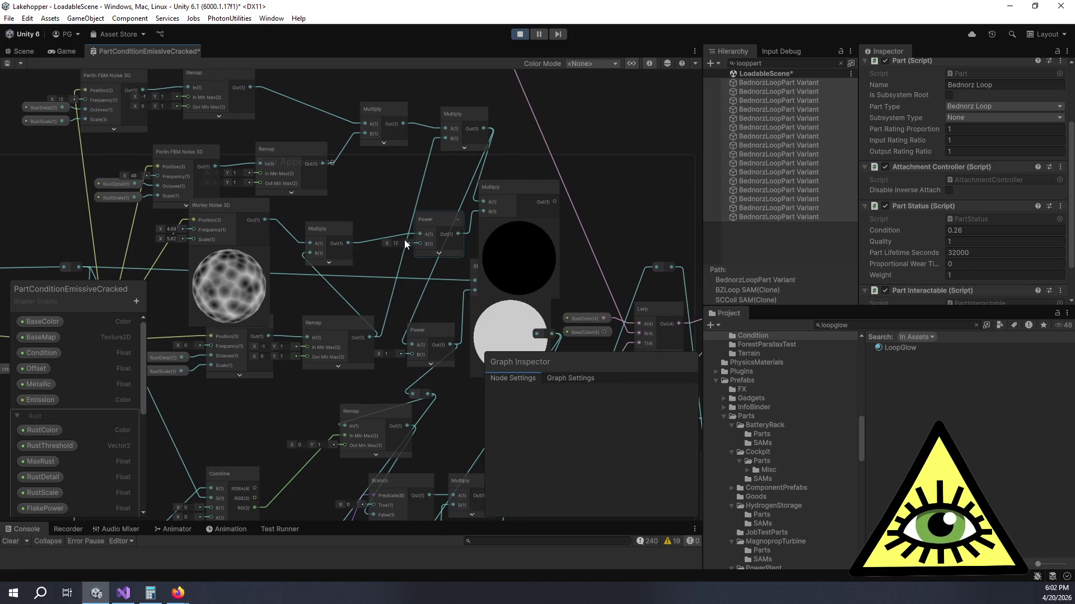
pyautogui.press('Home')
pyautogui.press('Delete')
# Step: Tidy the Power and Multiply node layout and save the shader graph
pyautogui.moveTo(426, 225); pyautogui.dragTo(419, 218)
pyautogui.click(376, 228)
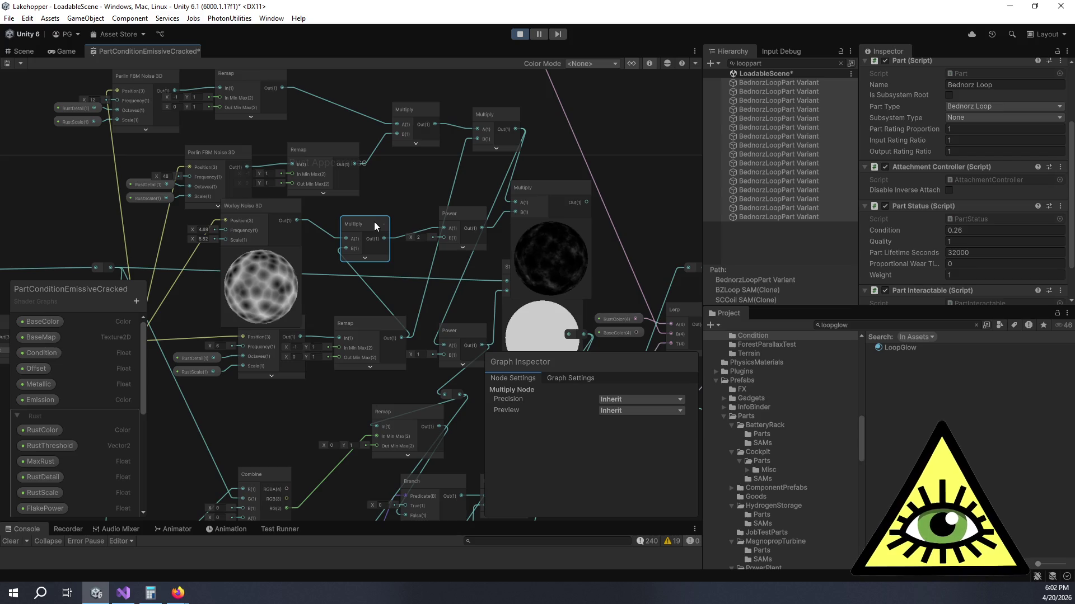
pyautogui.moveTo(443, 213)
pyautogui.mouseDown()
pyautogui.moveTo(411, 204)
pyautogui.moveTo(427, 193)
pyautogui.moveTo(414, 197)
pyautogui.mouseUp()
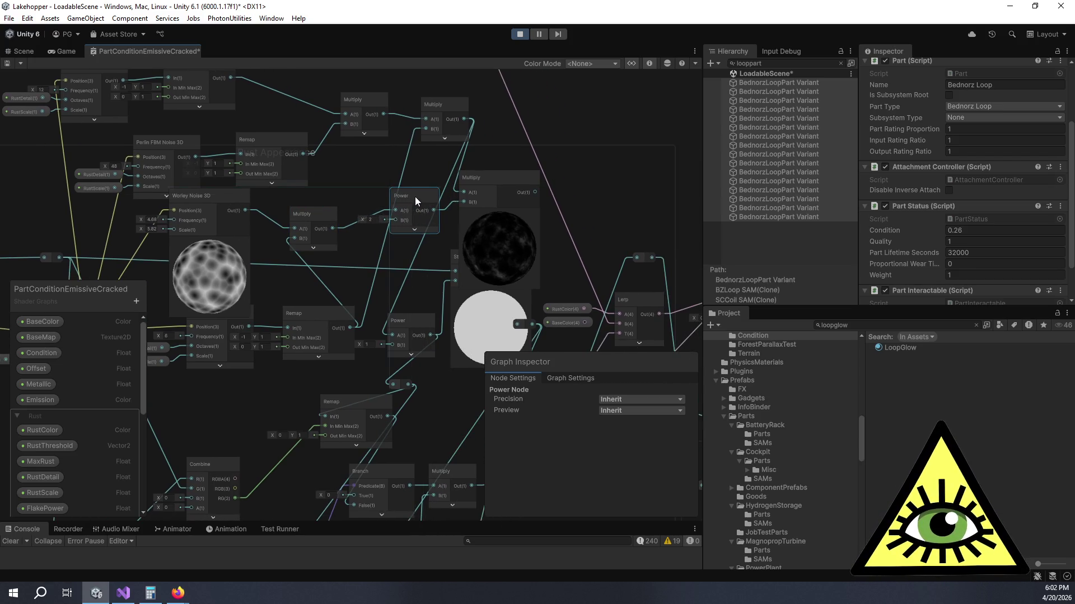
pyautogui.scroll(5, 506, 244)
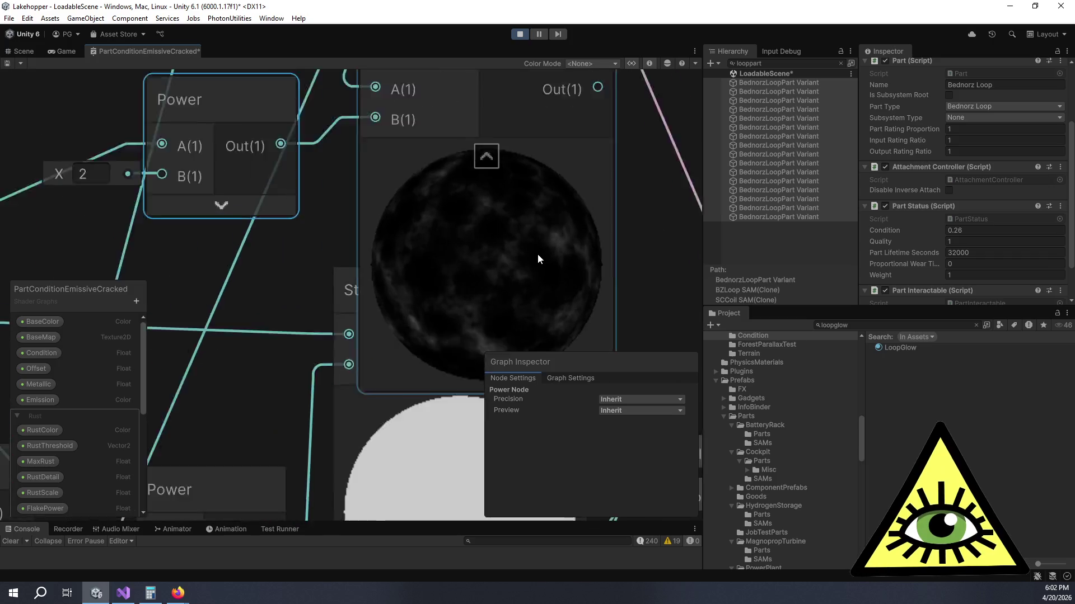
pyautogui.scroll(-3, 537, 259)
pyautogui.moveTo(442, 182); pyautogui.dragTo(438, 249)
pyautogui.moveTo(412, 147); pyautogui.dragTo(377, 149)
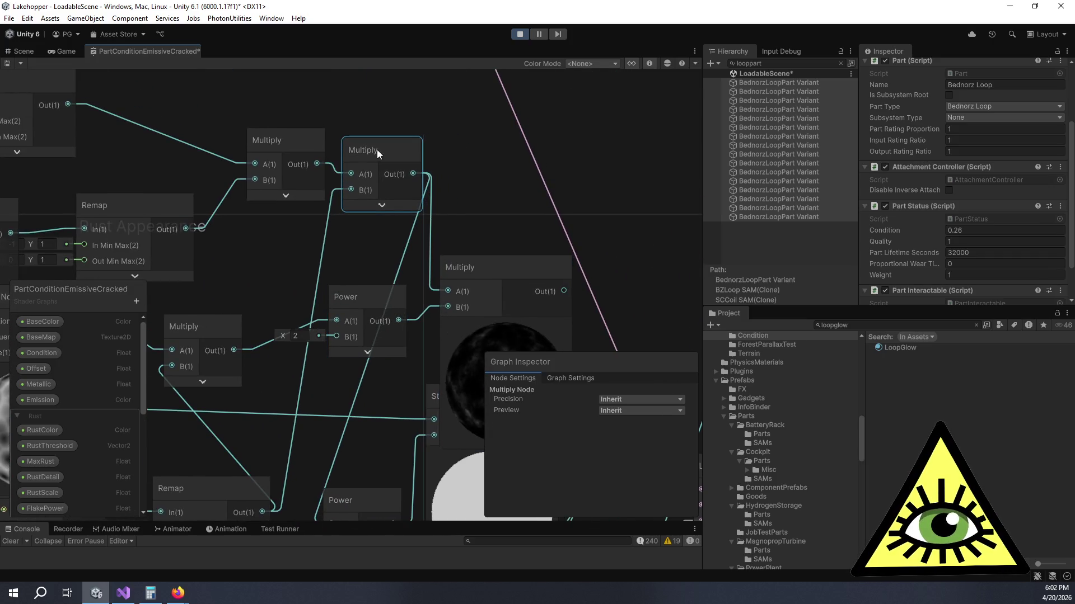
pyautogui.hotkey('ctrl', 's')
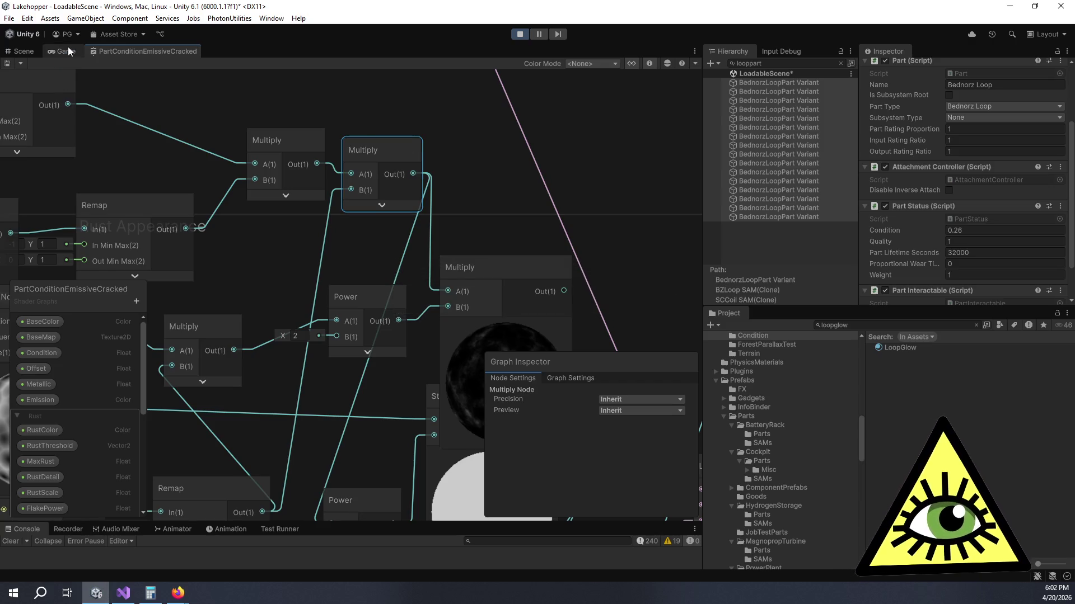
# Step: View the cracked rust speckles in the Game view, check the libnoise tutorial, then return to the shader graph
pyautogui.click(66, 51)
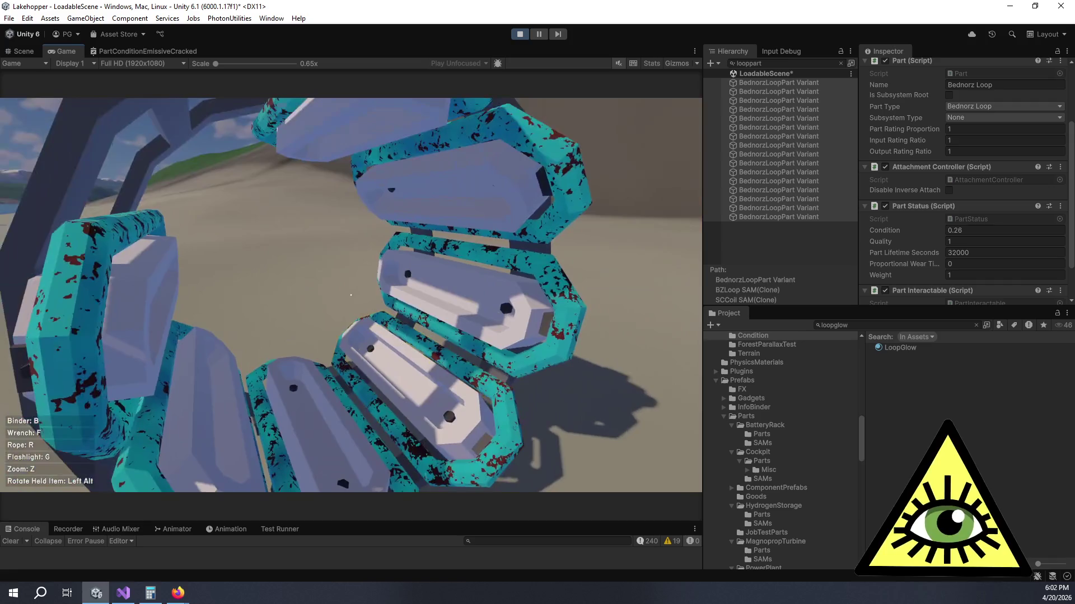
pyautogui.hotkey('alt', 'Tab')
pyautogui.hotkey('alt', 'Tab')
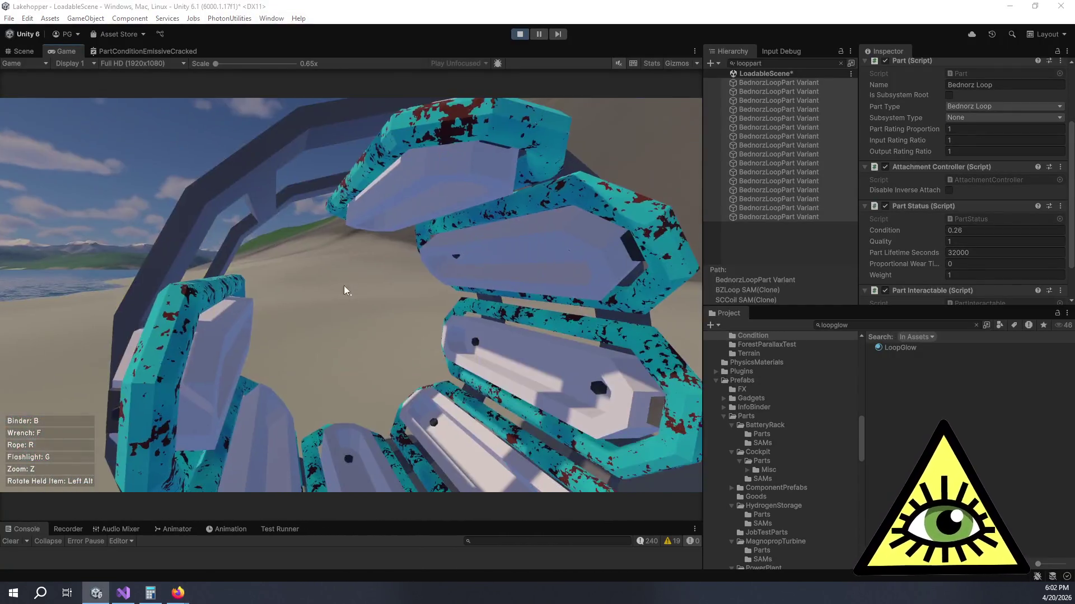
pyautogui.hotkey('alt', 'Tab')
pyautogui.hotkey('alt', 'Tab')
pyautogui.click(137, 50)
pyautogui.scroll(-3, 392, 224)
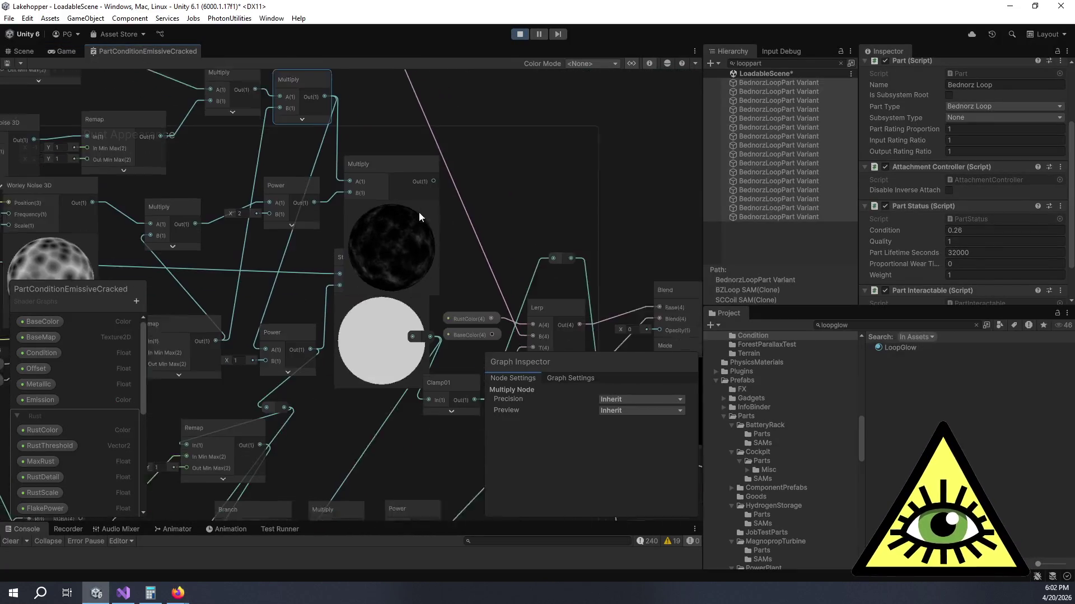
# Step: Collapse the Multiply preview and connect its Out(1) to the lower Power node's B(1) port
pyautogui.click(378, 191)
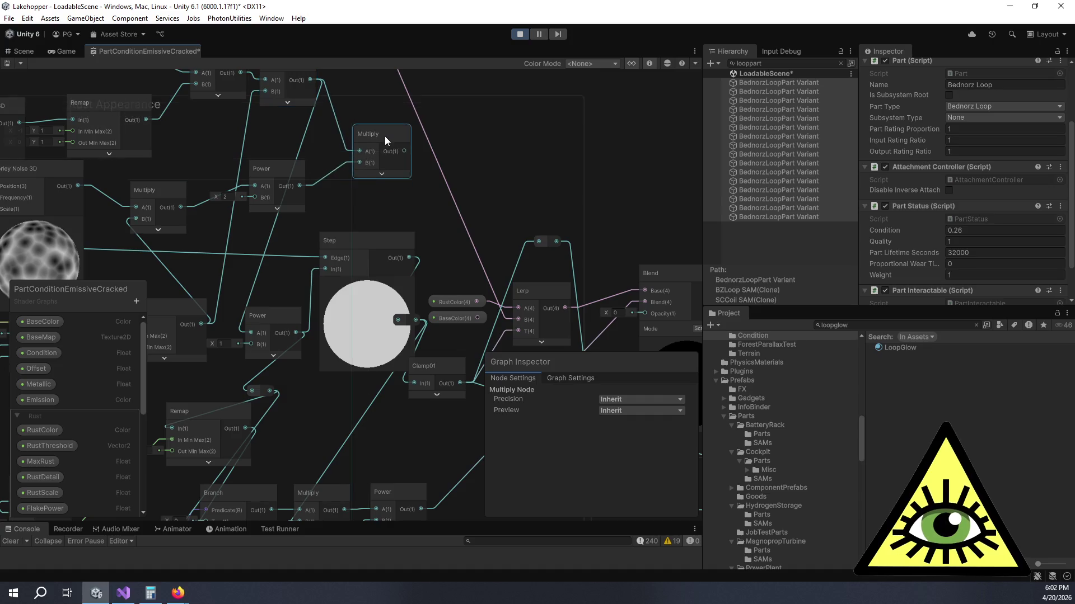
pyautogui.moveTo(230, 256); pyautogui.dragTo(348, 240)
pyautogui.moveTo(519, 142)
pyautogui.mouseDown()
pyautogui.moveTo(372, 300)
pyautogui.moveTo(371, 329)
pyautogui.moveTo(371, 311)
pyautogui.mouseUp()
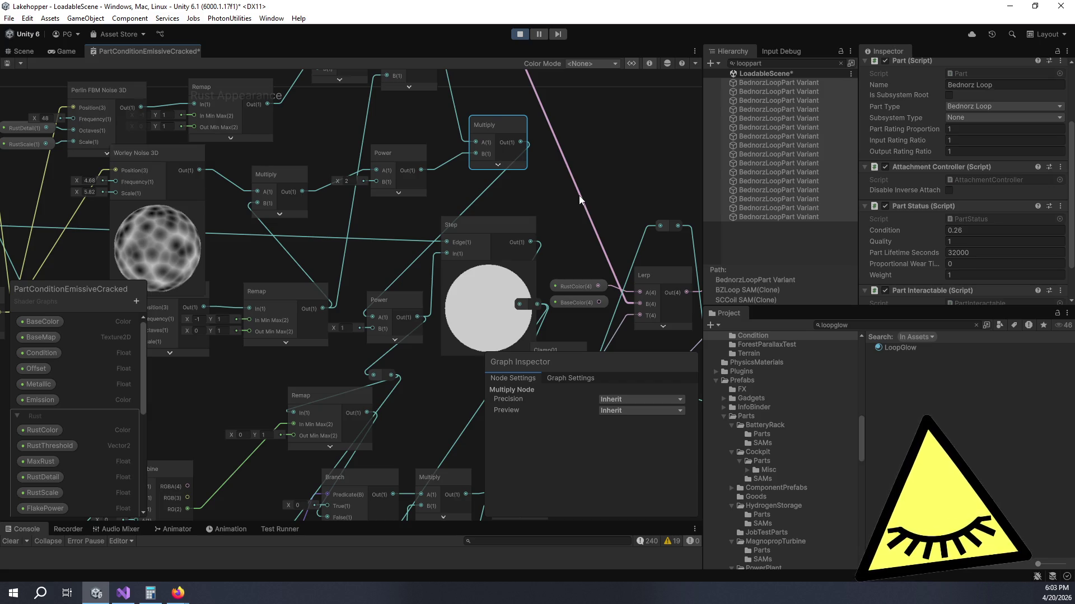
pyautogui.moveTo(539, 175); pyautogui.dragTo(575, 176)
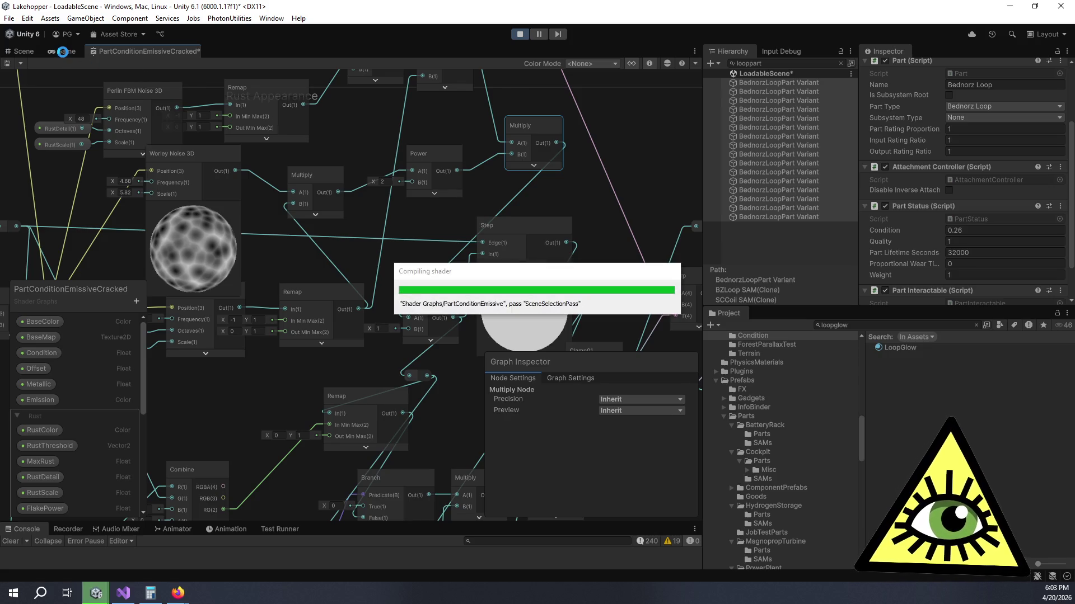
# Step: In the running game, raise the loop parts' Condition to 0.34 and check the rust
pyautogui.click(62, 52)
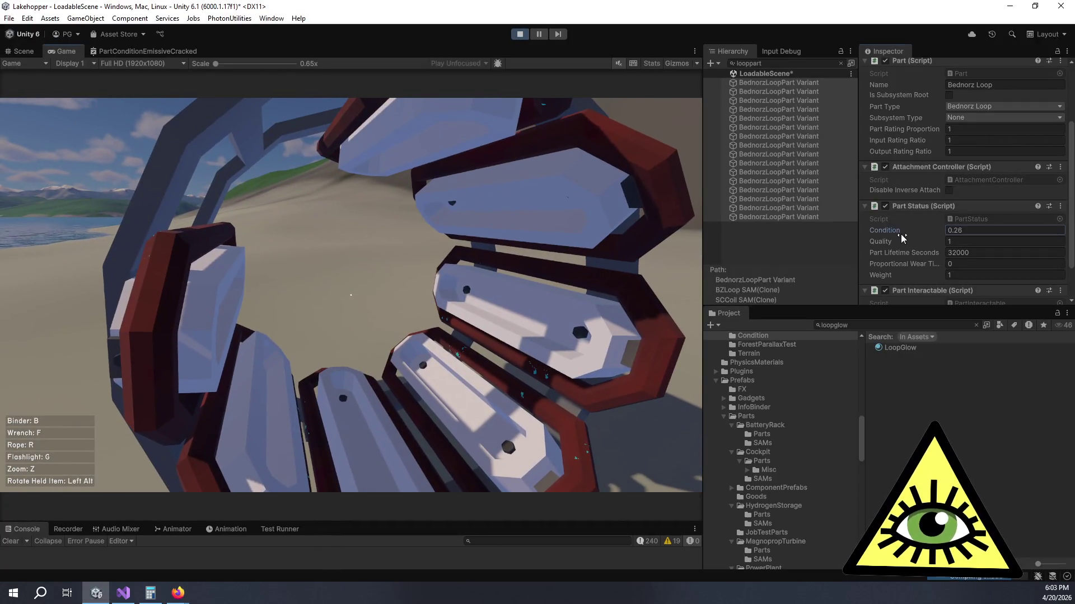
pyautogui.moveTo(901, 234); pyautogui.dragTo(905, 234)
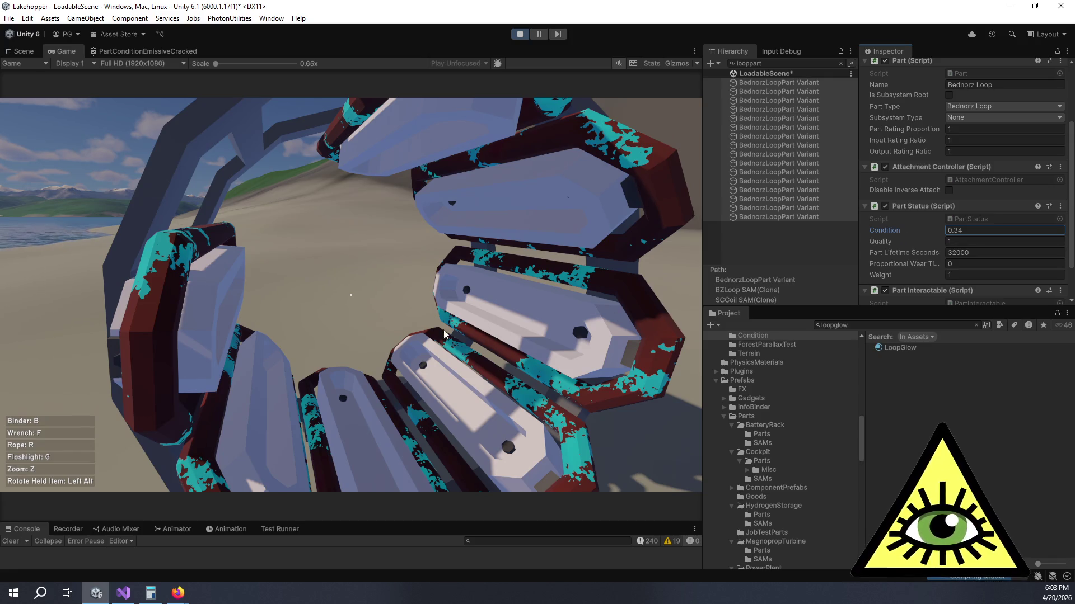
pyautogui.click(423, 312)
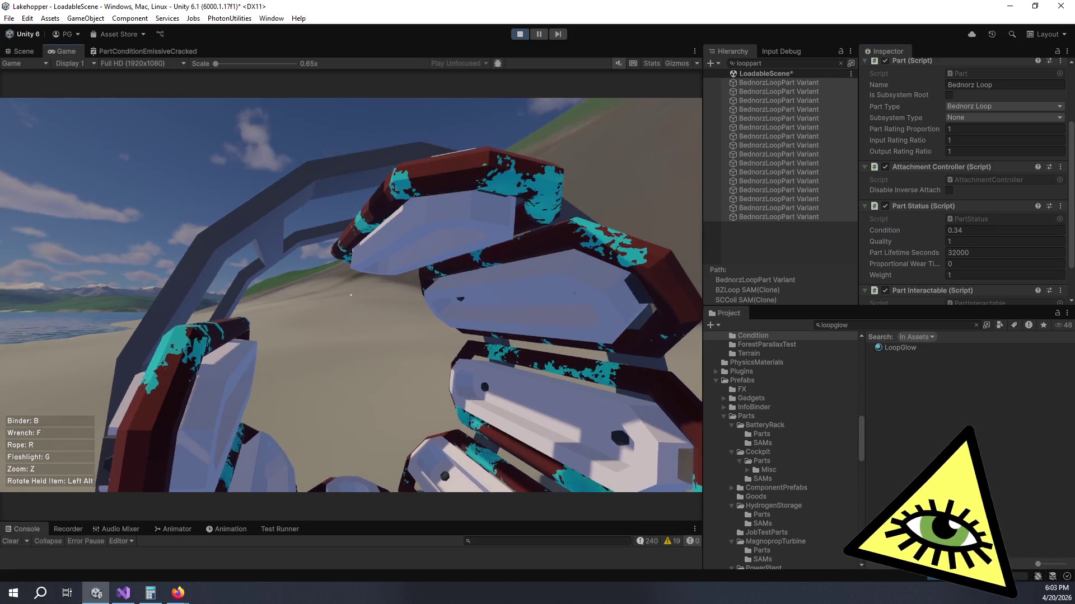
pyautogui.hotkey('alt', 'Tab')
pyautogui.hotkey('alt', 'Tab')
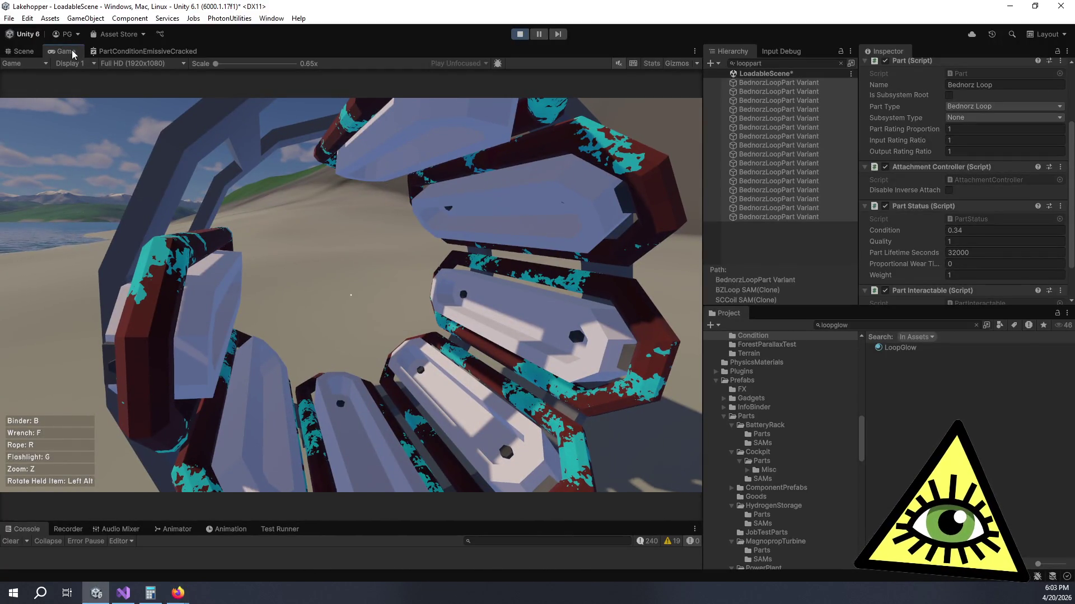
# Step: Set the Worley Noise 3D scale to 10 in the shader graph
pyautogui.click(107, 50)
pyautogui.click(124, 193)
pyautogui.write('10')
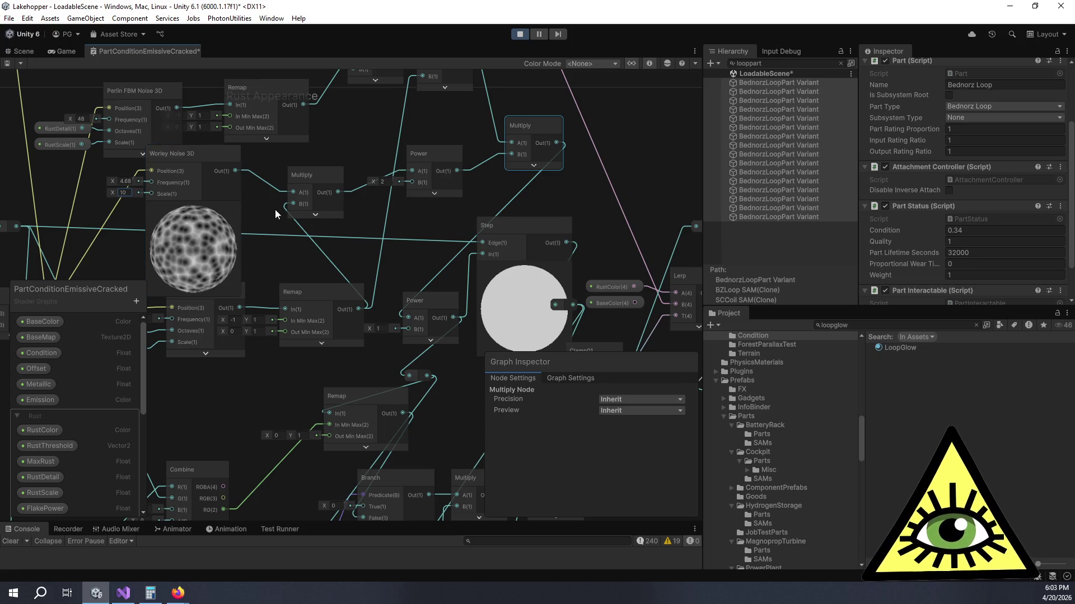
# Step: Delete the Remap wire into Multiply's B input and set B to 1
pyautogui.moveTo(274, 209); pyautogui.dragTo(334, 214)
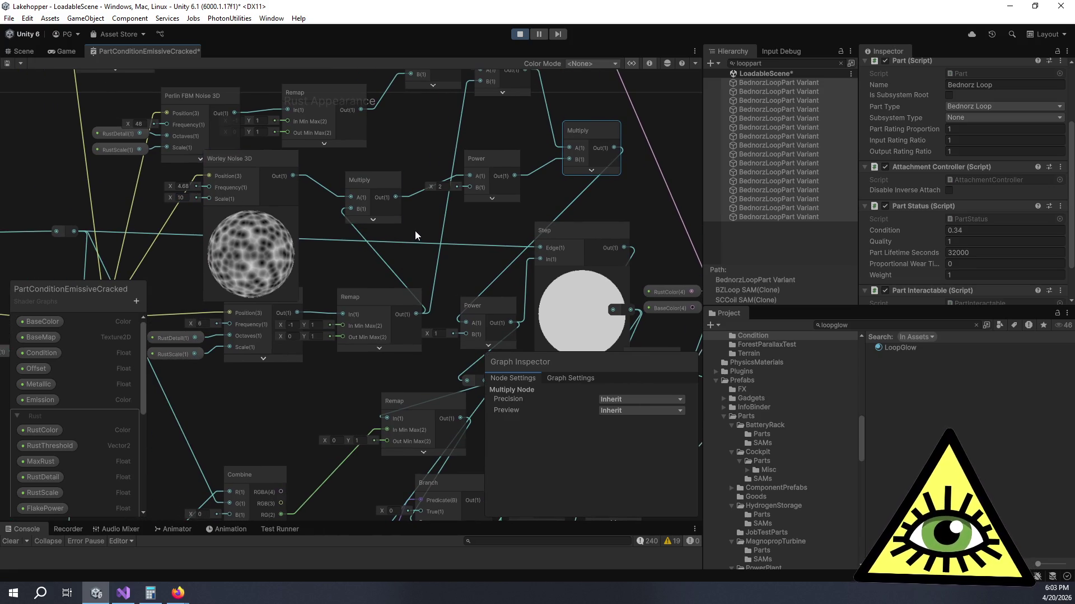
pyautogui.click(378, 253)
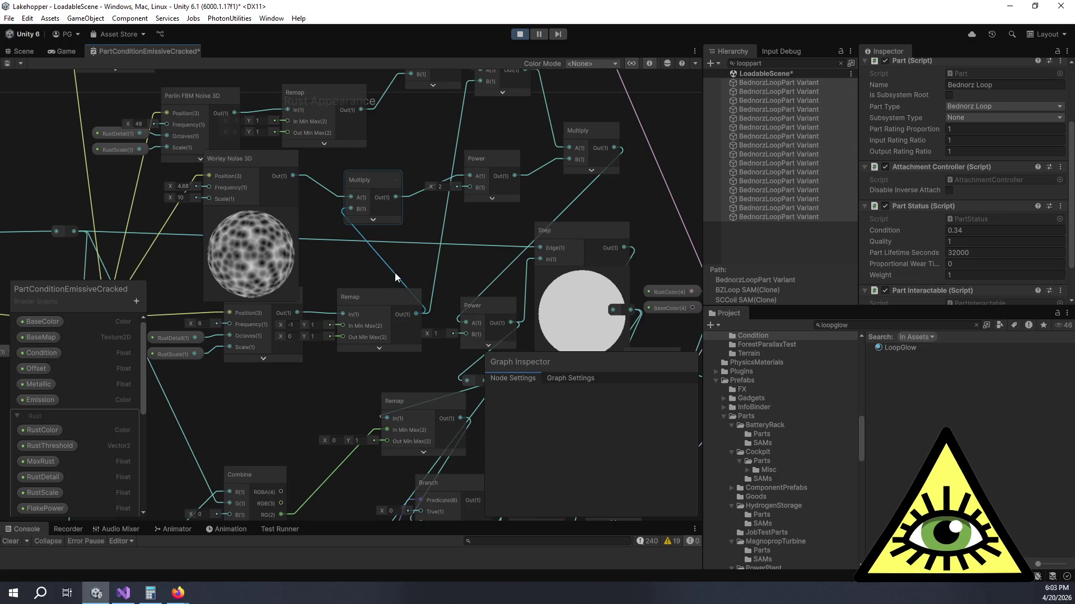
pyautogui.press('Delete')
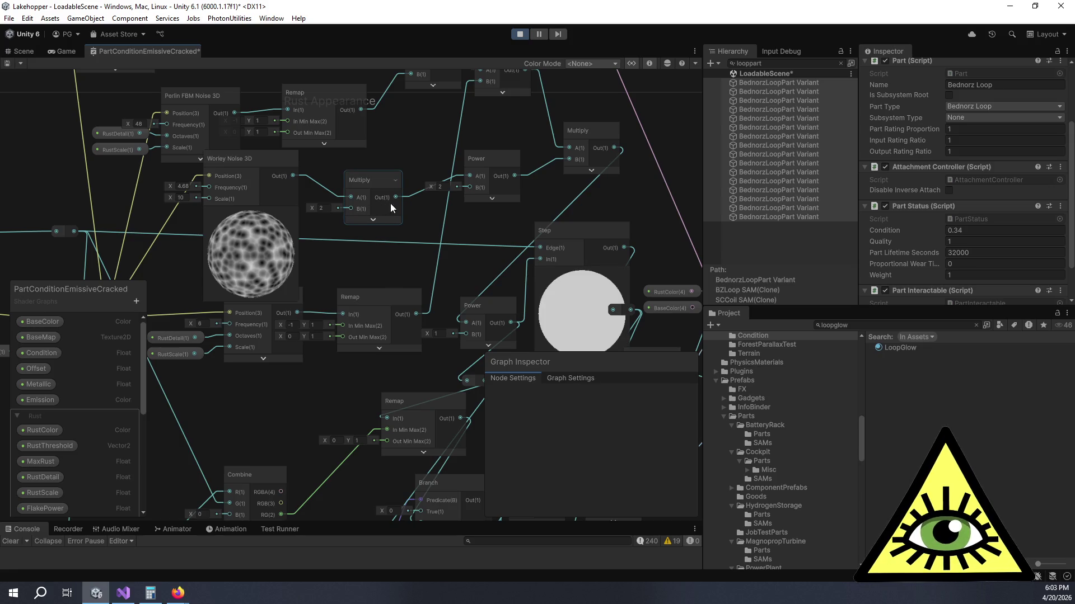
pyautogui.click(492, 199)
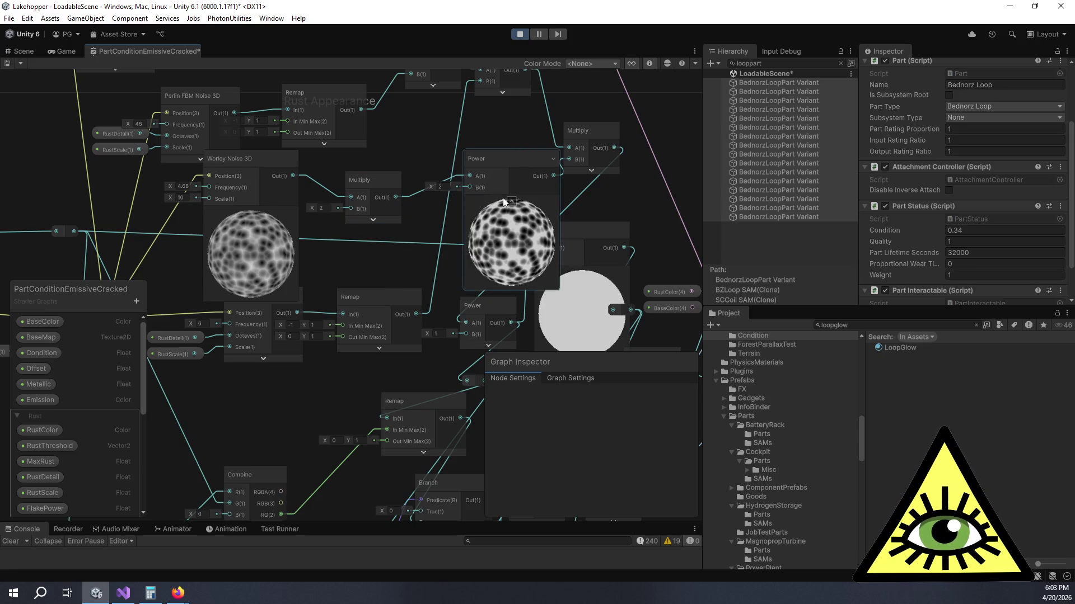
pyautogui.click(512, 201)
pyautogui.click(322, 208)
pyautogui.write('1')
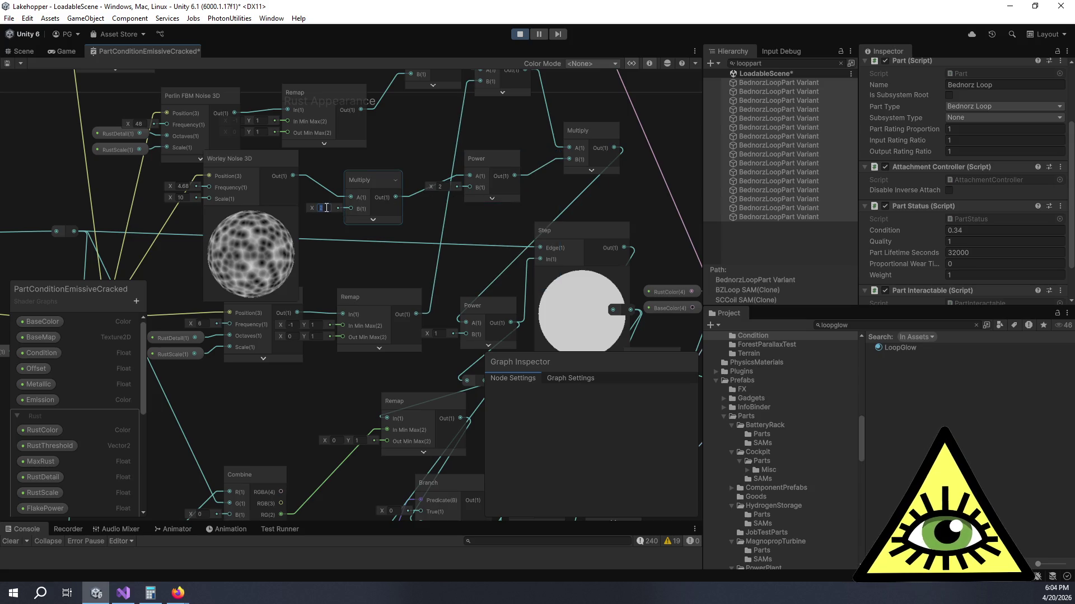
pyautogui.click(422, 224)
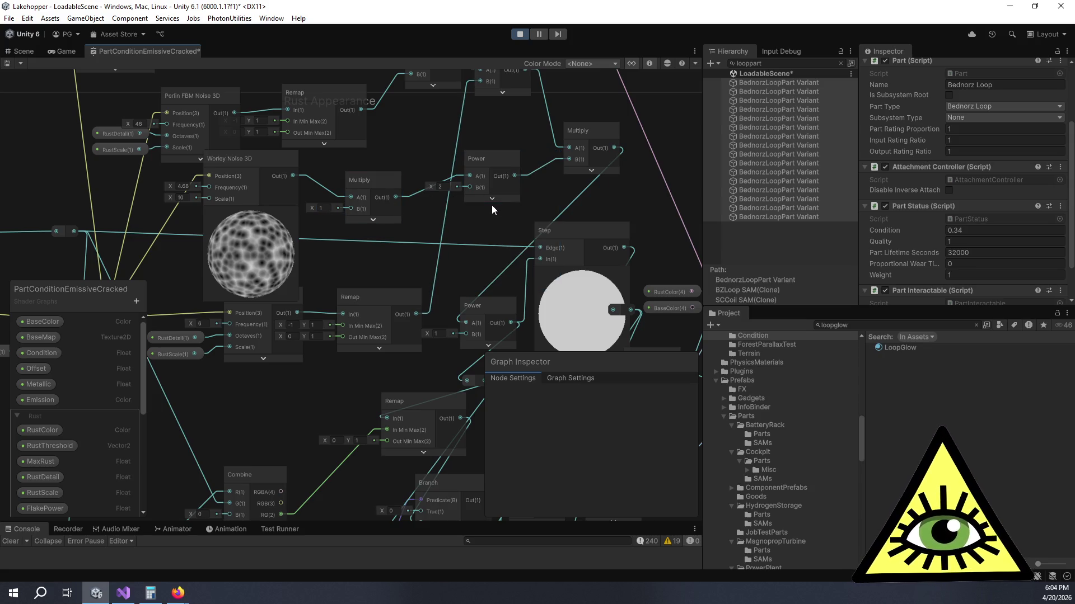
# Step: Tidy the Power and Multiply node previews and save PartConditionEmissiveCracked
pyautogui.moveTo(490, 204); pyautogui.dragTo(496, 197)
pyautogui.click(497, 192)
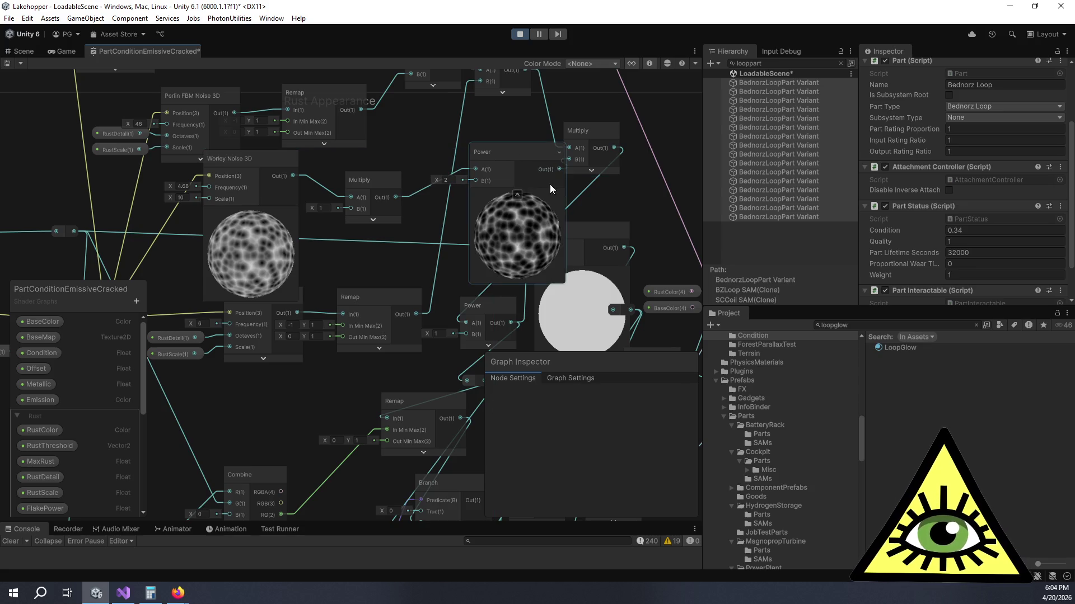
pyautogui.click(591, 171)
pyautogui.click(610, 174)
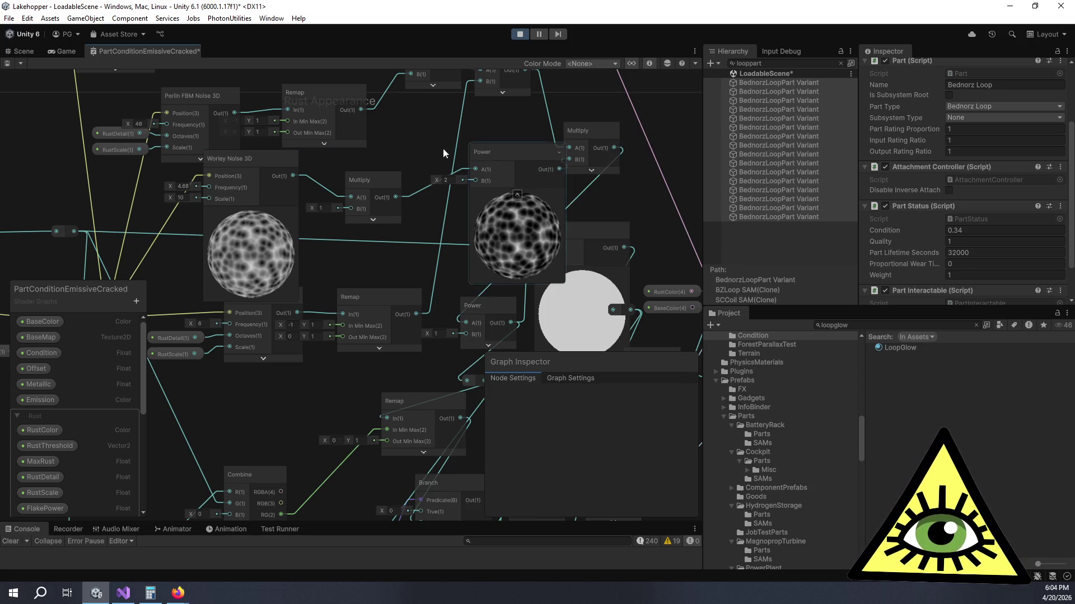
pyautogui.hotkey('ctrl', 's')
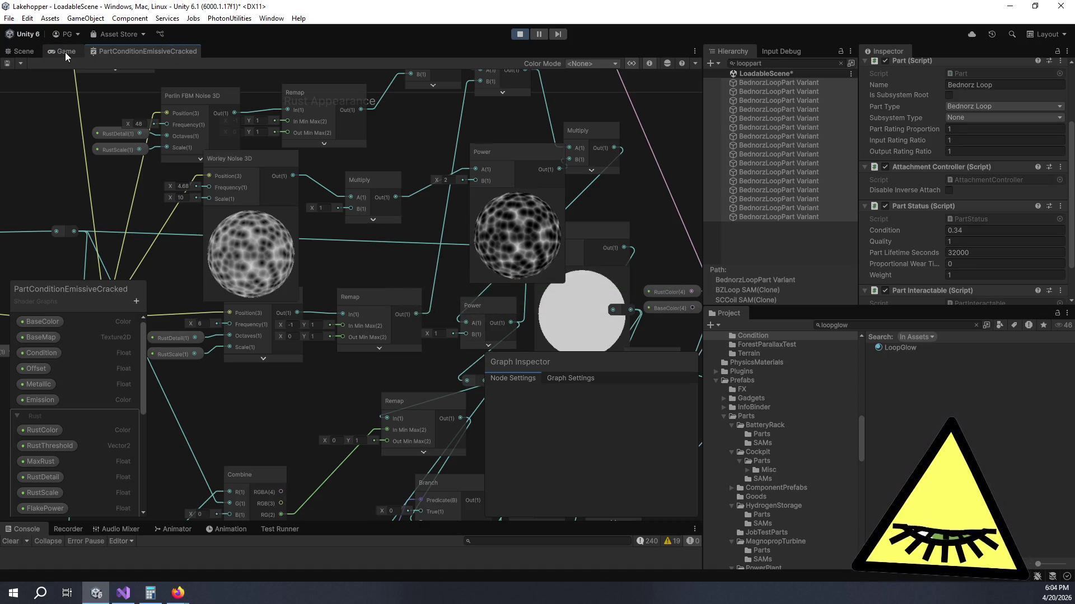
# Step: Lower the loop part's Condition to 0.33 in the running game
pyautogui.click(65, 53)
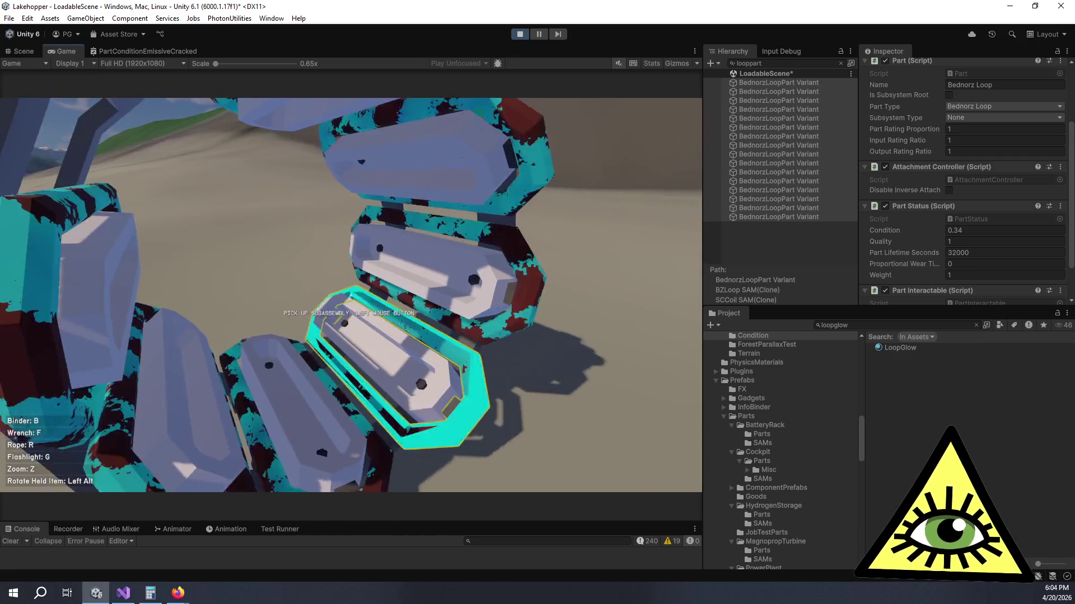
pyautogui.hotkey('alt', 'Tab')
pyautogui.hotkey('alt', 'Tab')
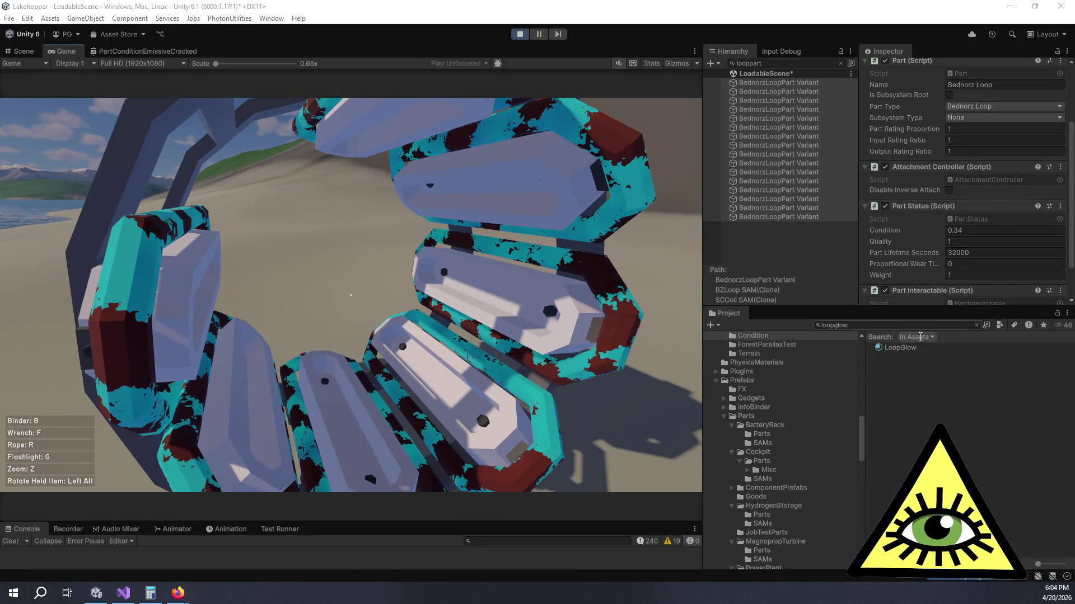
pyautogui.hotkey('alt', 'Tab')
pyautogui.hotkey('alt', 'Tab')
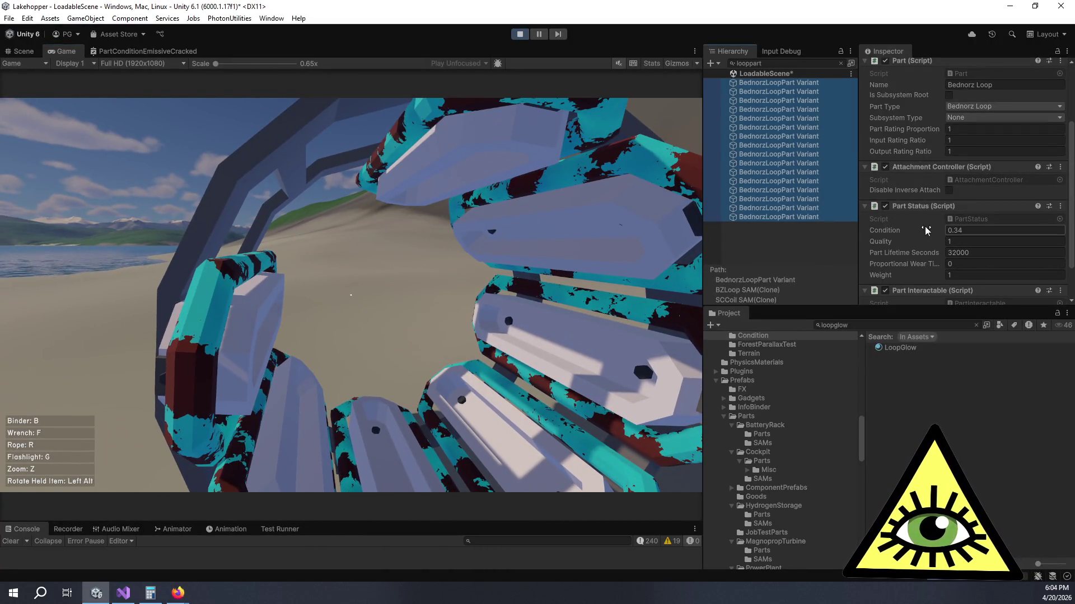
pyautogui.moveTo(925, 230); pyautogui.dragTo(927, 235)
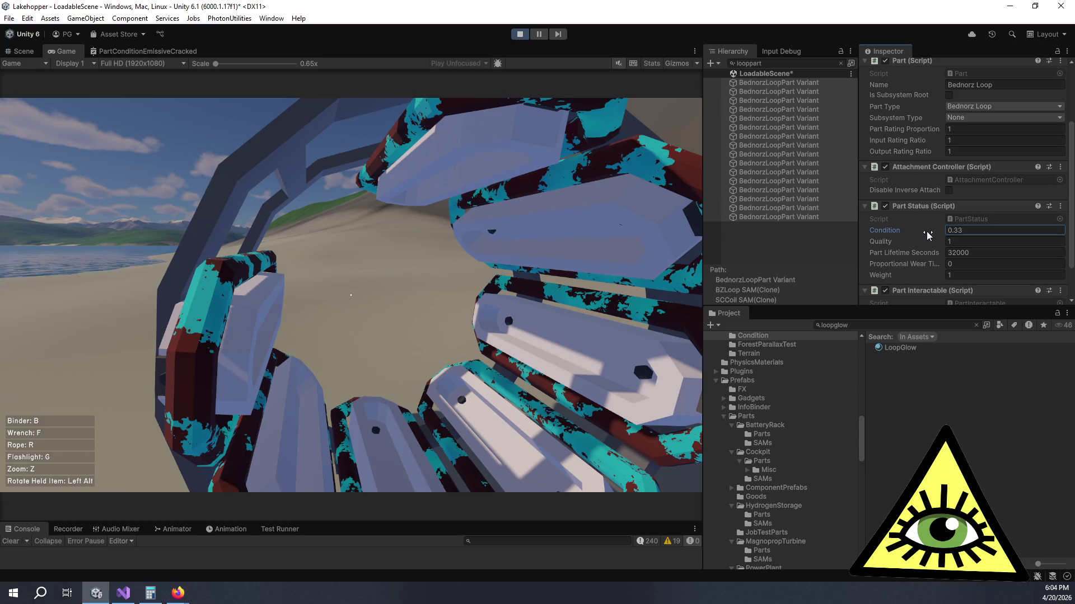
# Step: Review the updated rust in the game, then go back to the rust shader graph
pyautogui.click(479, 359)
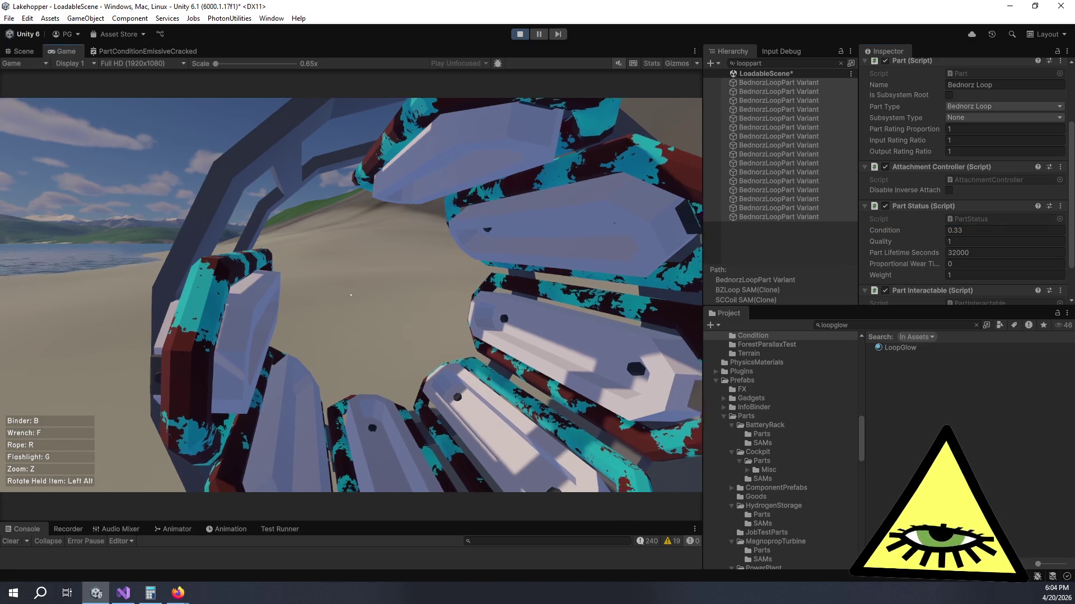
pyautogui.hotkey('alt', 'Tab')
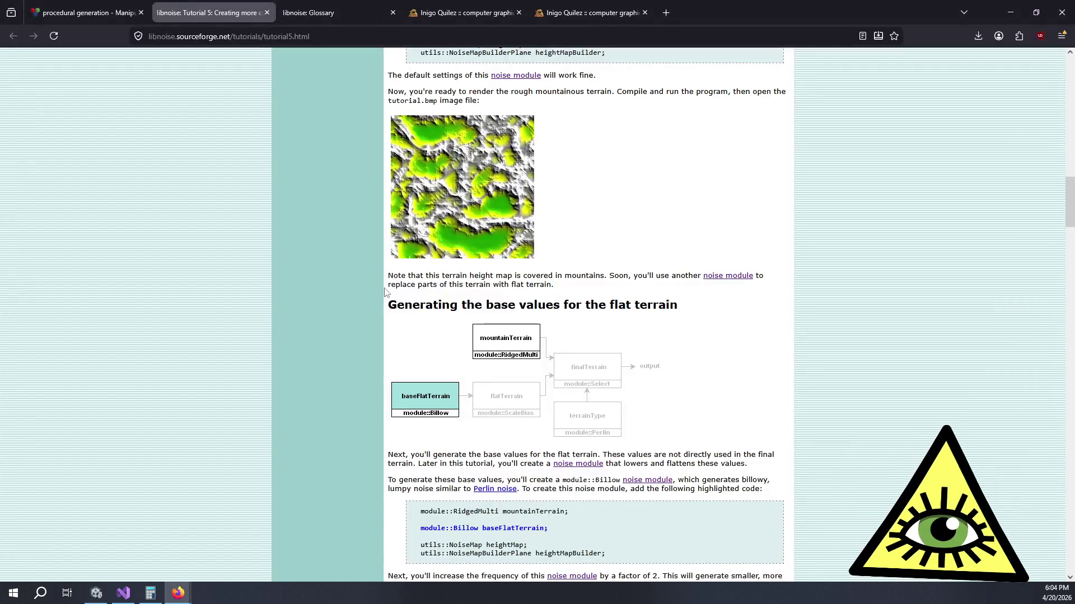
pyautogui.click(101, 600)
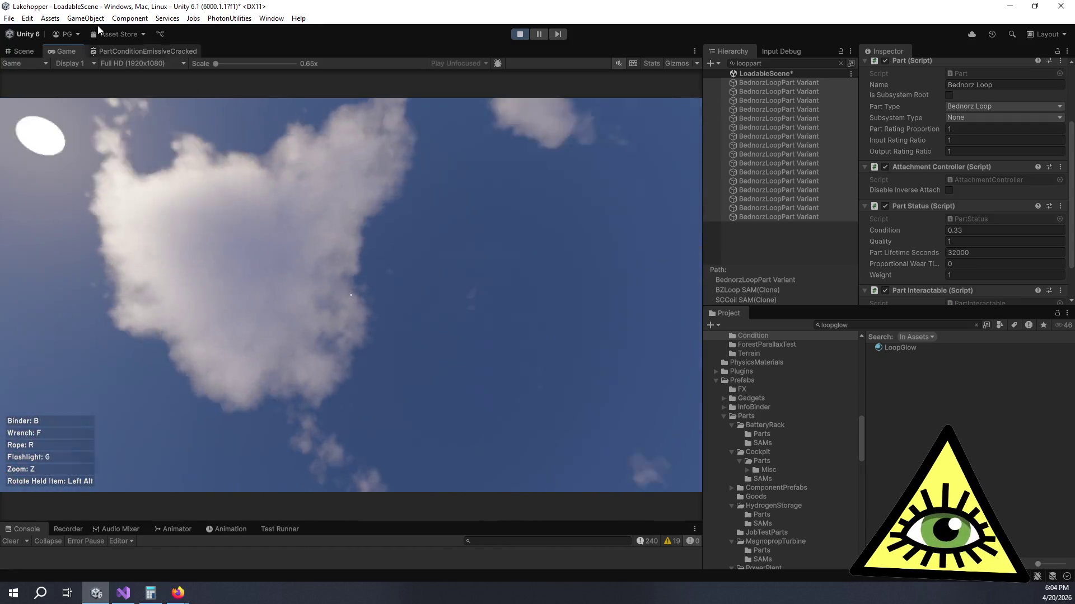
pyautogui.click(123, 50)
# Step: Arrange the graph with Worley Noise 3D top-left and the Multiply node beside it
pyautogui.moveTo(256, 324)
pyautogui.mouseDown()
pyautogui.moveTo(337, 264)
pyautogui.moveTo(398, 247)
pyautogui.mouseUp()
pyautogui.click(437, 151)
pyautogui.scroll(5, 473, 199)
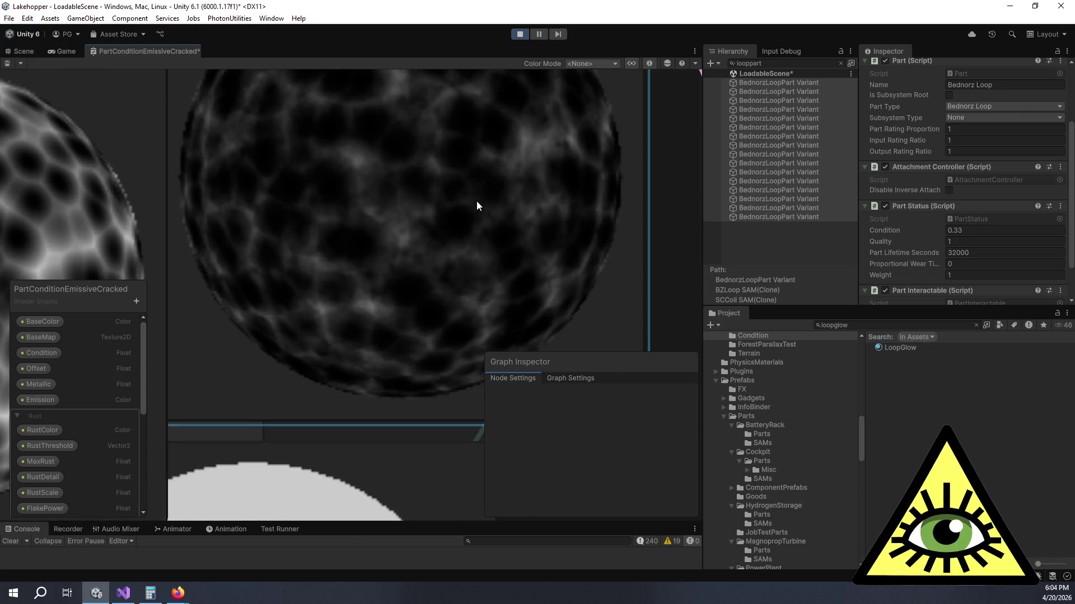
pyautogui.scroll(-5, 481, 215)
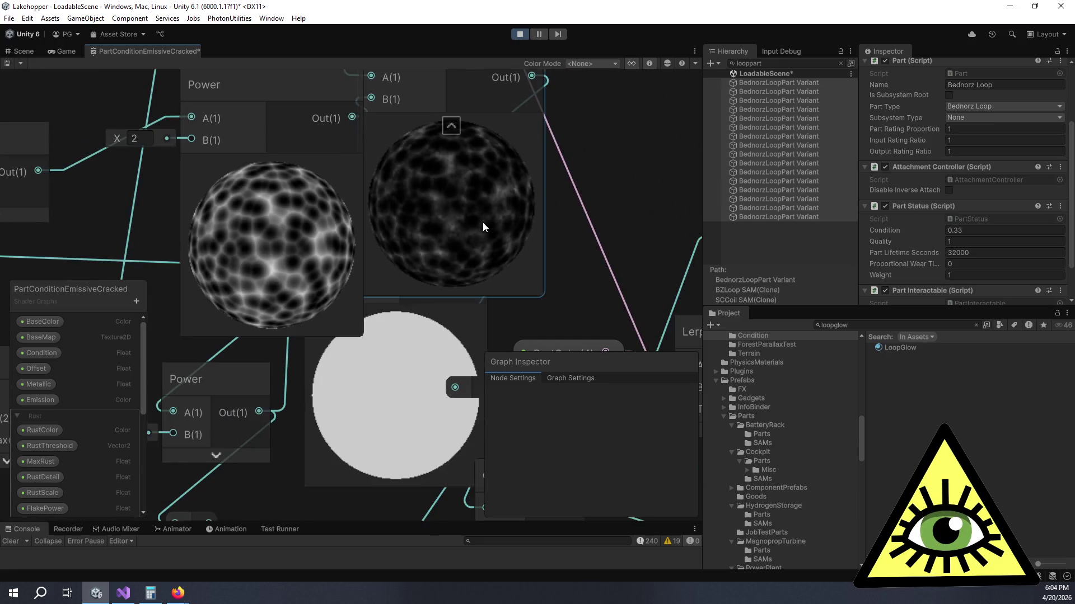
pyautogui.scroll(-3, 471, 230)
pyautogui.moveTo(463, 235); pyautogui.dragTo(653, 228)
pyautogui.scroll(-5, 364, 230)
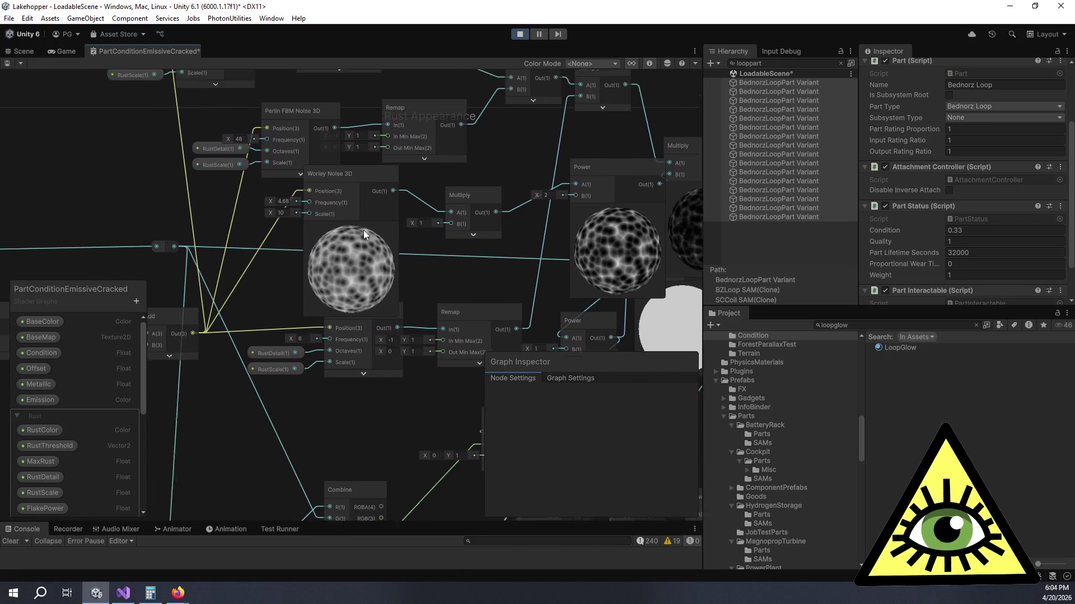
pyautogui.scroll(5, 371, 243)
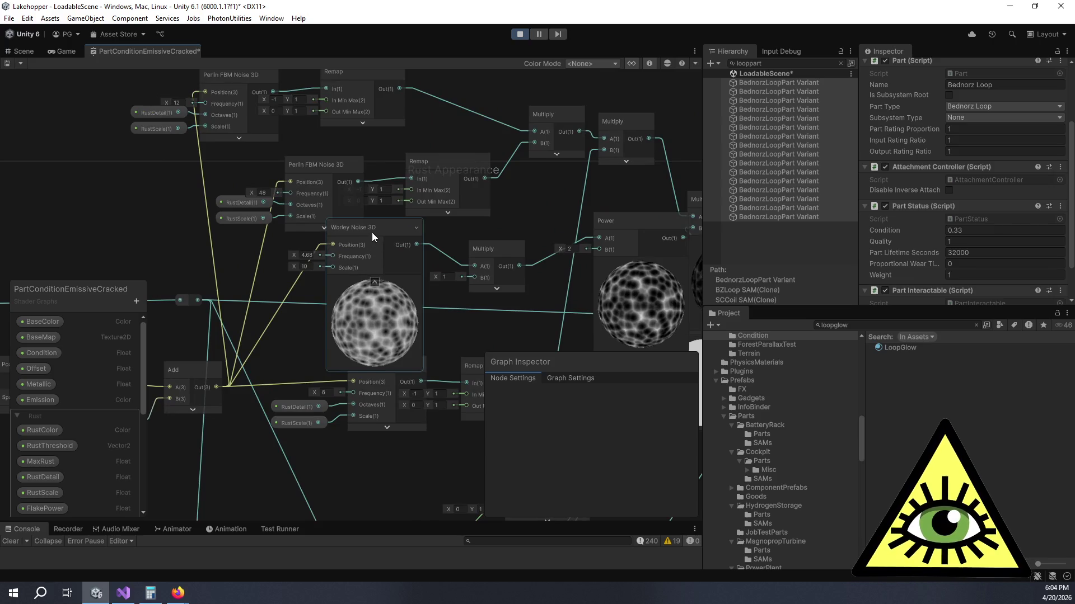
pyautogui.scroll(-4, 374, 270)
pyautogui.scroll(5, 376, 238)
pyautogui.moveTo(375, 234)
pyautogui.mouseDown()
pyautogui.moveTo(84, 162)
pyautogui.moveTo(87, 118)
pyautogui.moveTo(85, 134)
pyautogui.mouseUp()
pyautogui.moveTo(469, 275)
pyautogui.mouseDown()
pyautogui.moveTo(153, 112)
pyautogui.moveTo(186, 139)
pyautogui.mouseUp()
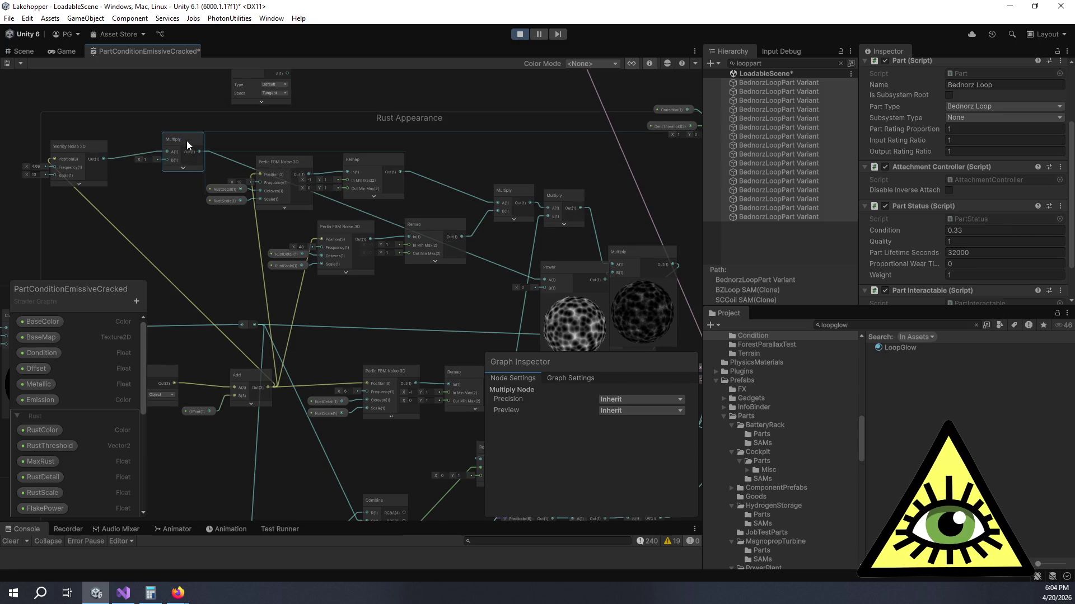
pyautogui.scroll(5, 340, 207)
# Step: Duplicate the Worley Noise 3D node and wire the copy into Multiply's B input
pyautogui.click(210, 93)
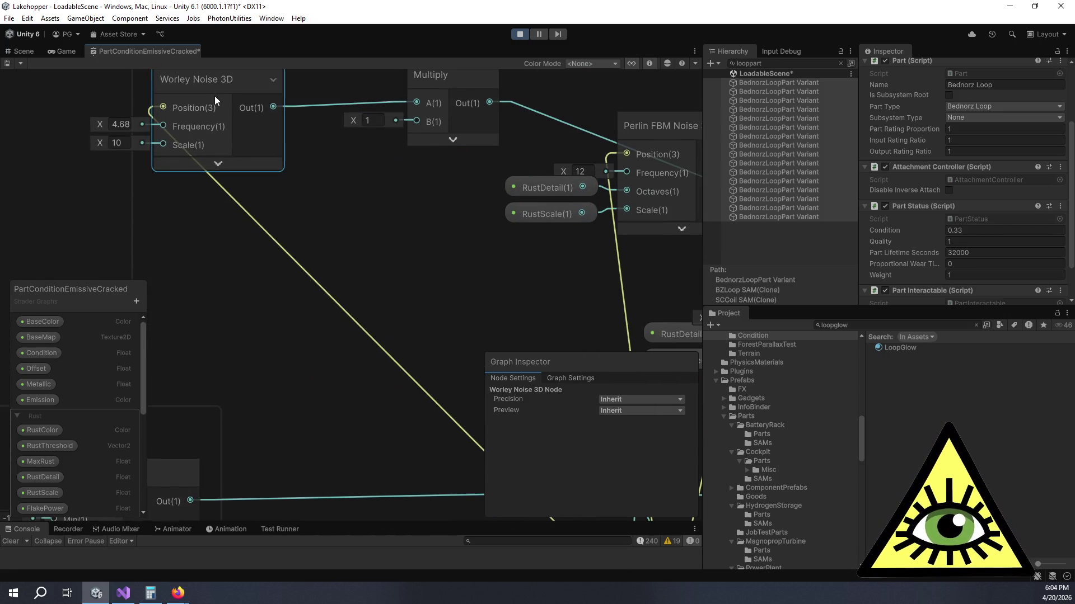
pyautogui.hotkey('ctrl', 'd')
pyautogui.moveTo(264, 112); pyautogui.dragTo(274, 219)
pyautogui.moveTo(341, 250)
pyautogui.mouseDown()
pyautogui.moveTo(398, 135)
pyautogui.moveTo(415, 127)
pyautogui.mouseUp()
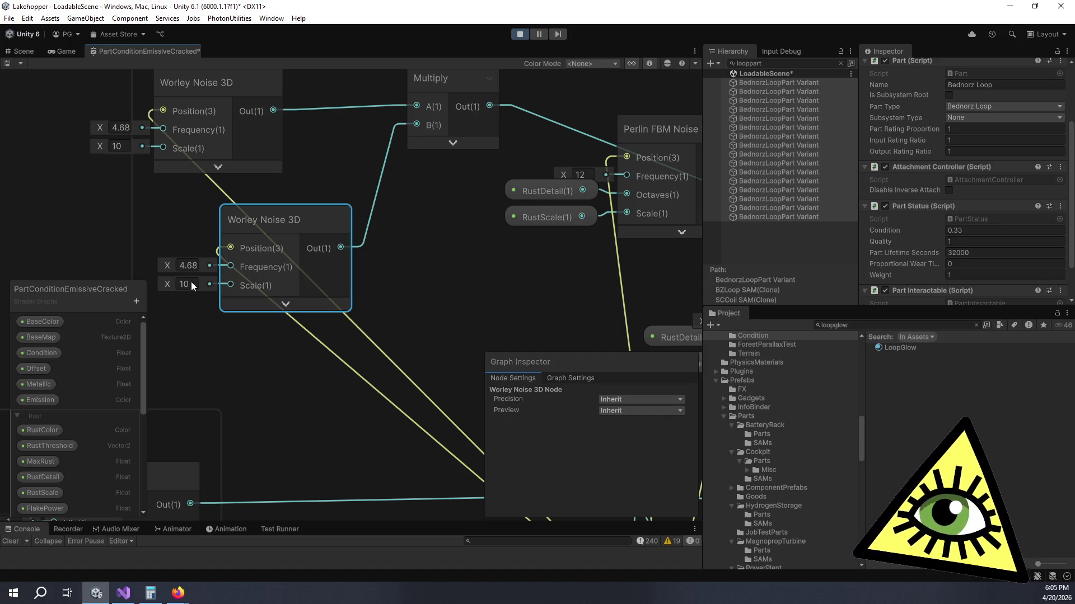
# Step: Enter scale and frequency values (2, 20) on the lower node and show the noise and Multiply previews
pyautogui.write('2')
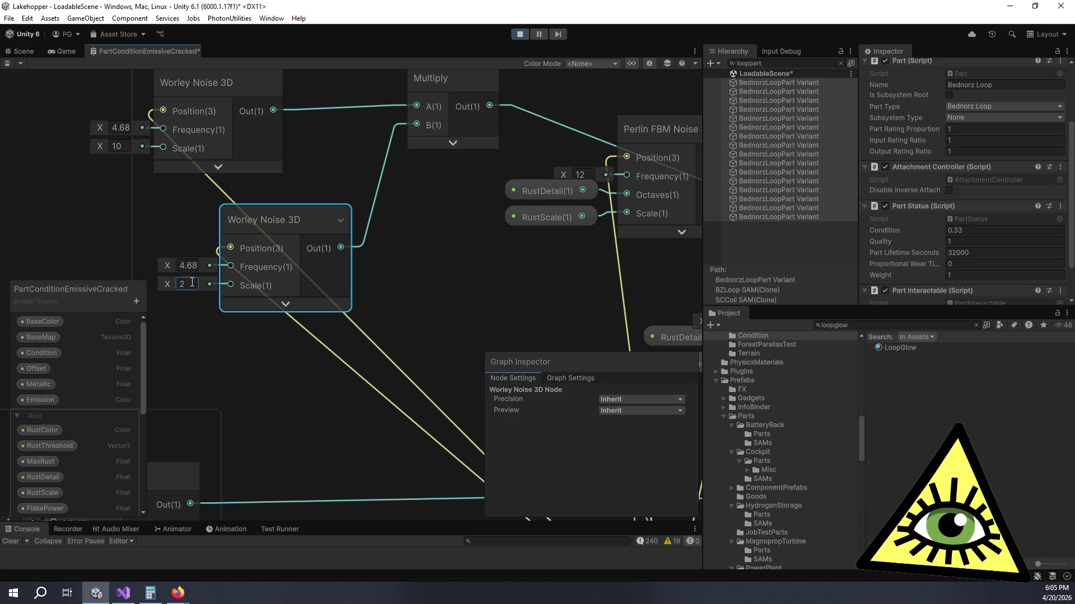
pyautogui.press('Return')
pyautogui.write('20')
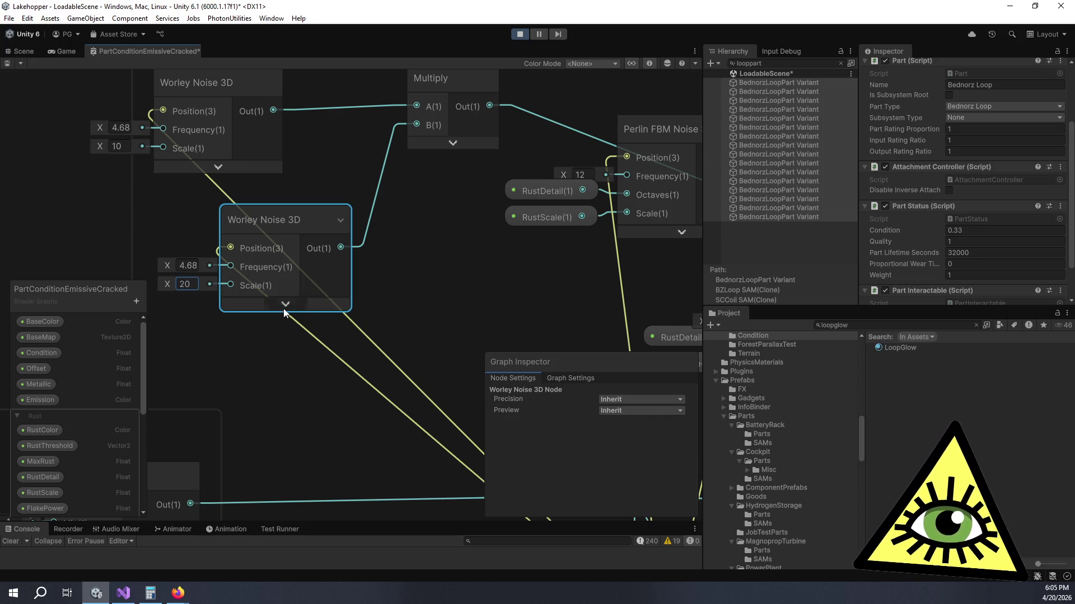
pyautogui.click(285, 304)
pyautogui.moveTo(167, 265)
pyautogui.mouseDown()
pyautogui.moveTo(144, 262)
pyautogui.moveTo(216, 261)
pyautogui.mouseUp()
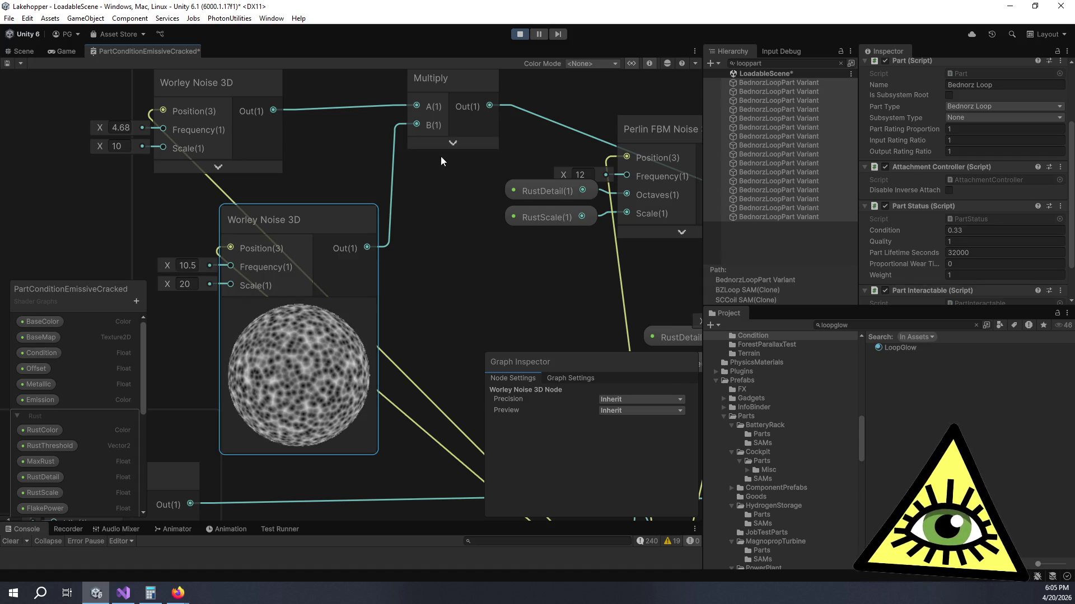
pyautogui.click(453, 141)
pyautogui.scroll(5, 498, 249)
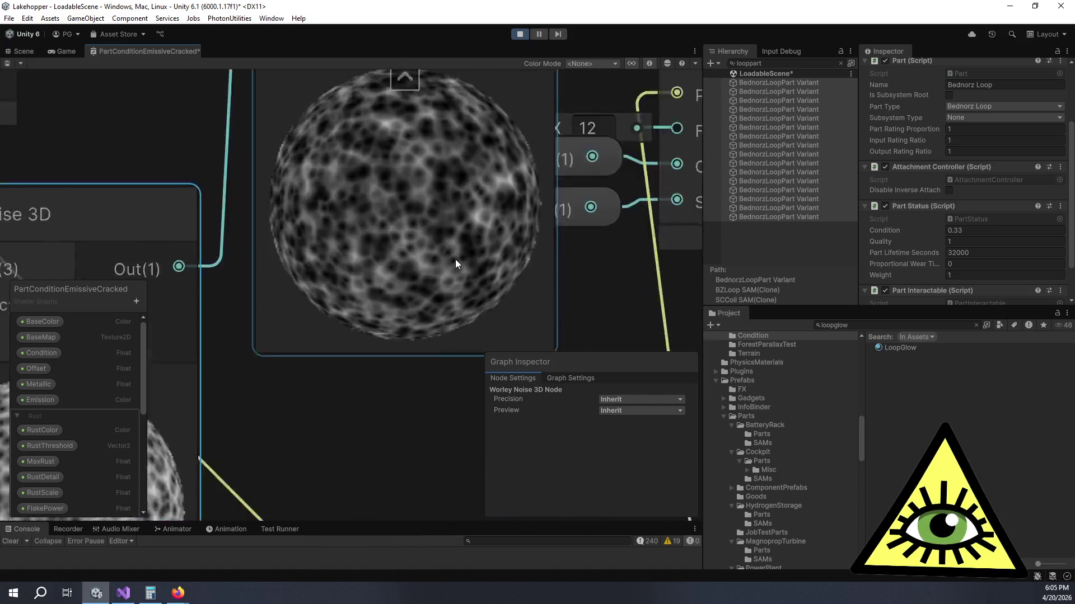
pyautogui.scroll(-6, 462, 250)
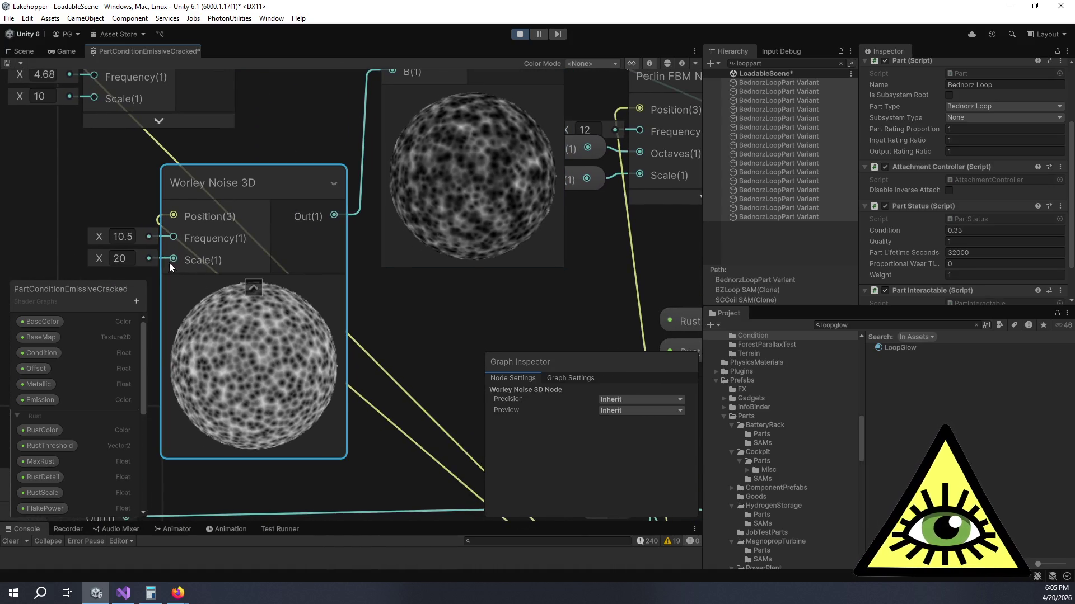
# Step: Tune the nodes: upper scale 5.17, lower scale 8.71, lower frequency 36.5
pyautogui.click(47, 97)
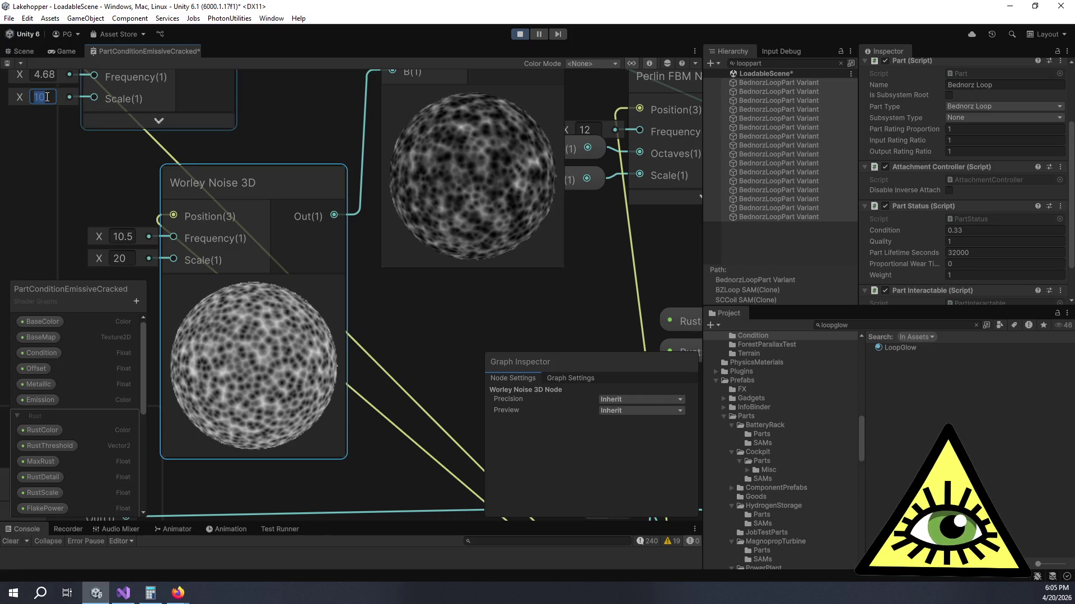
pyautogui.write('3')
pyautogui.press('Return')
pyautogui.click(132, 261)
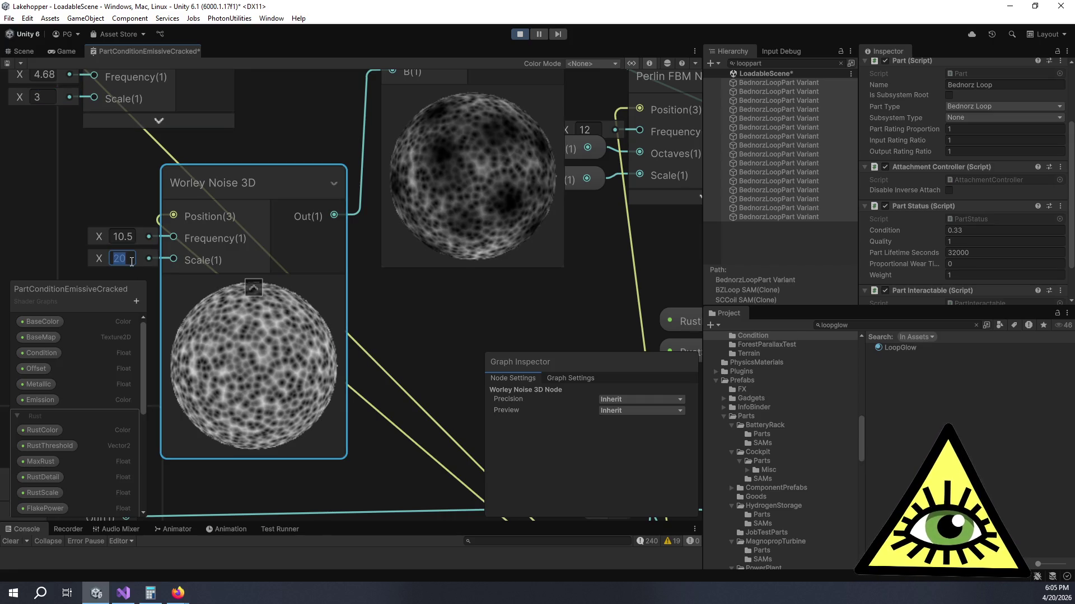
pyautogui.write('6')
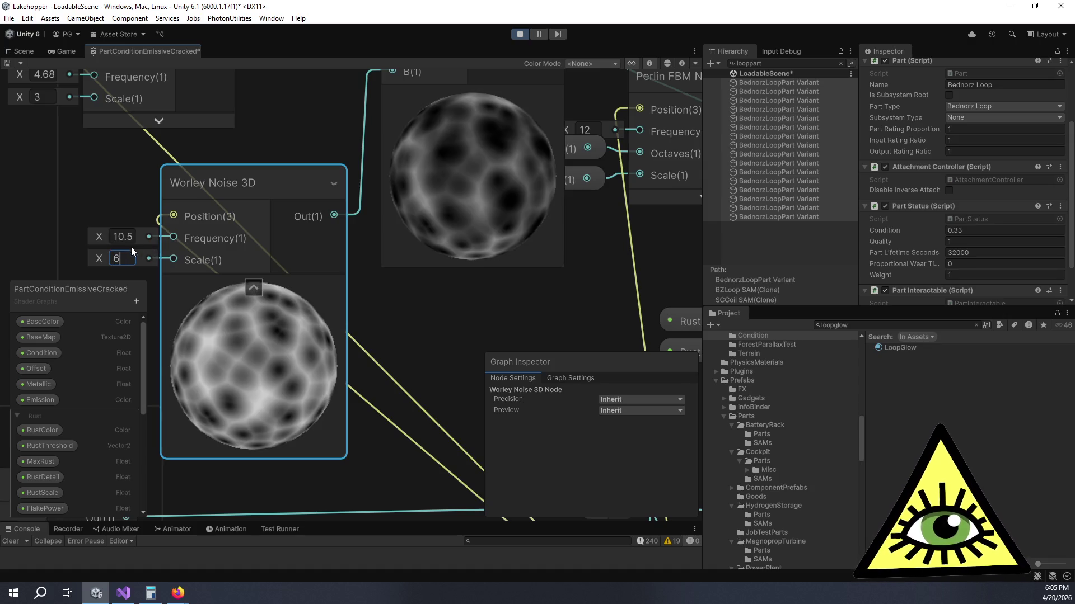
pyautogui.moveTo(101, 256); pyautogui.dragTo(121, 255)
pyautogui.moveTo(388, 306); pyautogui.dragTo(376, 329)
pyautogui.moveTo(135, 274)
pyautogui.mouseDown()
pyautogui.moveTo(218, 275)
pyautogui.moveTo(66, 274)
pyautogui.moveTo(283, 271)
pyautogui.moveTo(273, 273)
pyautogui.mouseUp()
pyautogui.moveTo(55, 132); pyautogui.dragTo(75, 138)
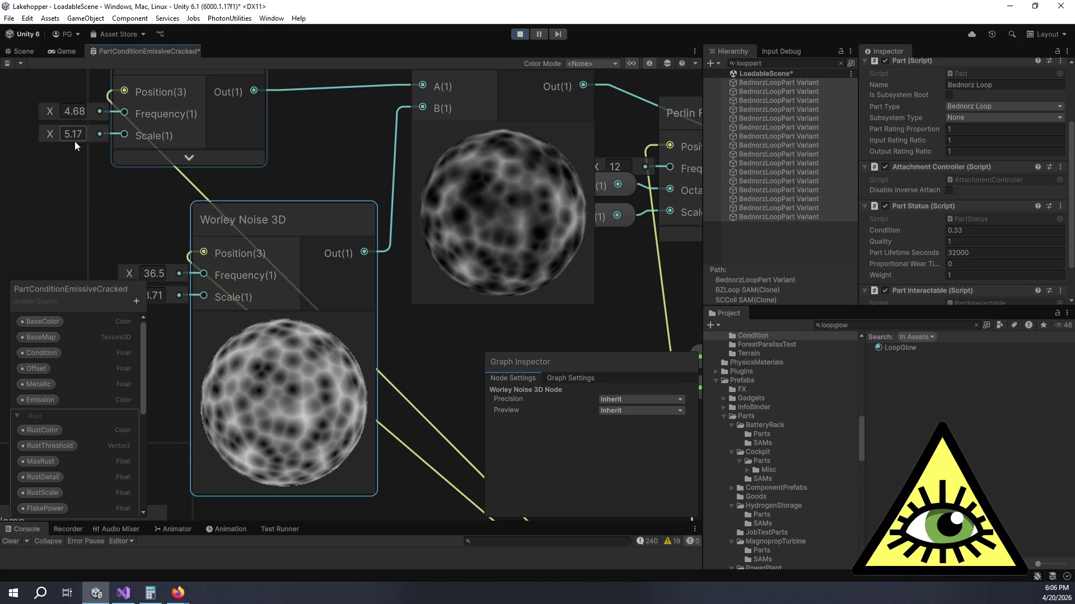
# Step: Set the upper Worley Noise 3D node's scale and frequency both to 5
pyautogui.click(75, 139)
pyautogui.write('5')
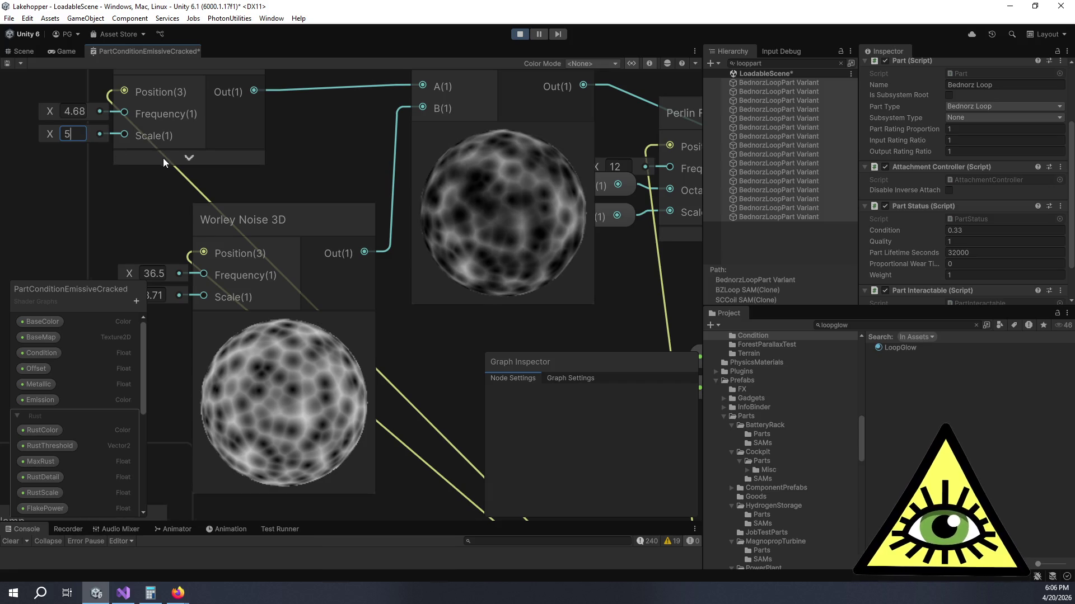
pyautogui.moveTo(163, 158); pyautogui.dragTo(194, 157)
pyautogui.click(109, 111)
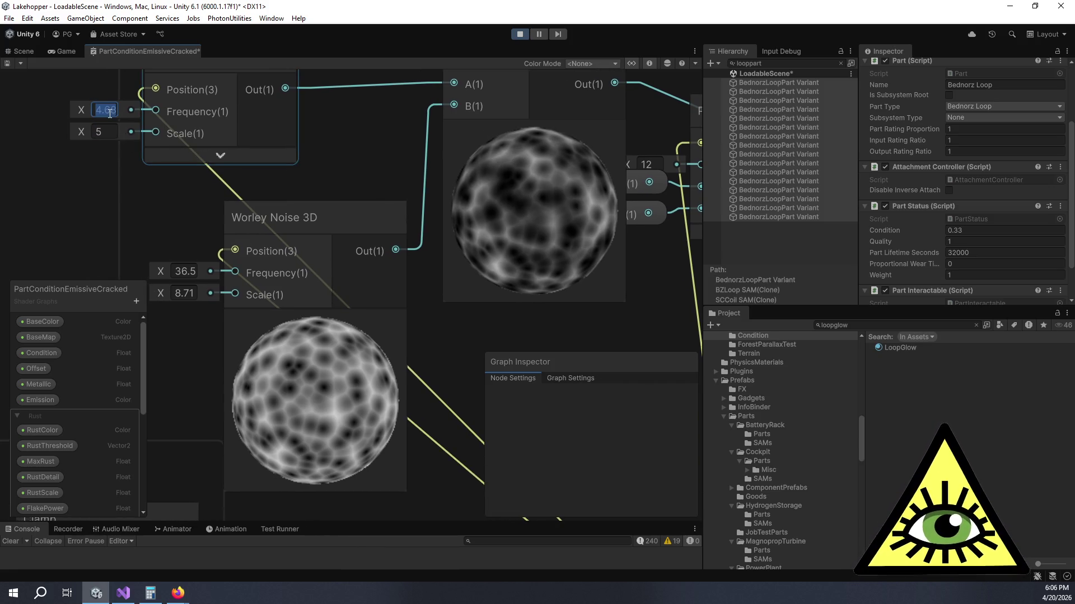
pyautogui.write('5')
# Step: Set the lower Worley Noise 3D node's frequency to 5 and scale to 10
pyautogui.click(188, 270)
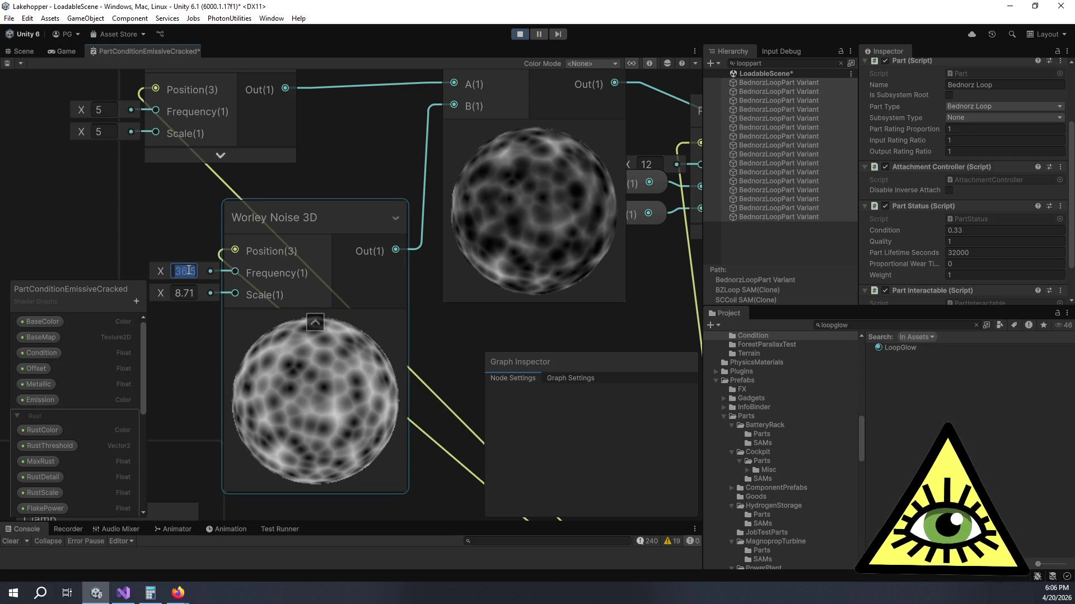
pyautogui.write('5')
pyautogui.click(185, 293)
pyautogui.write('5')
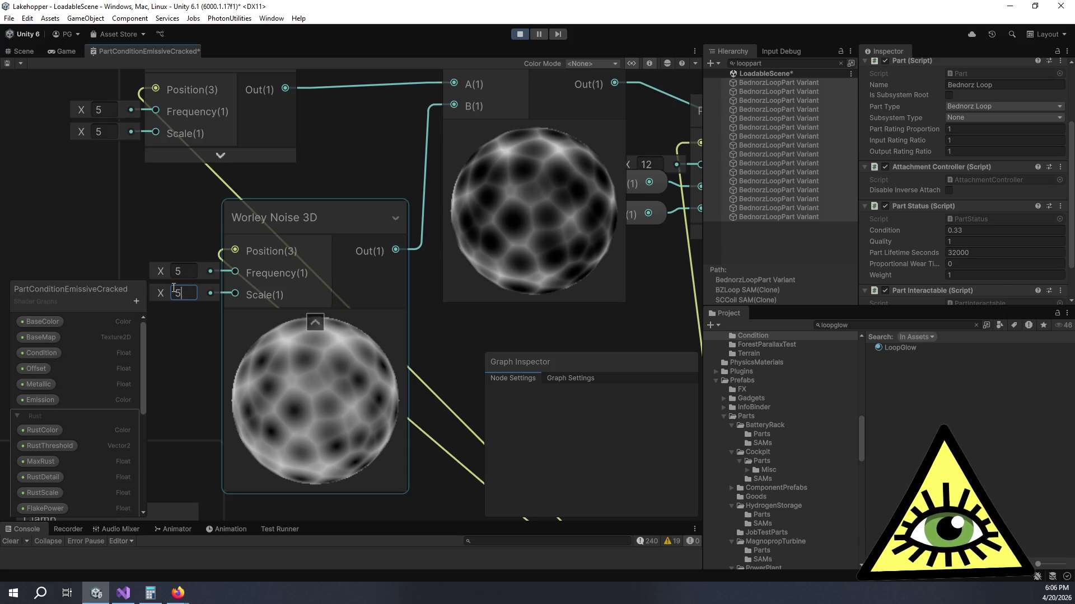
pyautogui.moveTo(164, 293)
pyautogui.mouseDown()
pyautogui.moveTo(154, 293)
pyautogui.moveTo(179, 293)
pyautogui.mouseUp()
pyautogui.click(178, 293)
pyautogui.write('10')
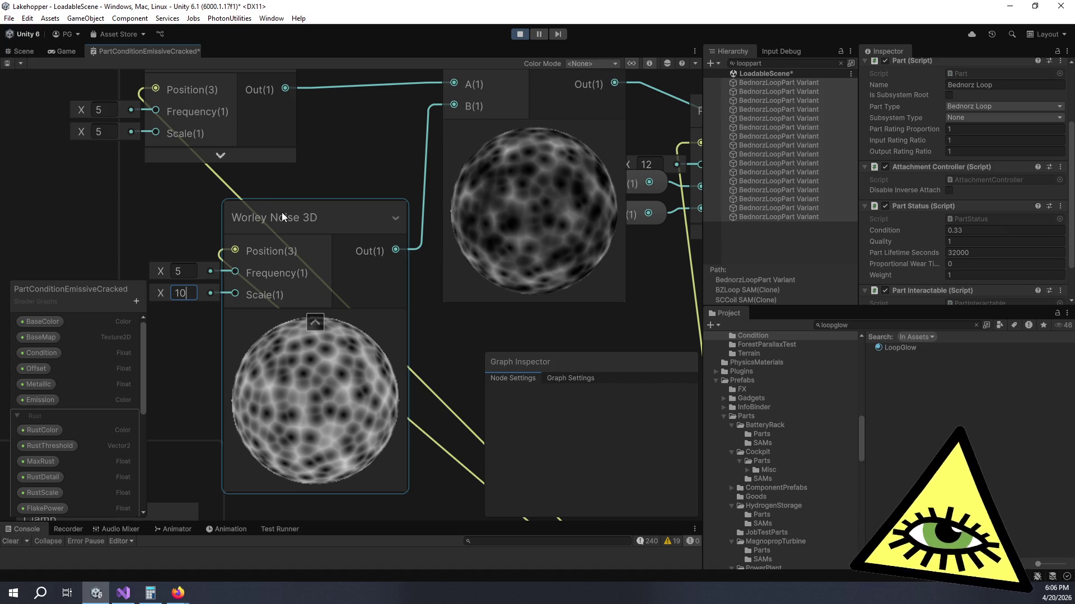
pyautogui.scroll(-5, 317, 212)
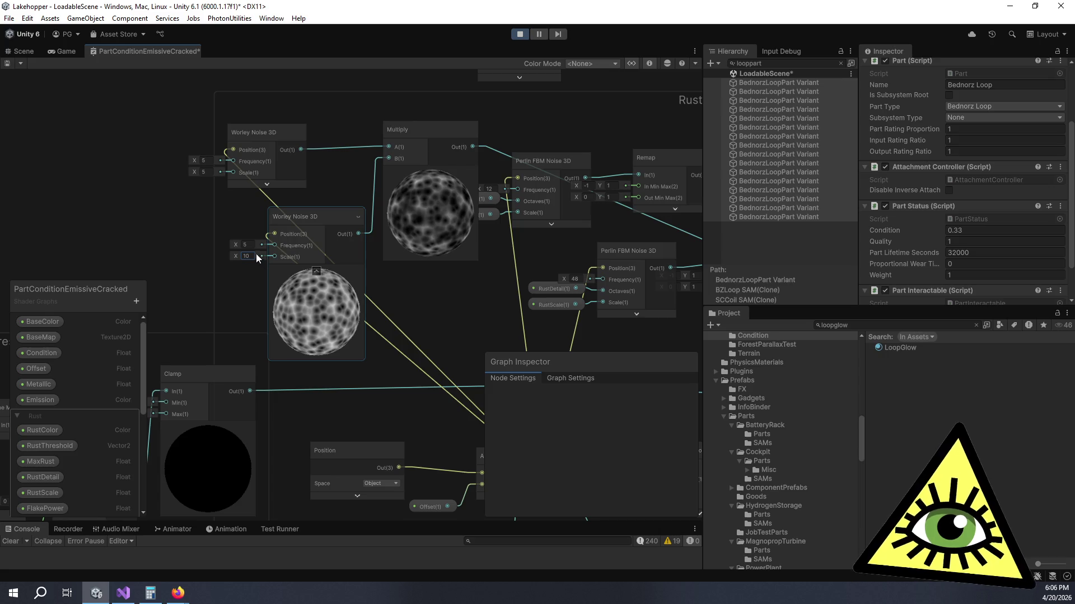
# Step: Set the lower Worley node's scale to 5 and scrub its frequency up
pyautogui.write('5')
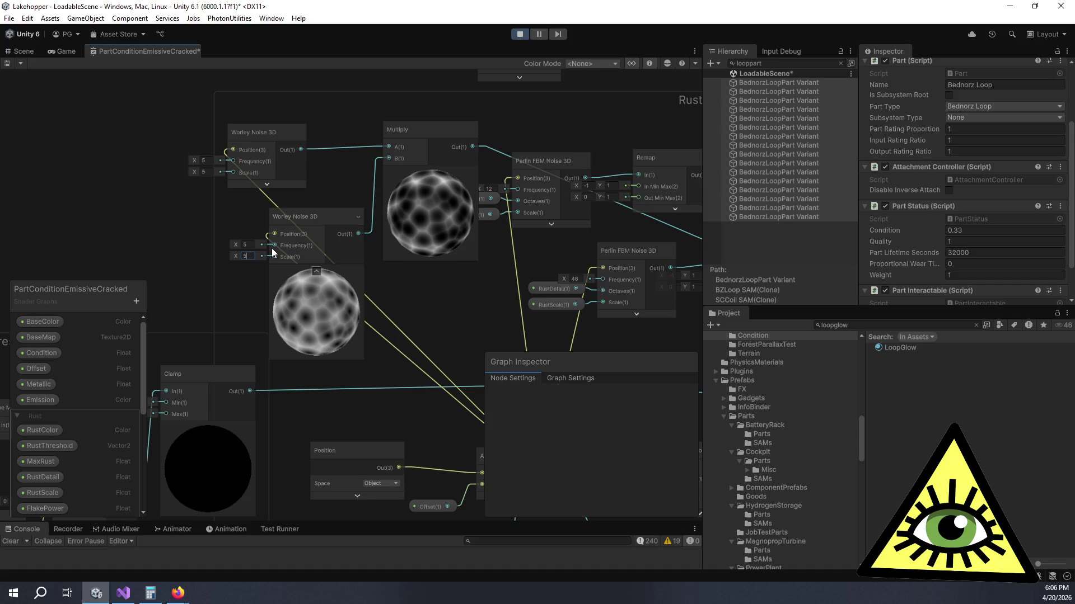
pyautogui.scroll(5, 273, 249)
pyautogui.moveTo(198, 242)
pyautogui.mouseDown()
pyautogui.moveTo(432, 246)
pyautogui.moveTo(138, 246)
pyautogui.moveTo(556, 243)
pyautogui.moveTo(335, 237)
pyautogui.mouseUp()
# Step: Inspect the noise preview above Power and collapse the Multiply node's preview
pyautogui.scroll(-5, 563, 244)
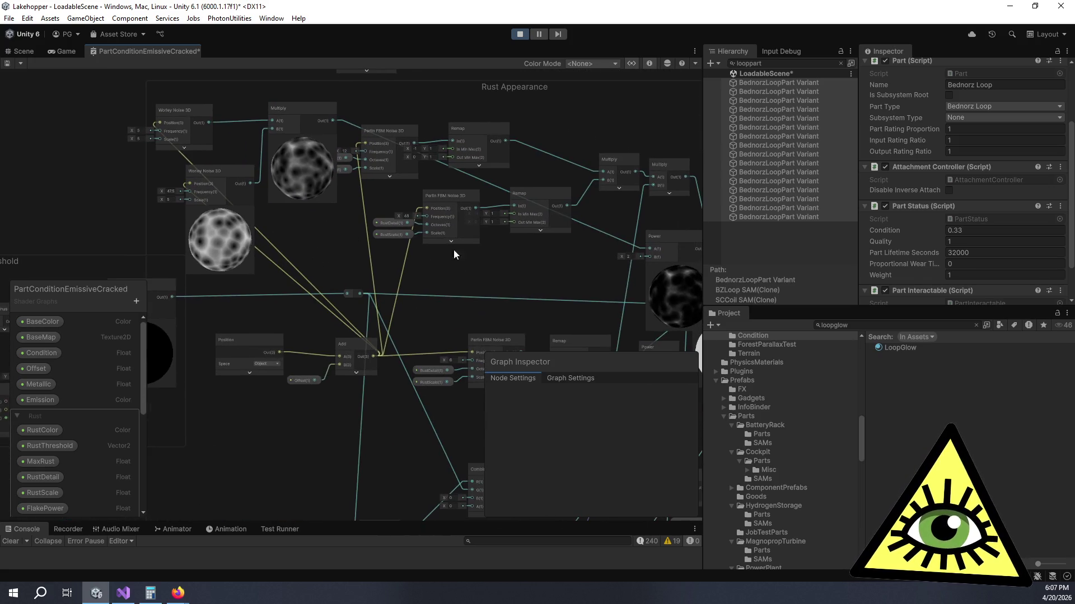
pyautogui.moveTo(453, 255); pyautogui.dragTo(288, 185)
pyautogui.scroll(8, 537, 246)
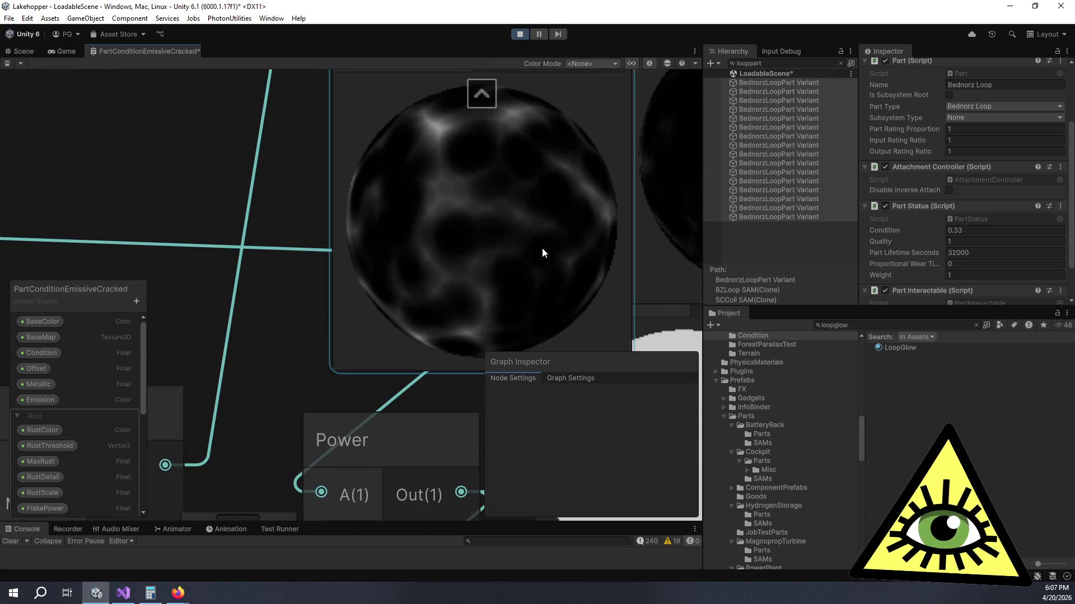
pyautogui.scroll(-4, 542, 248)
pyautogui.moveTo(552, 236)
pyautogui.mouseDown()
pyautogui.moveTo(311, 234)
pyautogui.moveTo(505, 288)
pyautogui.moveTo(551, 334)
pyautogui.moveTo(461, 332)
pyautogui.moveTo(311, 394)
pyautogui.mouseUp()
pyautogui.scroll(4, 311, 234)
pyautogui.click(257, 248)
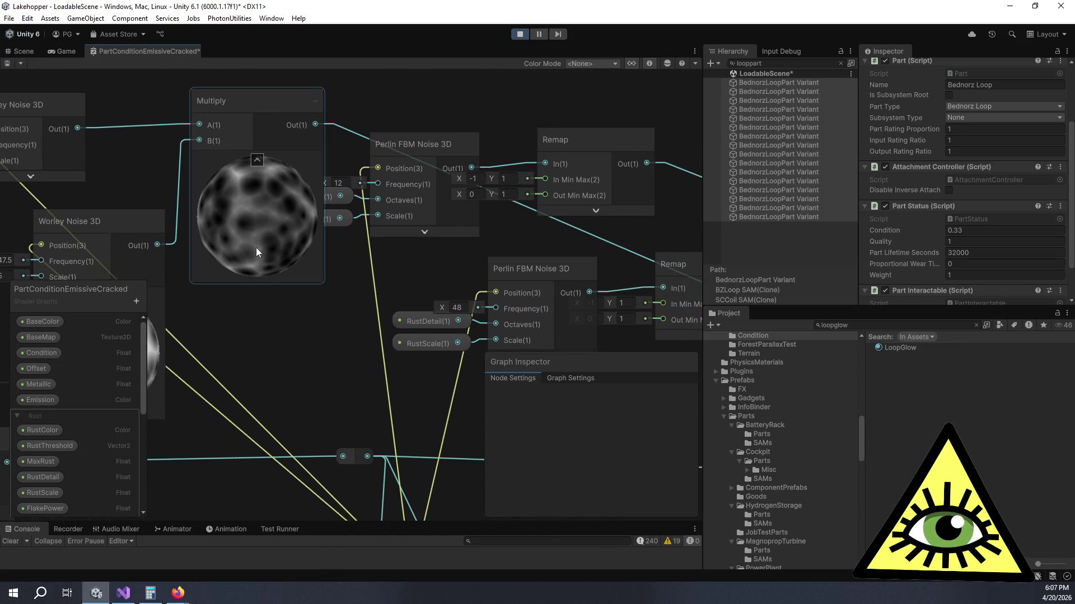
pyautogui.click(256, 161)
pyautogui.moveTo(307, 236)
pyautogui.mouseDown()
pyautogui.moveTo(162, 355)
pyautogui.moveTo(184, 195)
pyautogui.mouseUp()
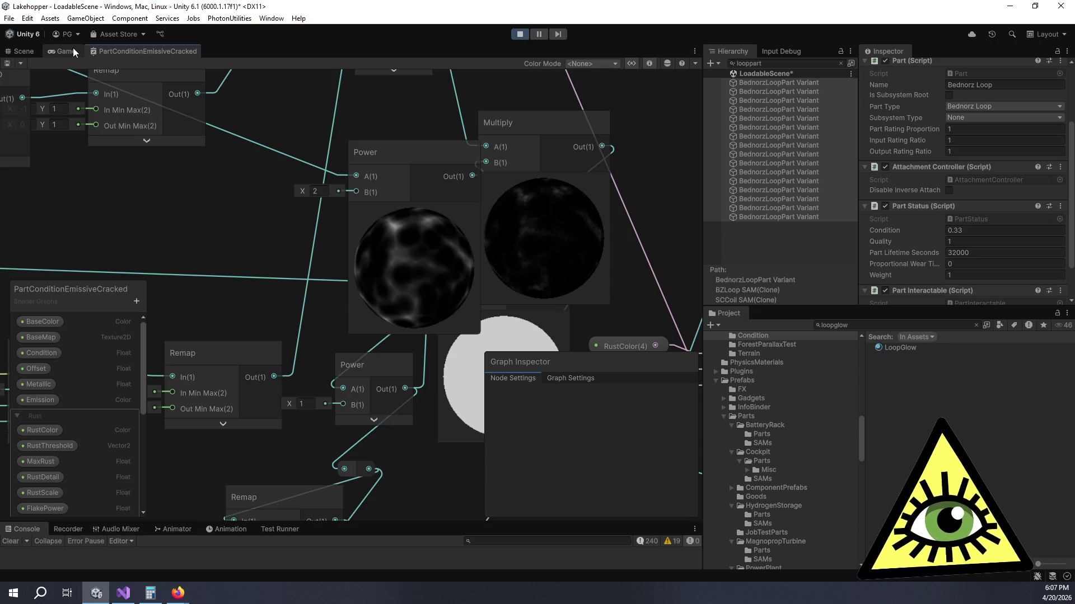
# Step: Adjust the part's Condition value in the running game to test the wear look
pyautogui.click(65, 51)
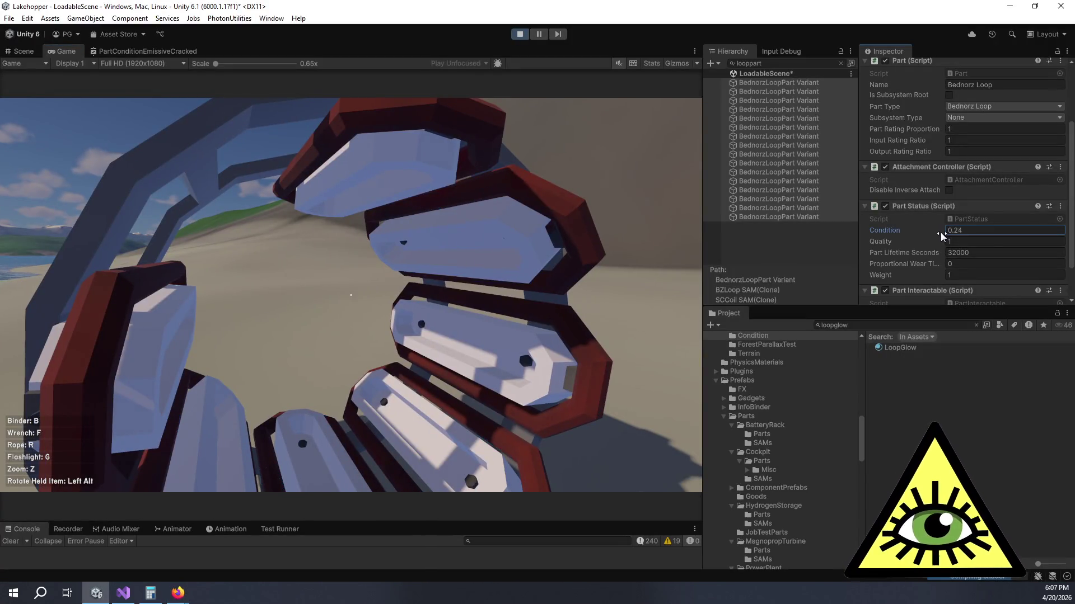
pyautogui.moveTo(940, 233); pyautogui.dragTo(942, 233)
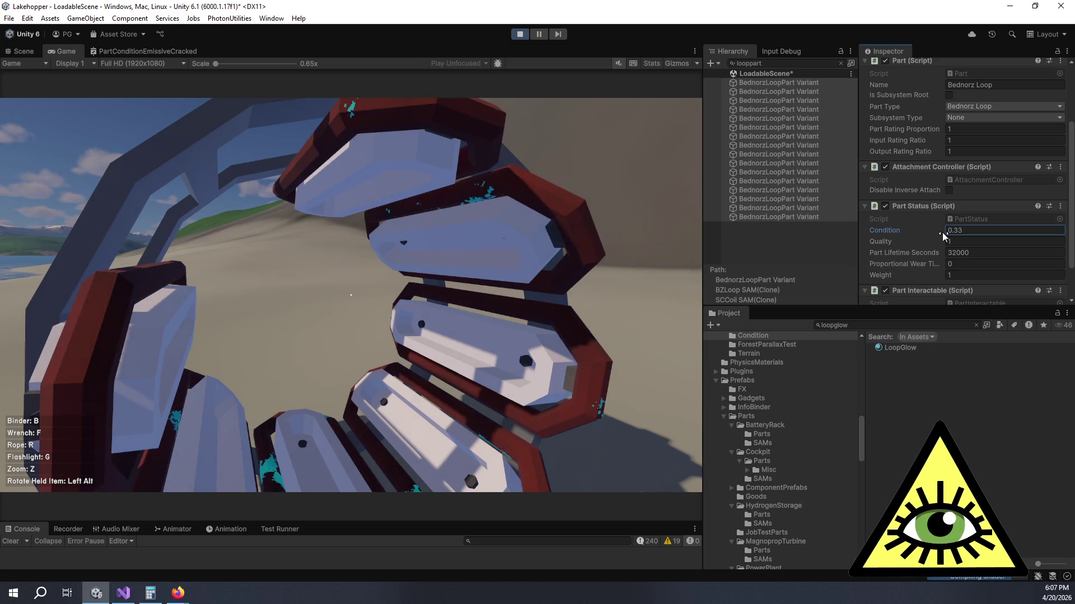
pyautogui.click(975, 229)
pyautogui.press('Right')
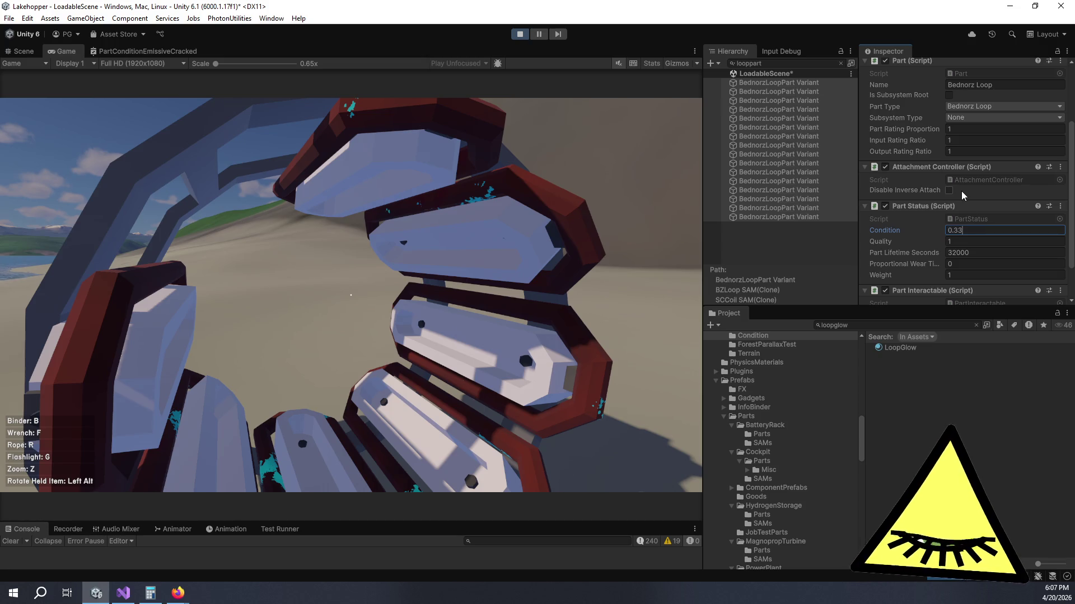
pyautogui.press('BackSpace')
pyautogui.write('4')
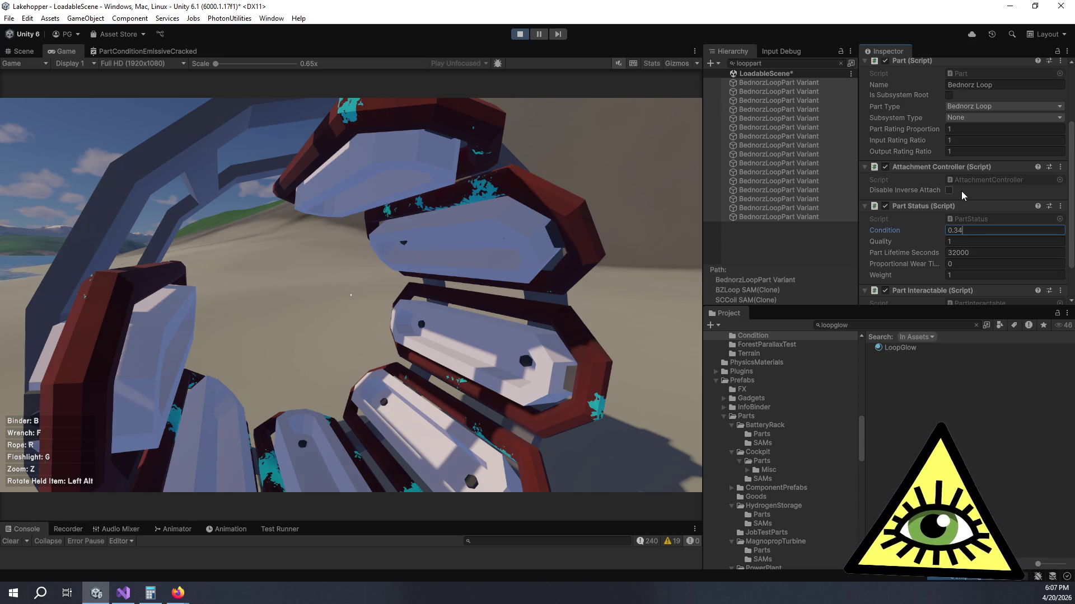
pyautogui.write('5')
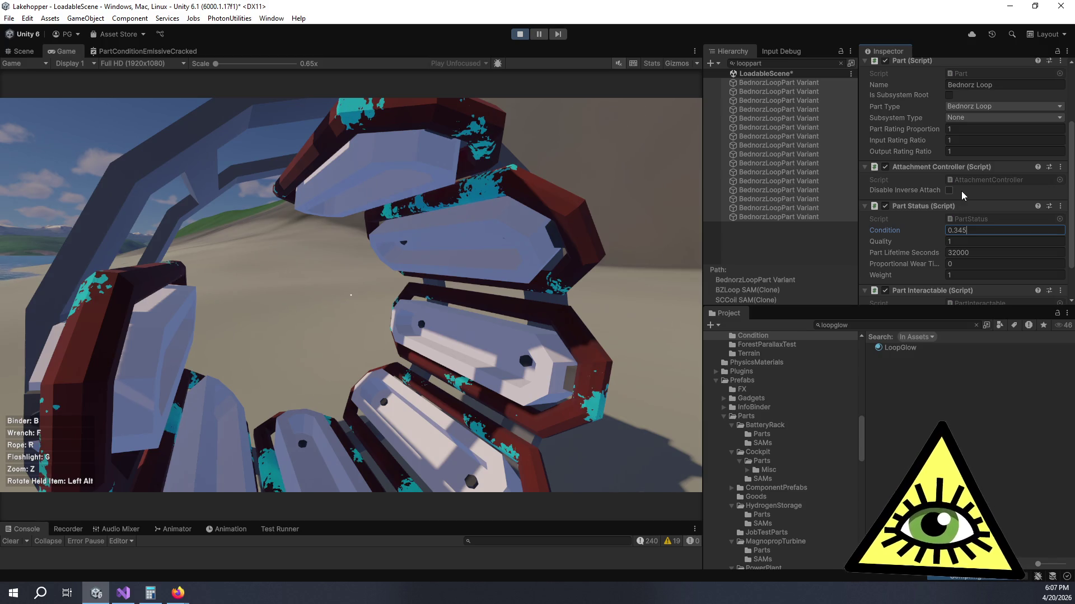
pyautogui.press('BackSpace')
pyautogui.write('9')
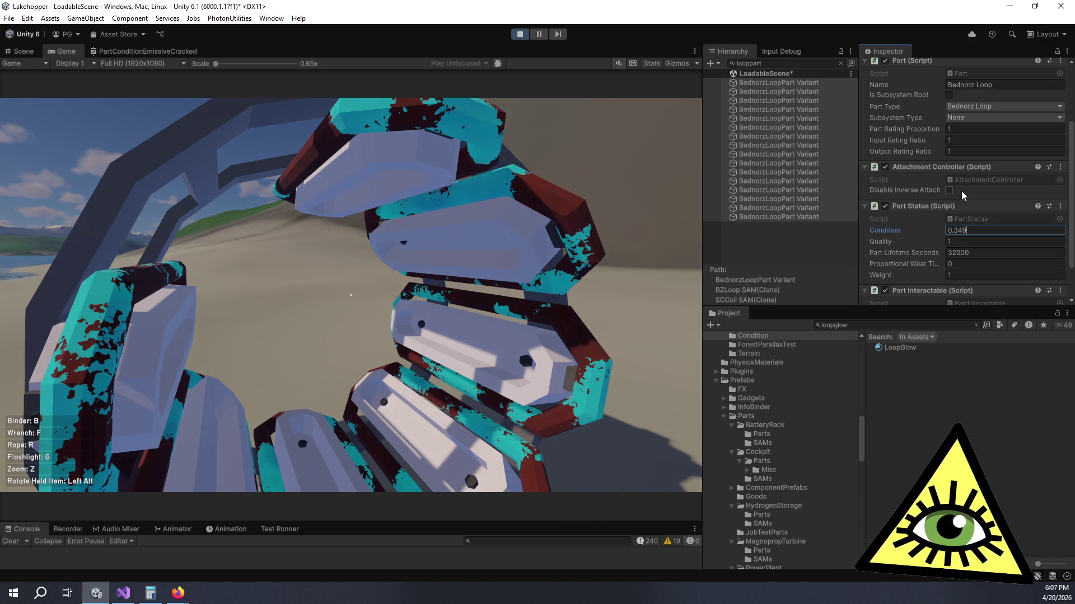
pyautogui.click(569, 314)
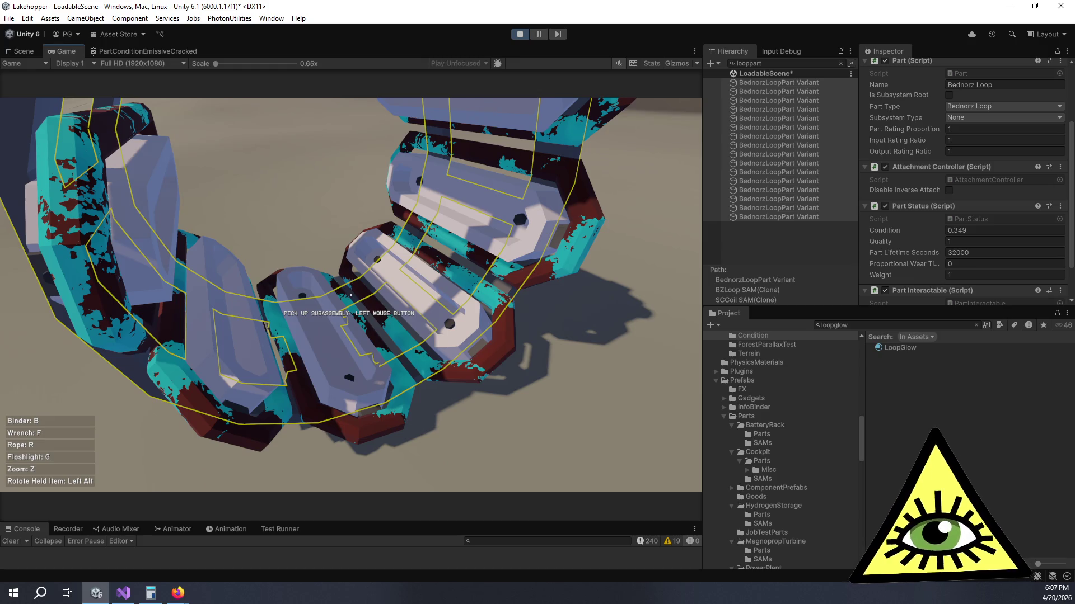
# Step: Refine the Condition to 0.348999, then stop play mode
pyautogui.hotkey('alt', 'Tab')
pyautogui.hotkey('alt', 'Tab')
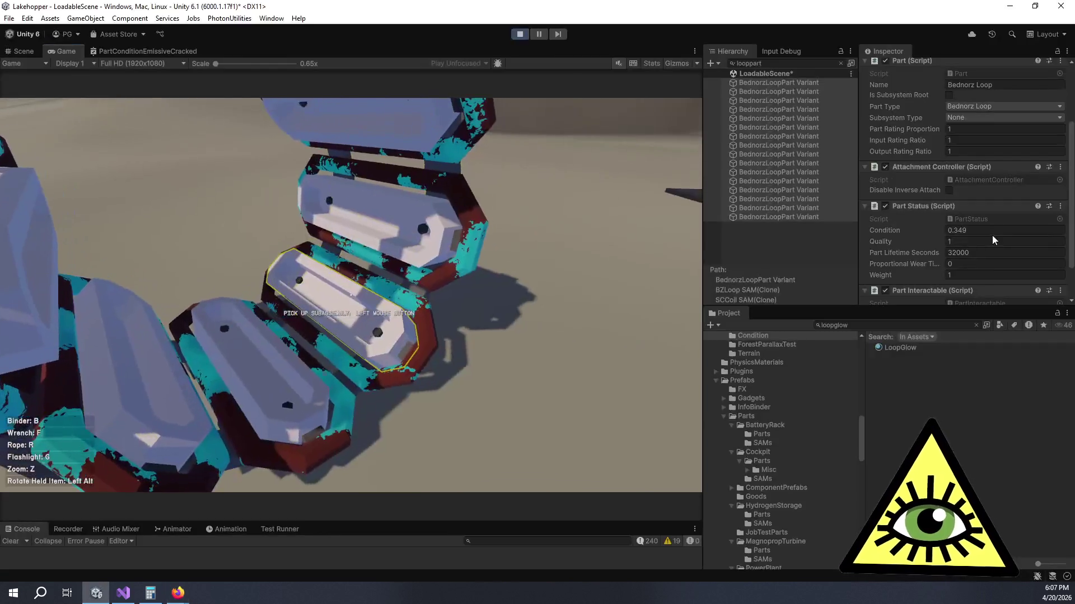
pyautogui.click(950, 231)
pyautogui.click(949, 231)
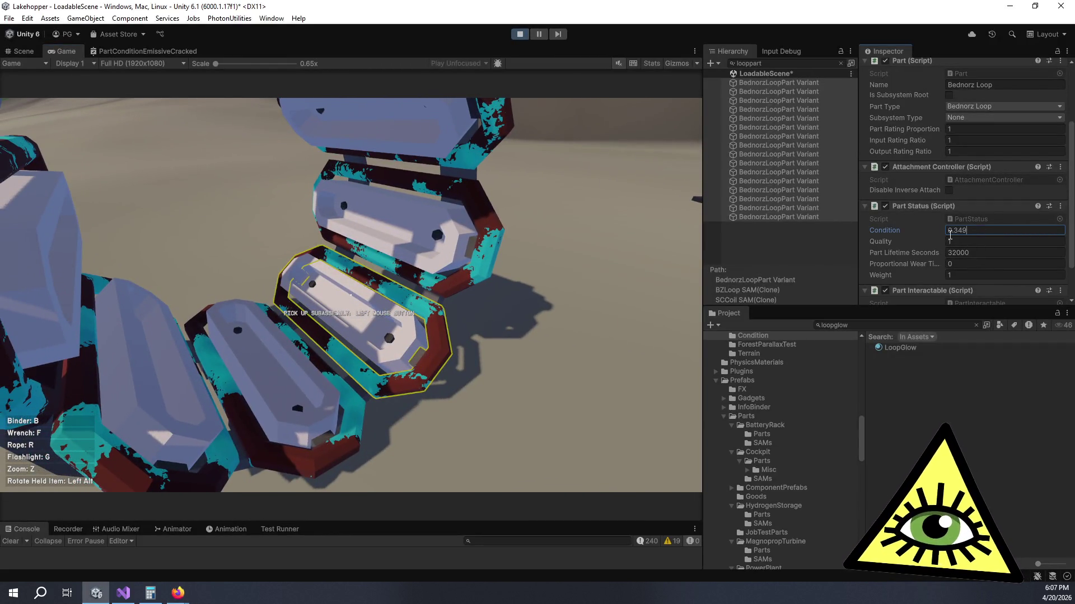
pyautogui.write('9')
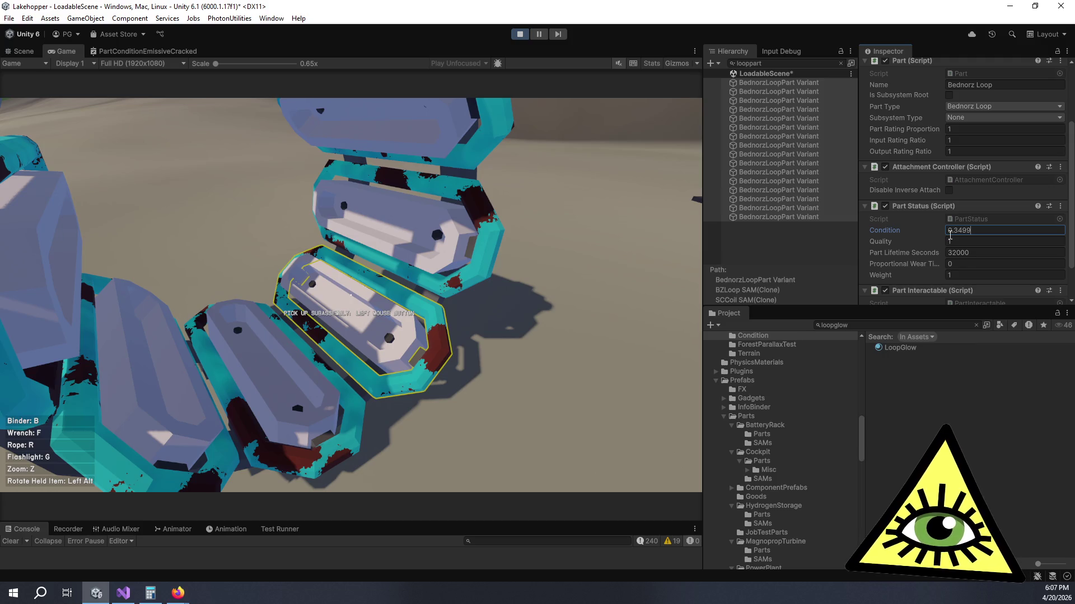
pyautogui.write('999')
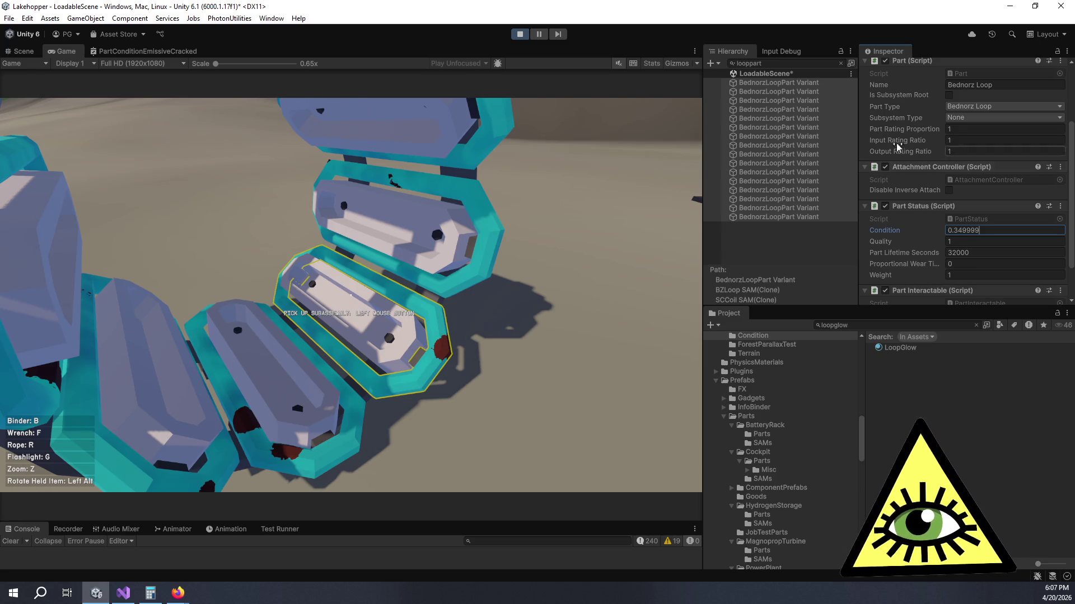
pyautogui.click(518, 34)
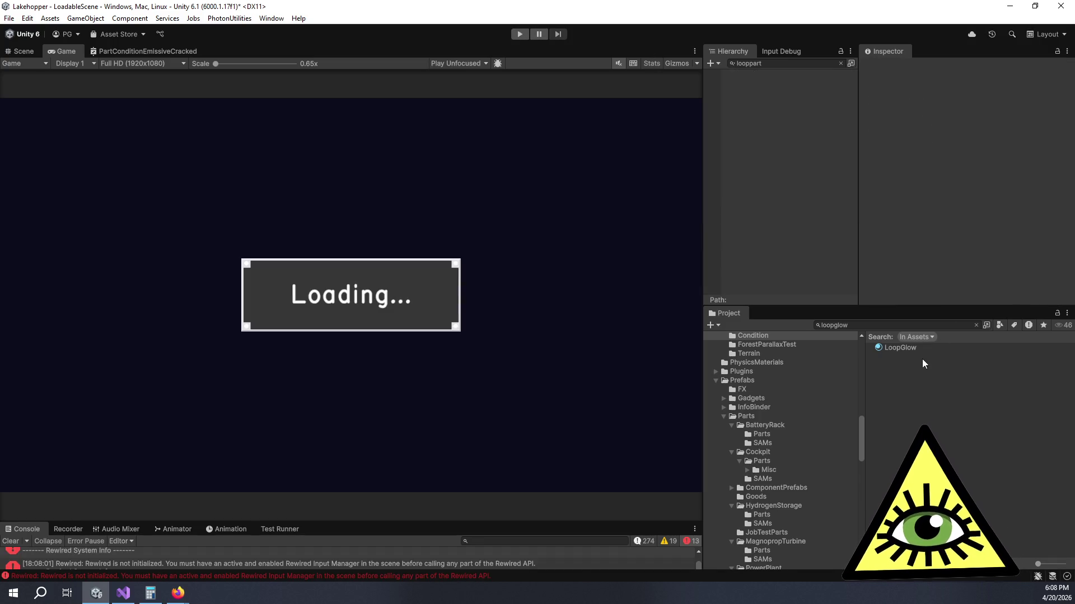
# Step: Give the LoopGlow material a PartCondition emissive shader and review its Rust settings
pyautogui.click(918, 347)
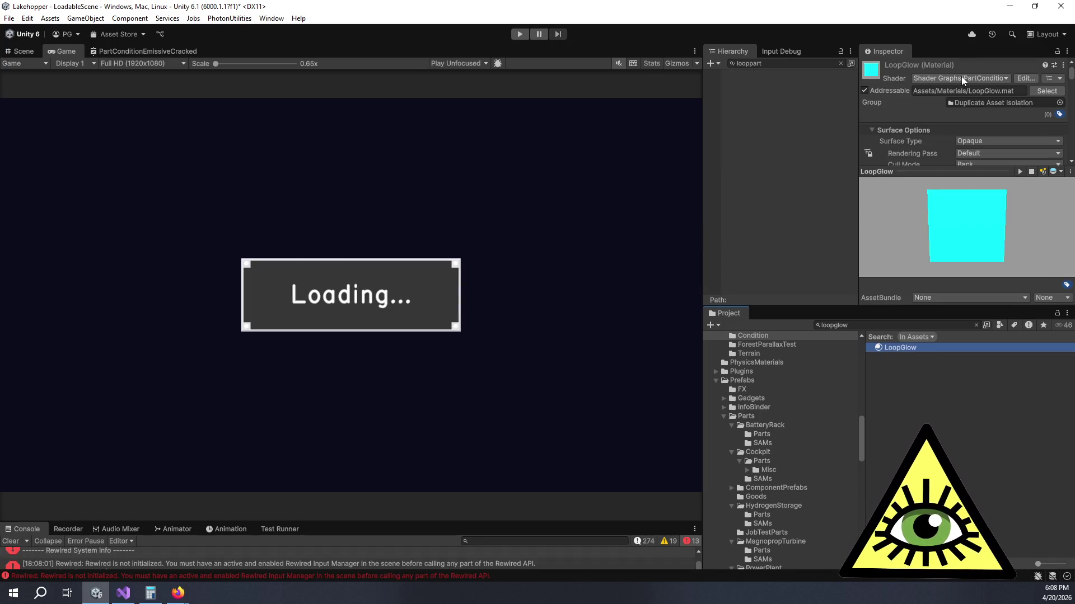
pyautogui.click(962, 78)
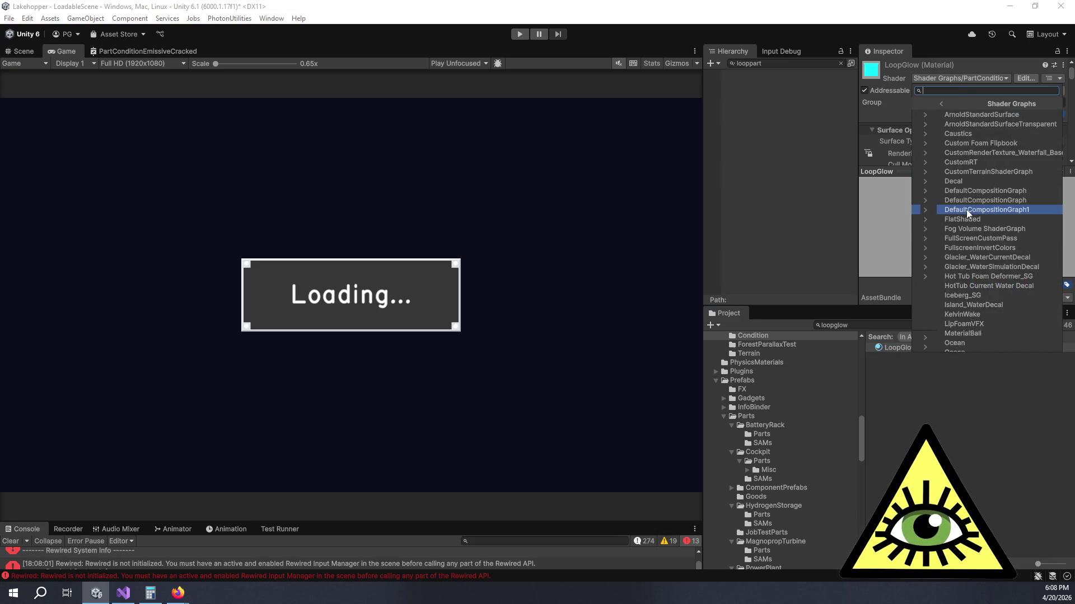
pyautogui.scroll(-5, 986, 247)
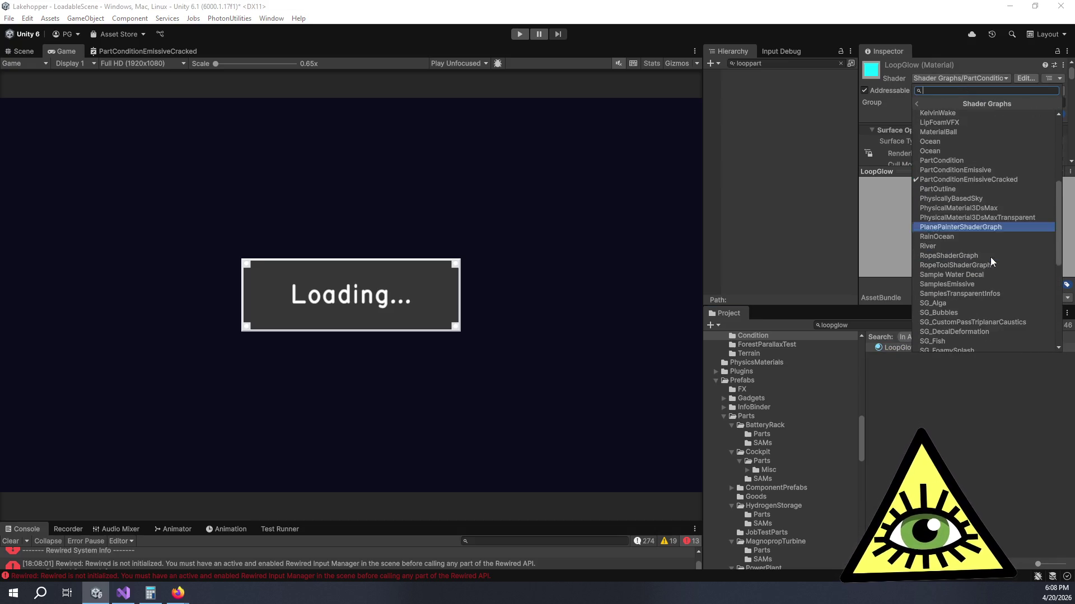
pyautogui.click(987, 171)
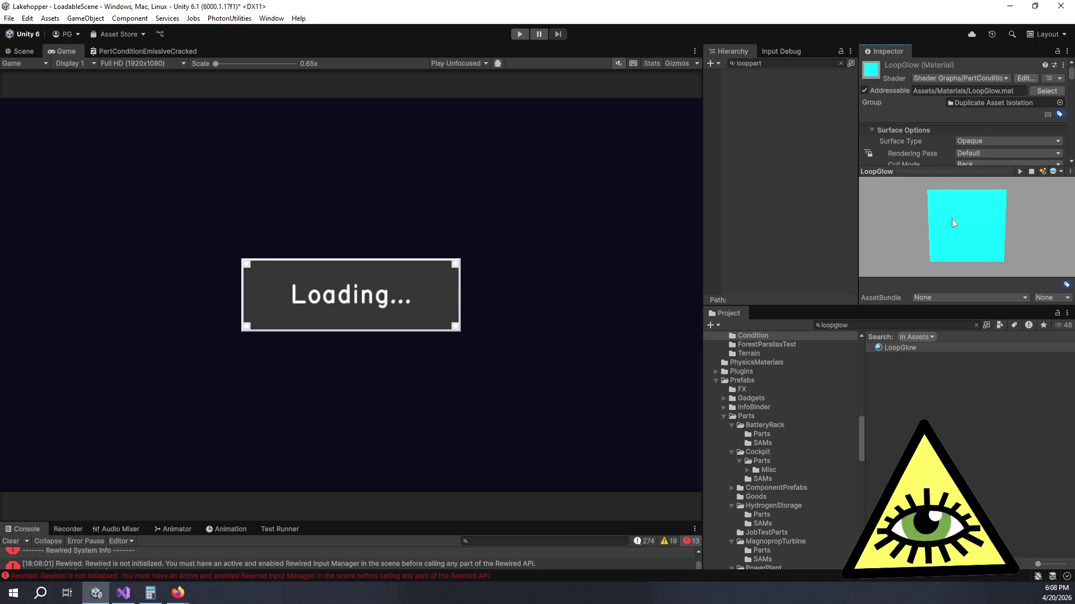
pyautogui.scroll(-10, 931, 129)
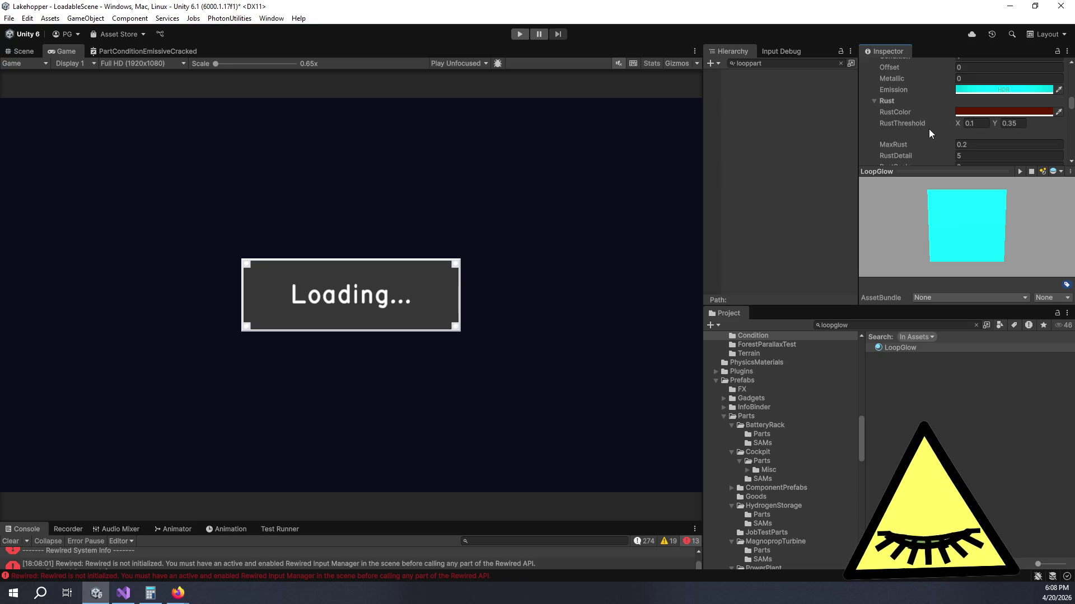
pyautogui.scroll(10, 928, 129)
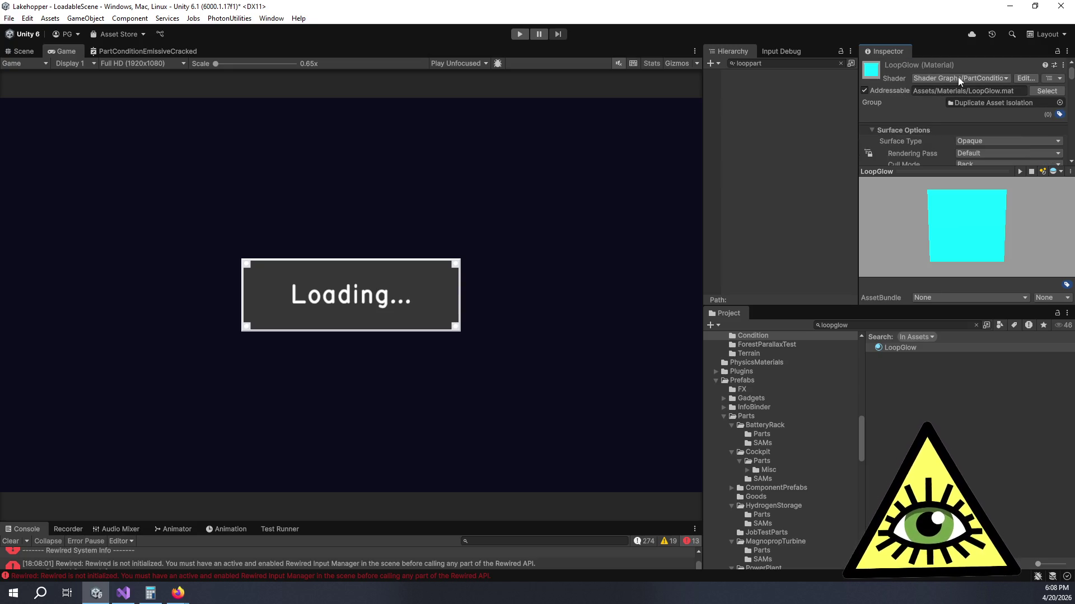
pyautogui.click(958, 78)
# Step: Clear the selection and widen the Game view
pyautogui.click(777, 218)
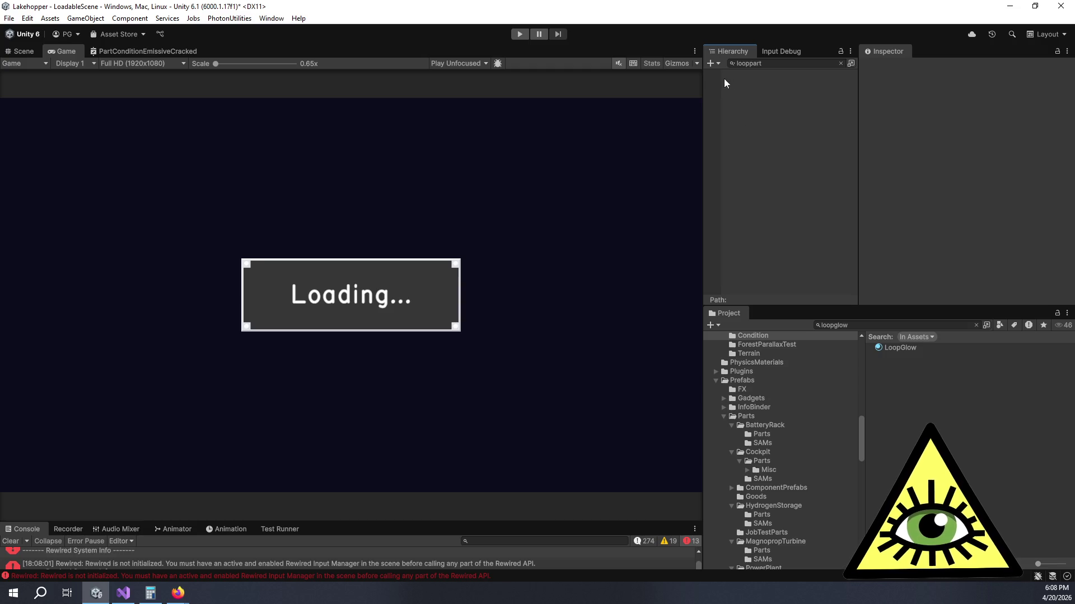
pyautogui.moveTo(702, 135); pyautogui.dragTo(734, 136)
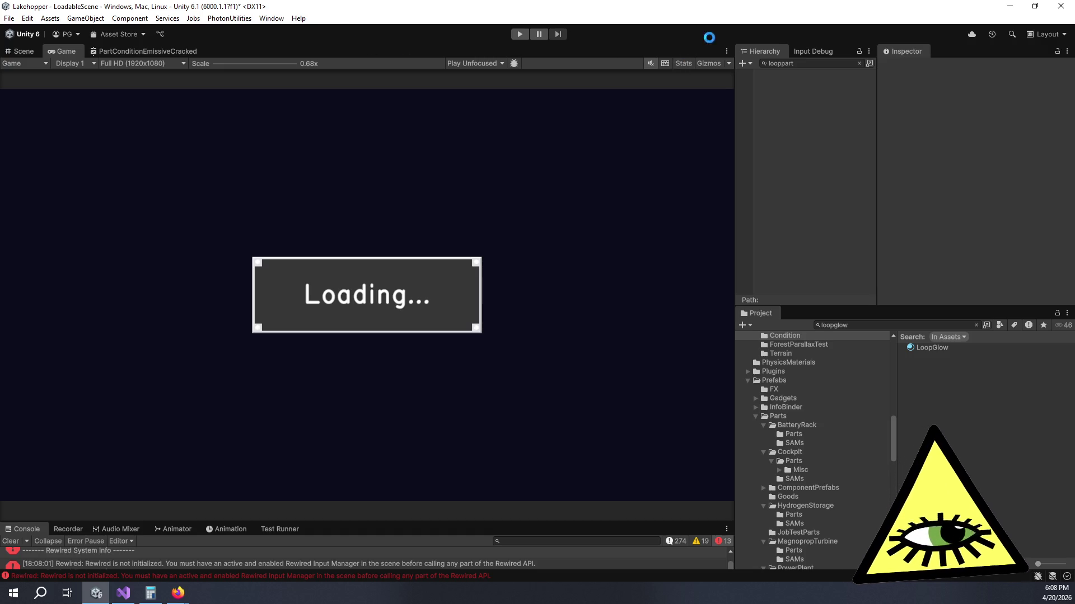
pyautogui.click(179, 592)
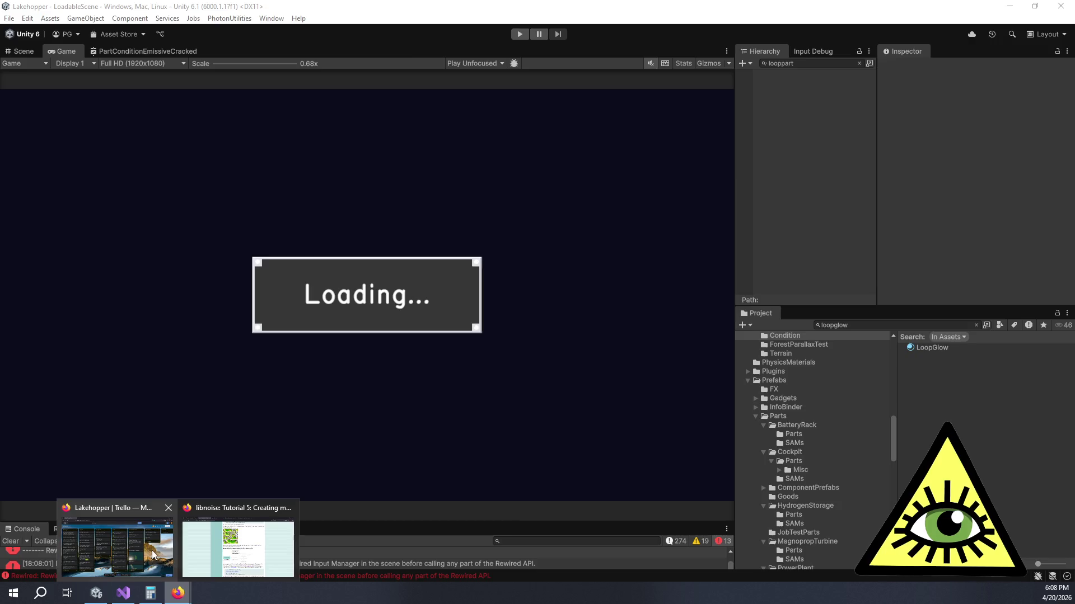
# Step: Move the 'Loop shader dirt effects emission.' card to Done and mark it complete
pyautogui.click(120, 545)
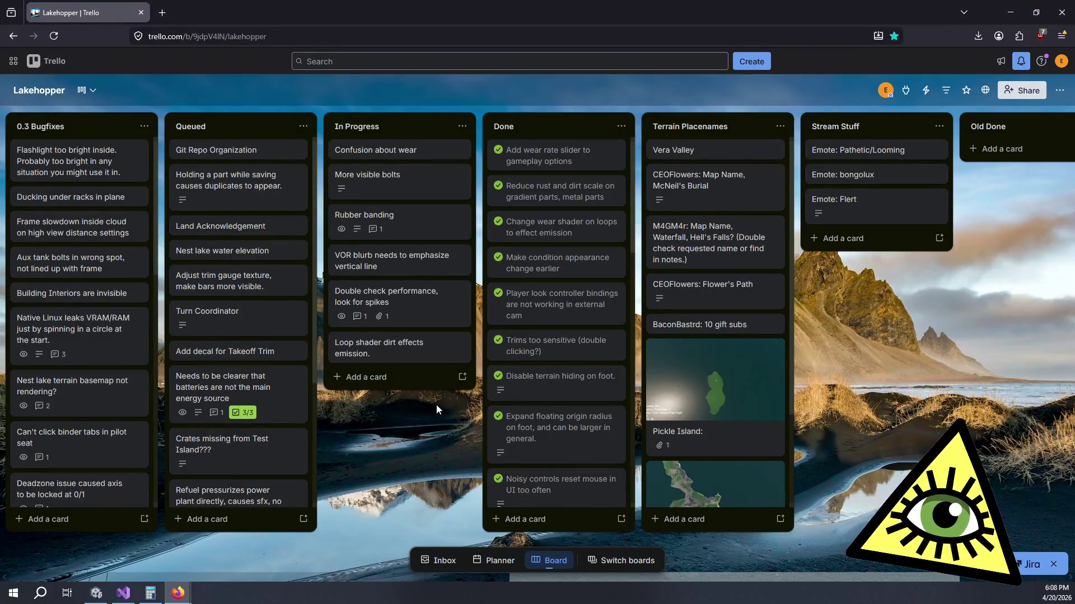
pyautogui.moveTo(420, 351)
pyautogui.mouseDown()
pyautogui.moveTo(574, 133)
pyautogui.moveTo(571, 152)
pyautogui.mouseUp()
pyautogui.click(497, 150)
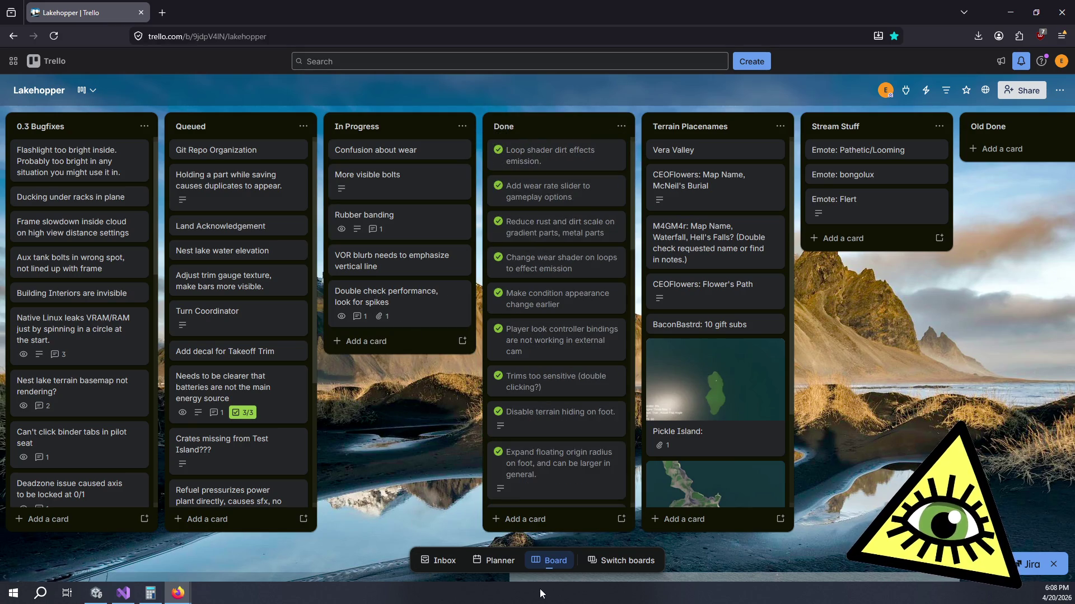
# Step: Scroll across the Lakehopper Trello board to review its lists
pyautogui.hscroll(-10, 490, 578)
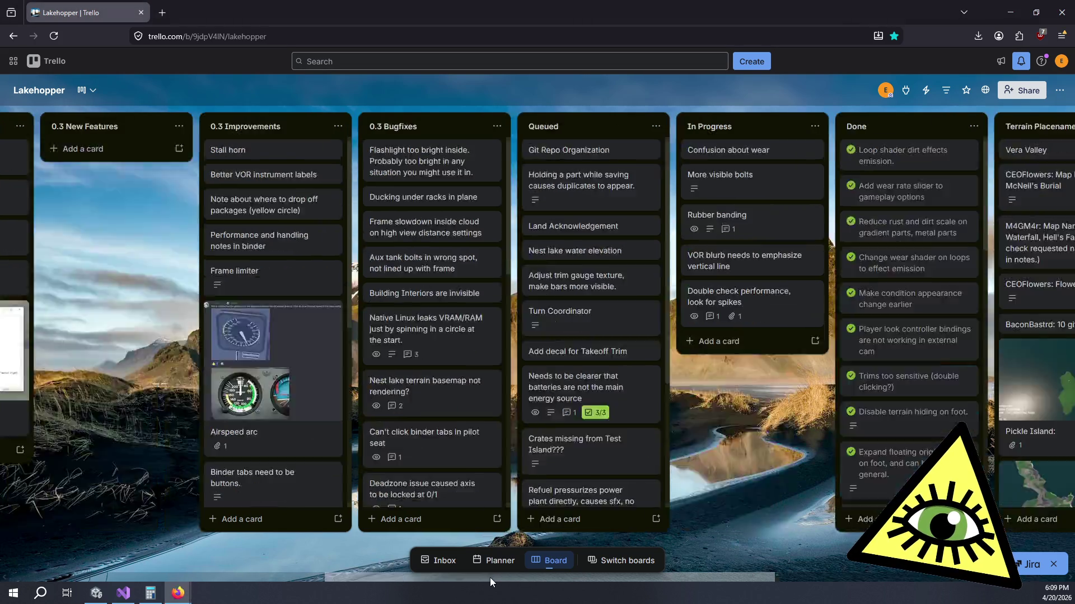
pyautogui.hscroll(8, 468, 580)
pyautogui.hscroll(5, 830, 552)
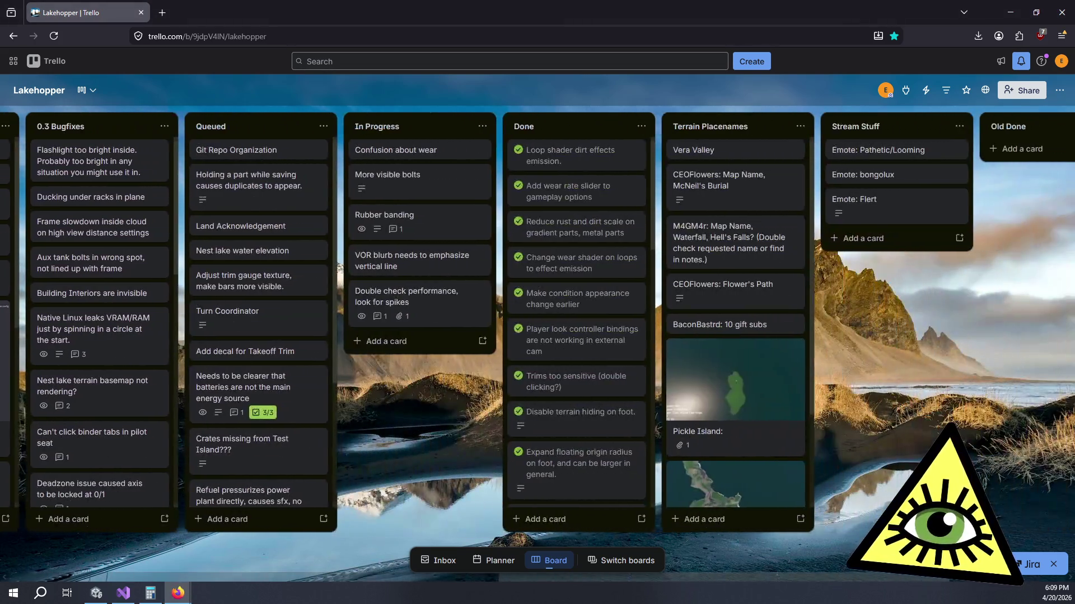
pyautogui.scroll(-4, 603, 370)
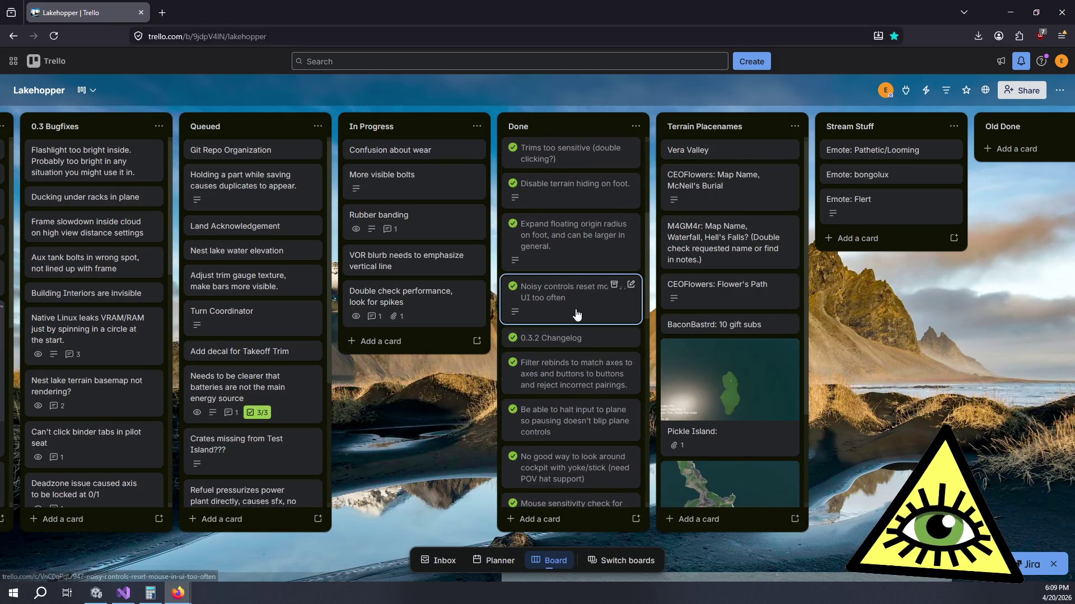
pyautogui.scroll(2, 577, 316)
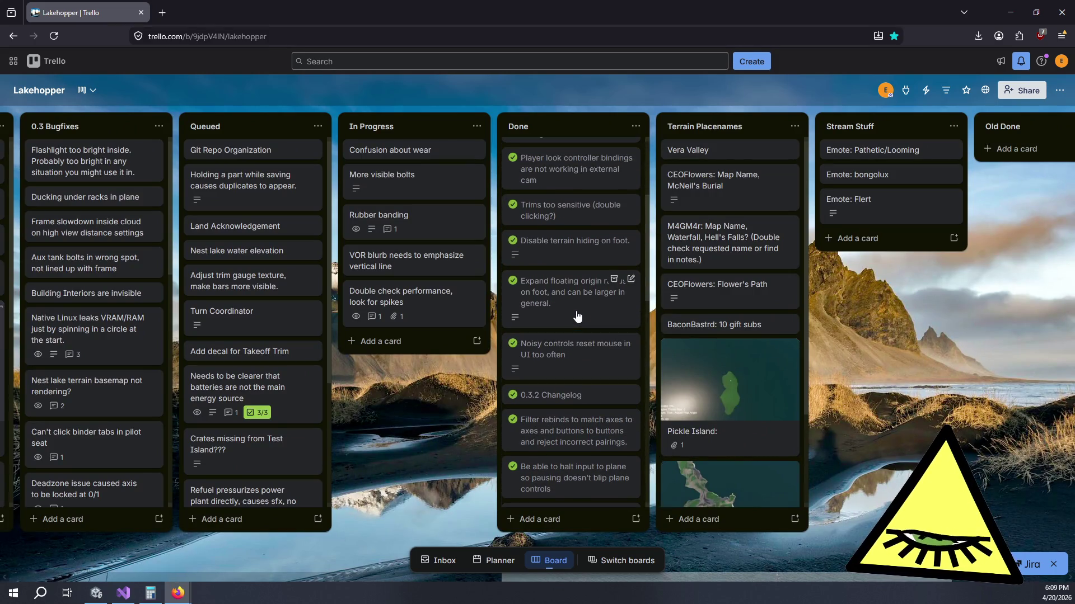
pyautogui.scroll(1, 588, 315)
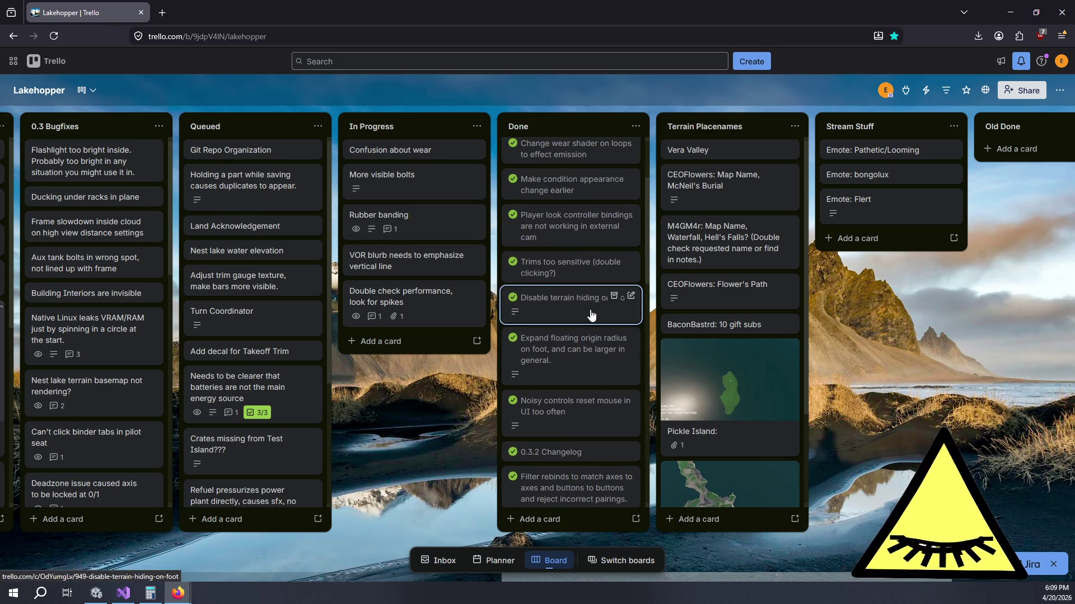
pyautogui.scroll(2, 591, 315)
pyautogui.scroll(-3, 588, 324)
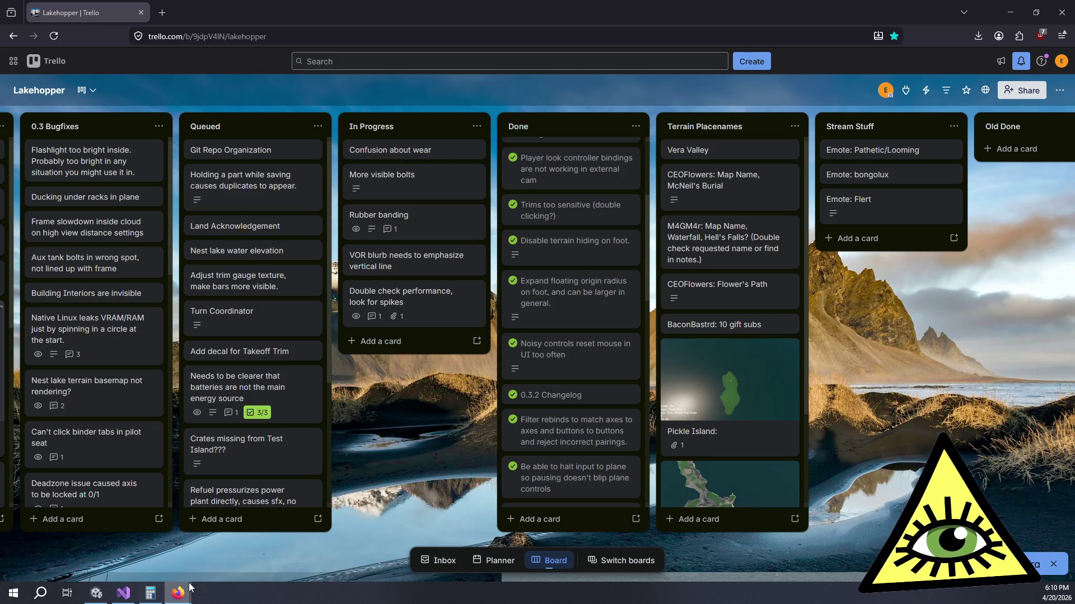
pyautogui.click(99, 596)
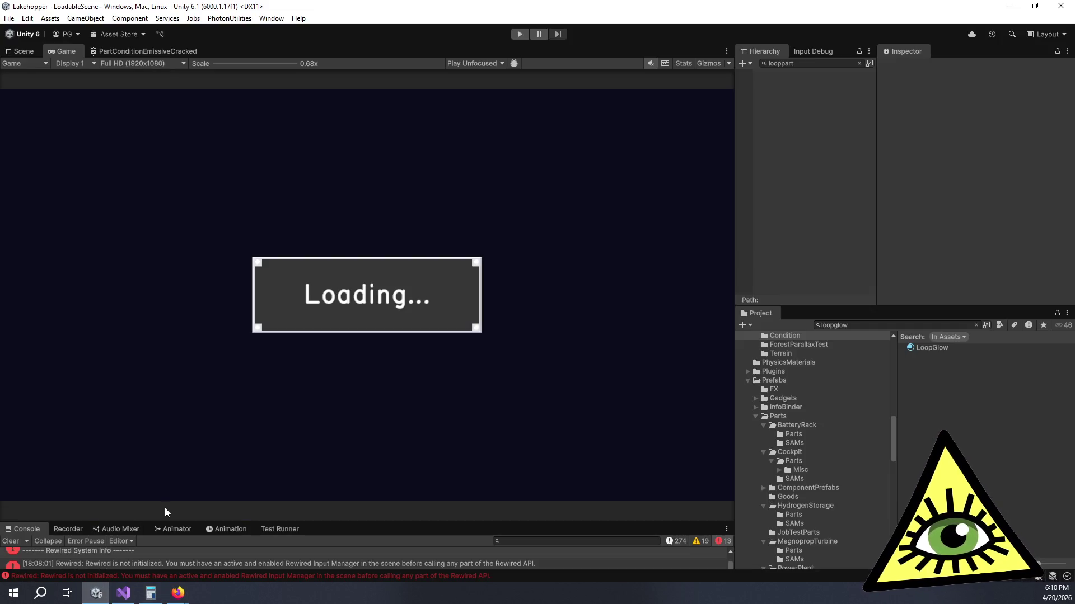
# Step: Enlarge the console panel and start play mode
pyautogui.moveTo(327, 515); pyautogui.dragTo(350, 396)
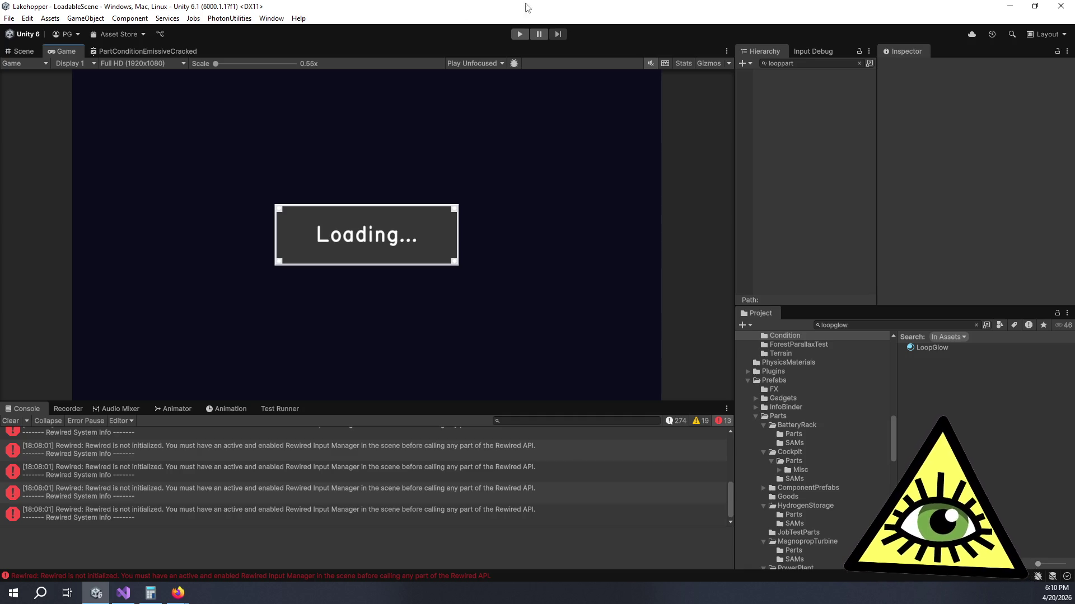
pyautogui.click(519, 34)
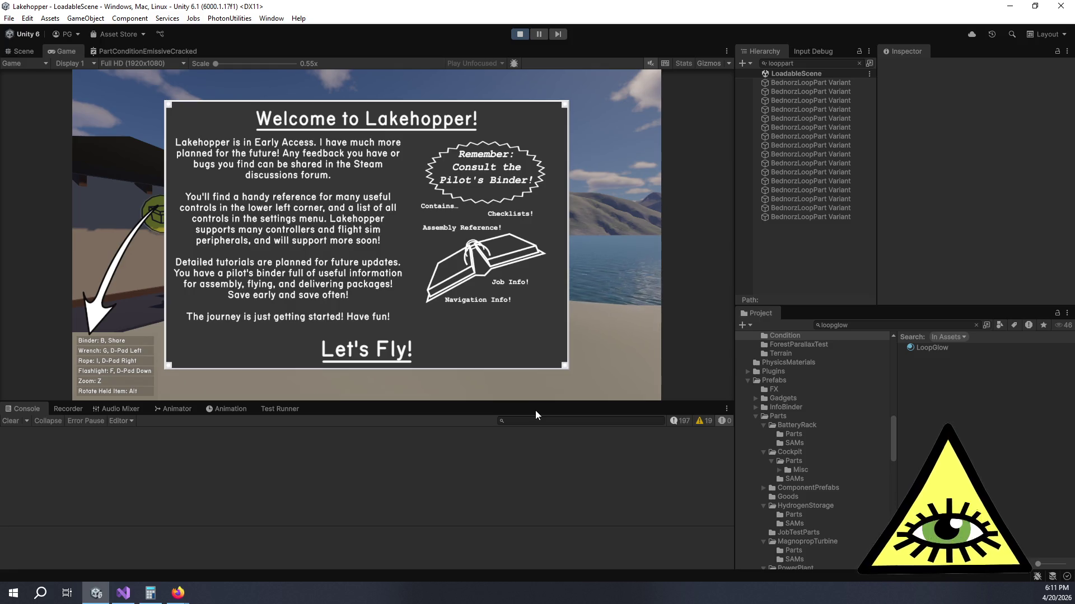
# Step: Enter the game, filter the Hierarchy for 'part', select all 135 results and set Condition to 0
pyautogui.click(373, 359)
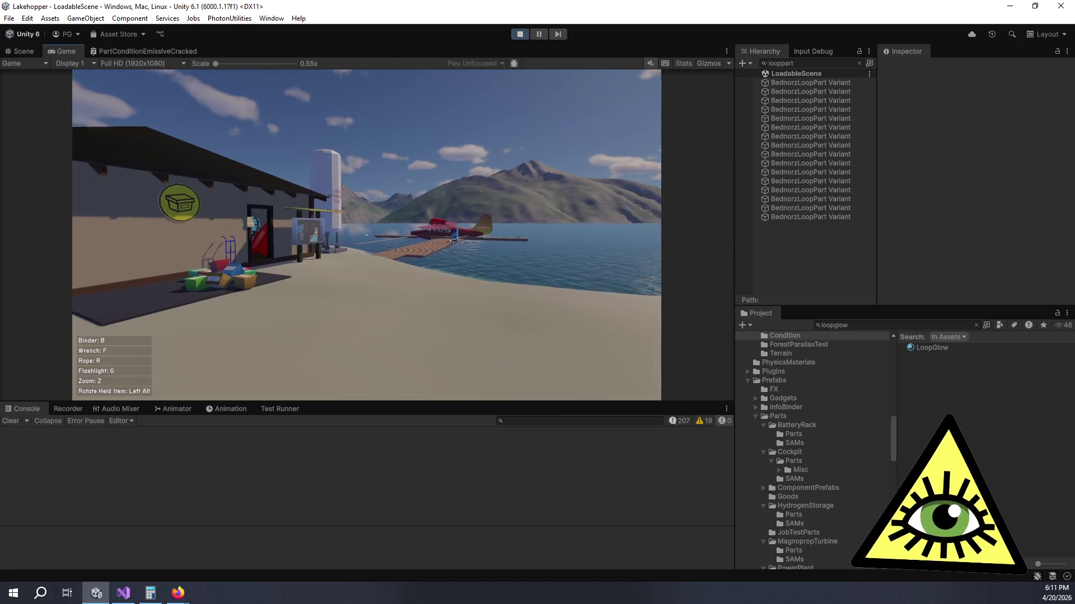
pyautogui.click(810, 65)
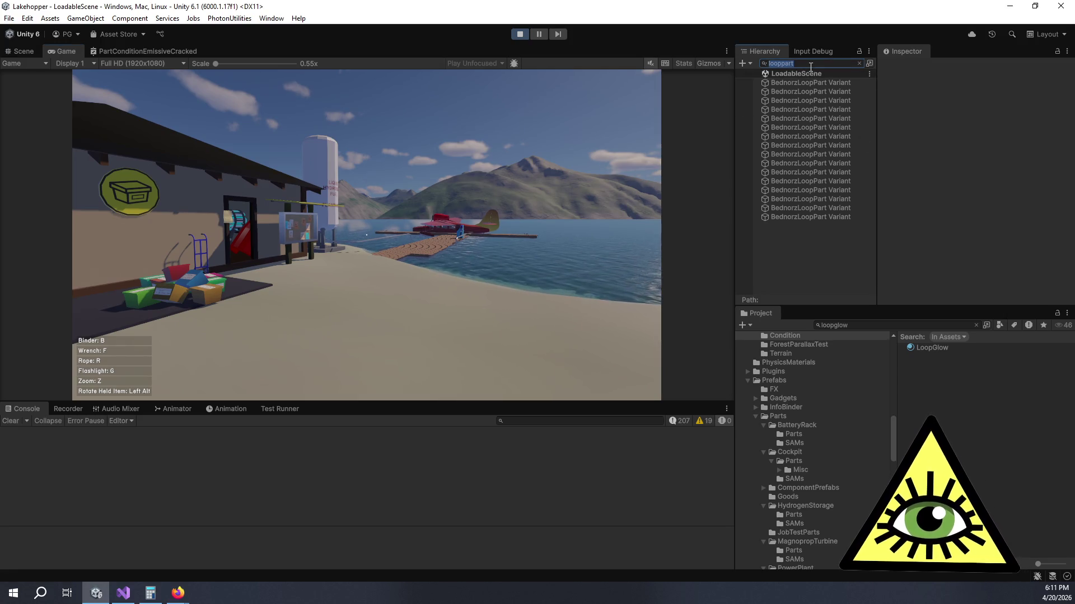
pyautogui.write('part')
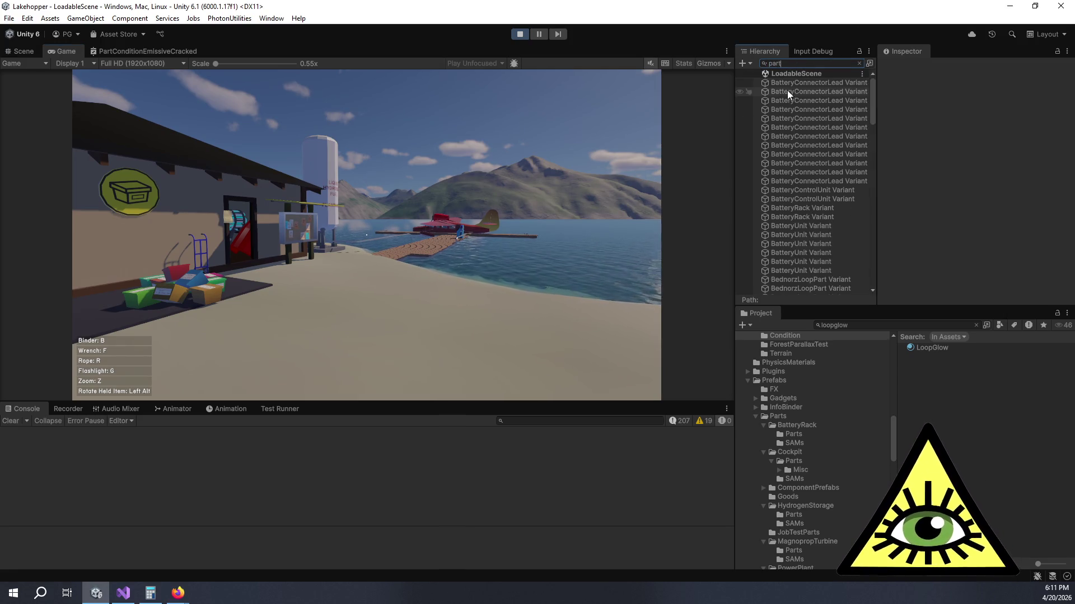
pyautogui.click(794, 91)
pyautogui.scroll(-10, 811, 168)
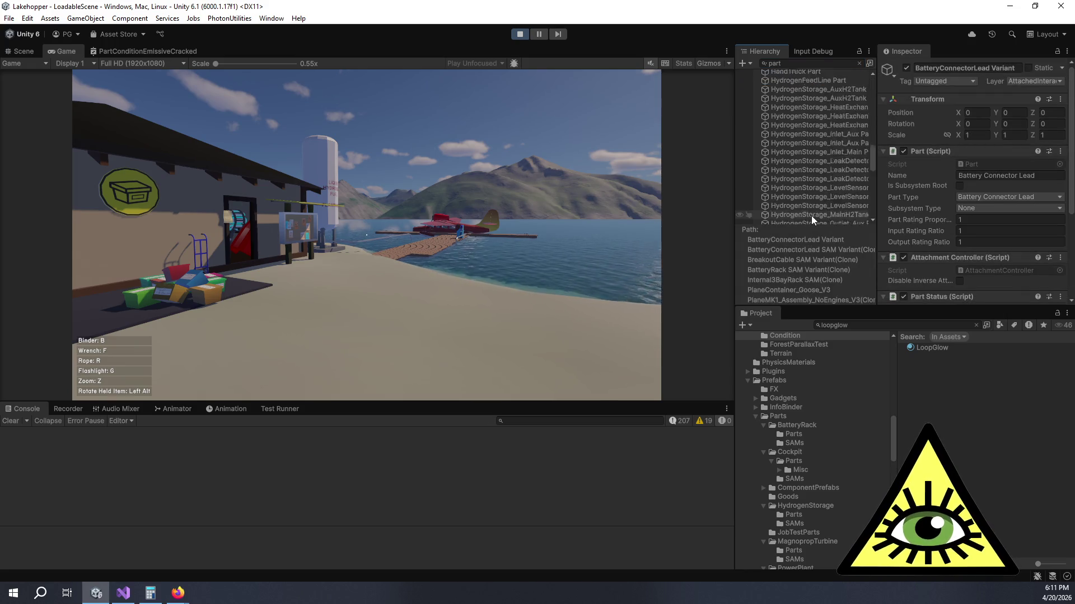
pyautogui.scroll(-2, 811, 222)
pyautogui.keyDown('shift'); pyautogui.click(811, 221); pyautogui.keyUp('shift')
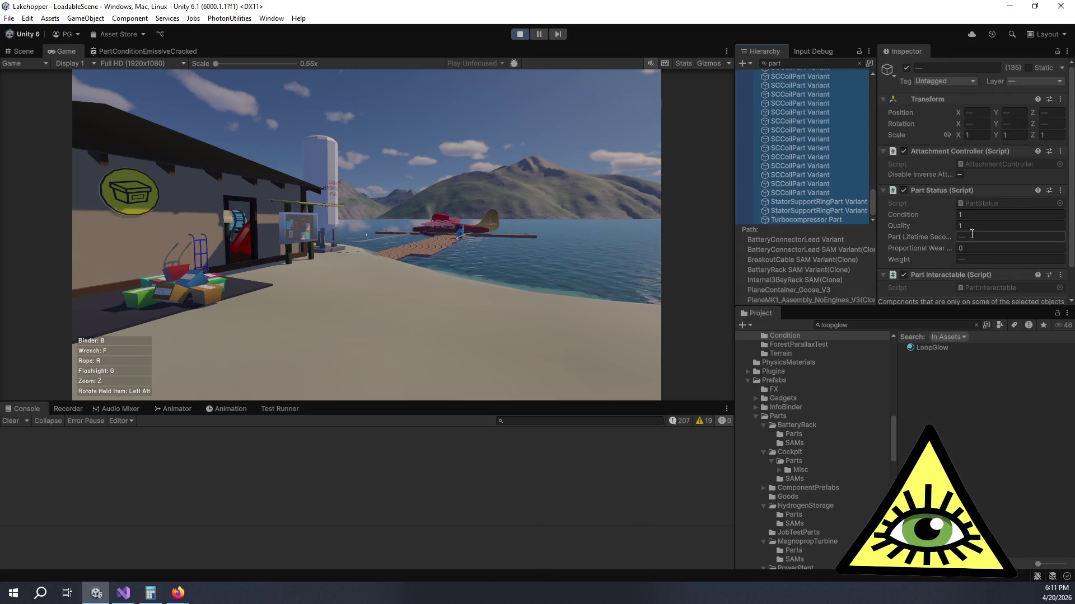
pyautogui.click(973, 215)
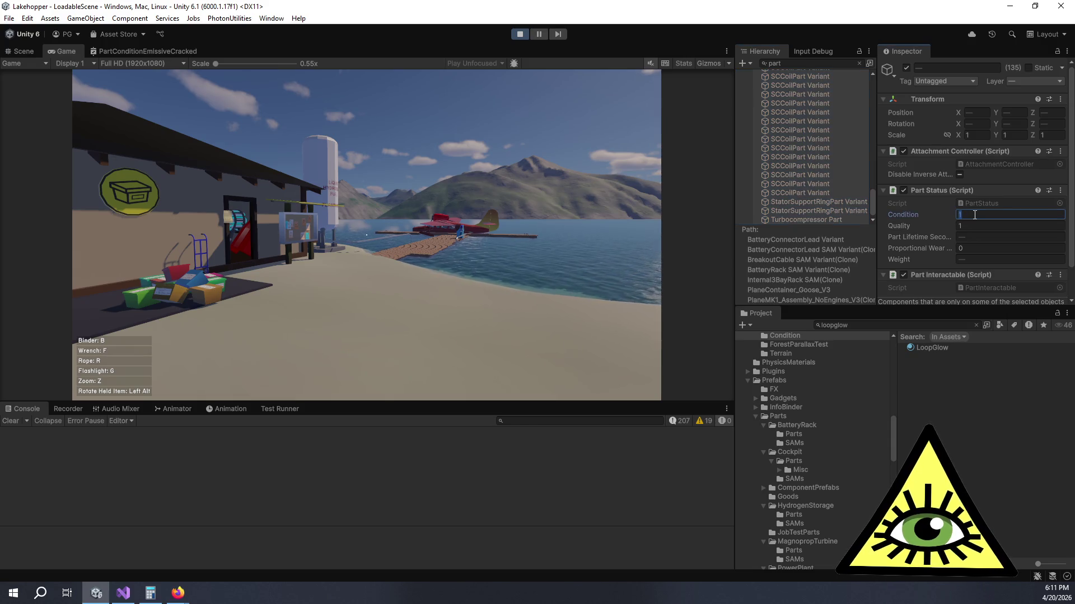
pyautogui.write('0')
pyautogui.press('Return')
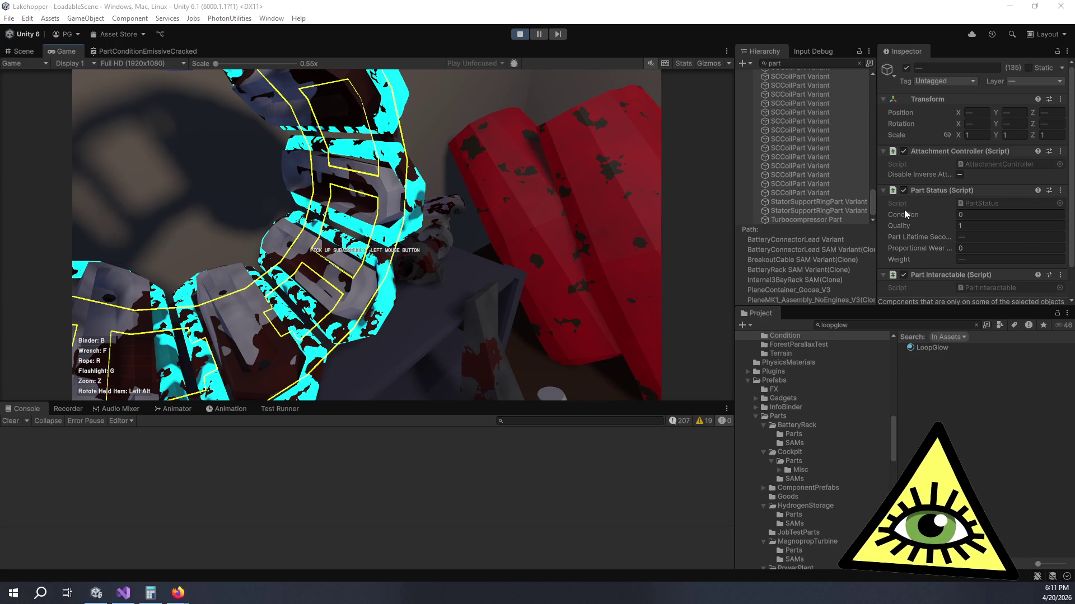
# Step: Raise the parts' Condition partway and attach the stator support ring onto the coil assembly
pyautogui.moveTo(917, 214); pyautogui.dragTo(922, 215)
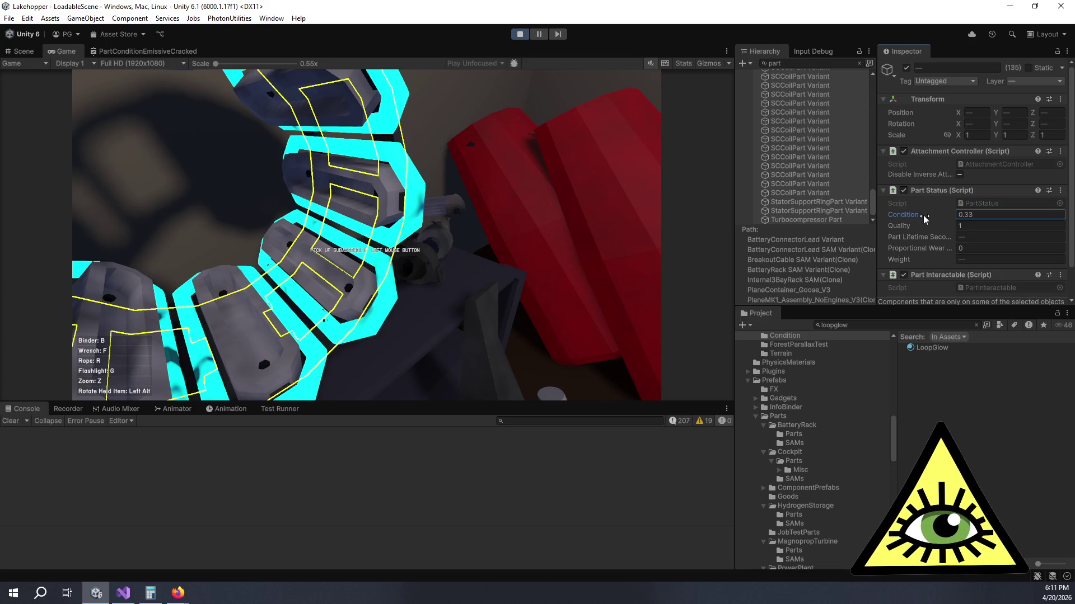
pyautogui.click(3, 273)
pyautogui.click(367, 235)
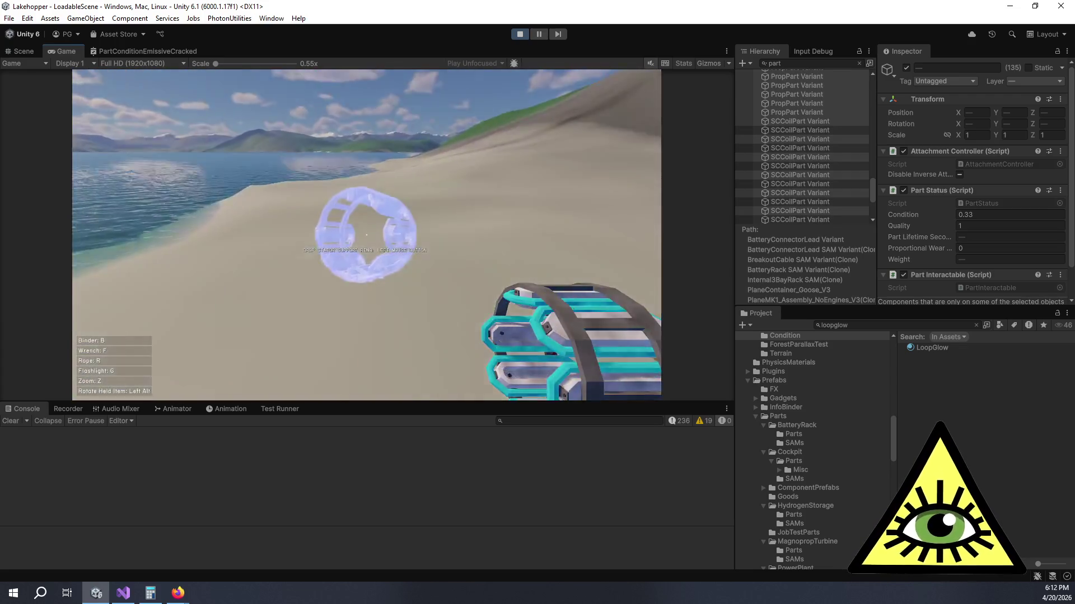
pyautogui.click(367, 235)
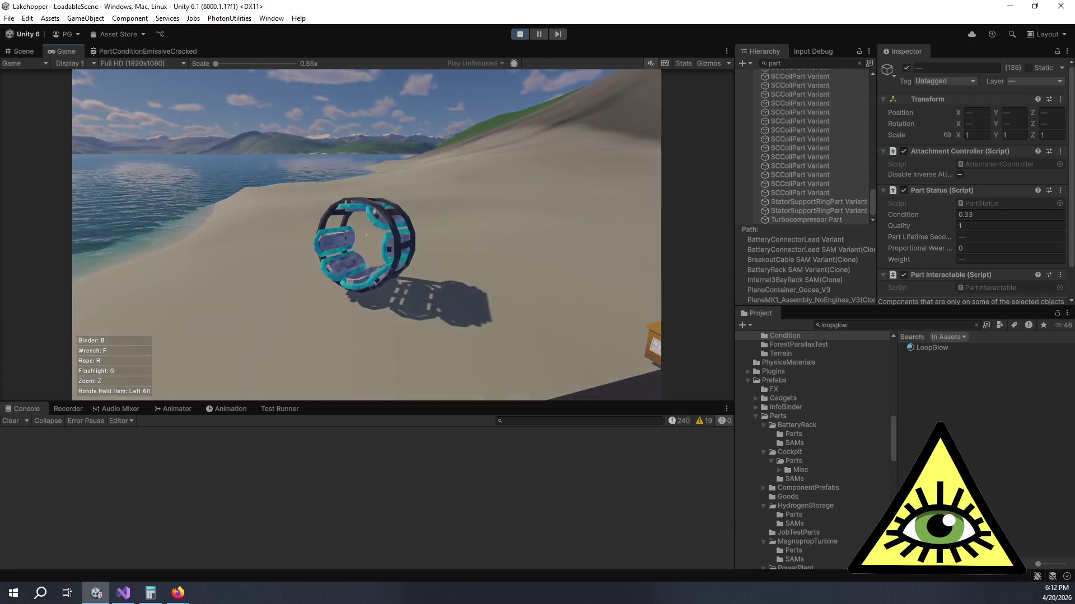
pyautogui.press('w')
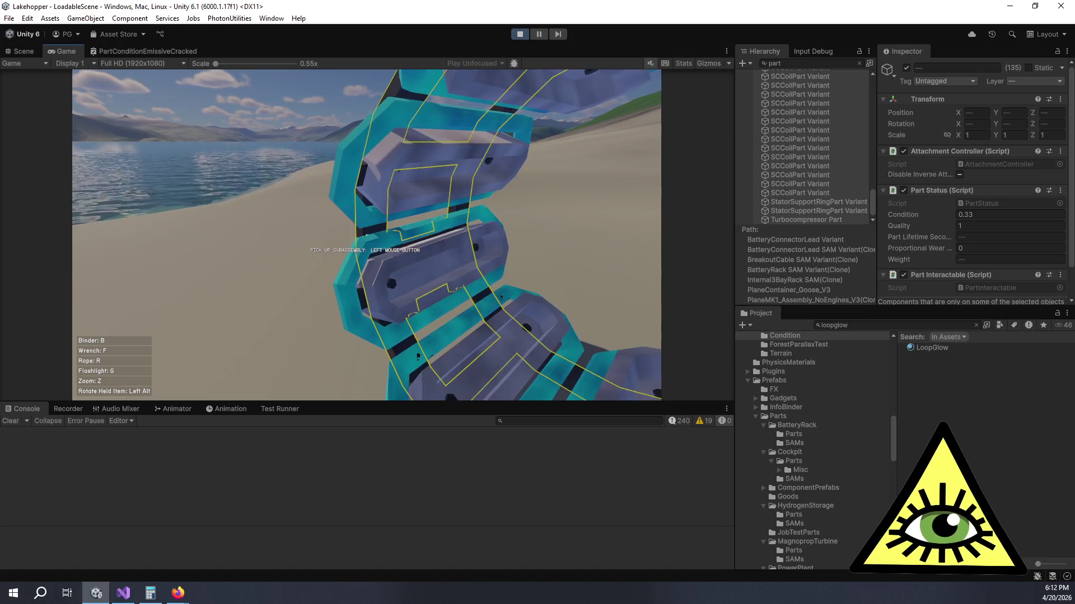
pyautogui.click(366, 235)
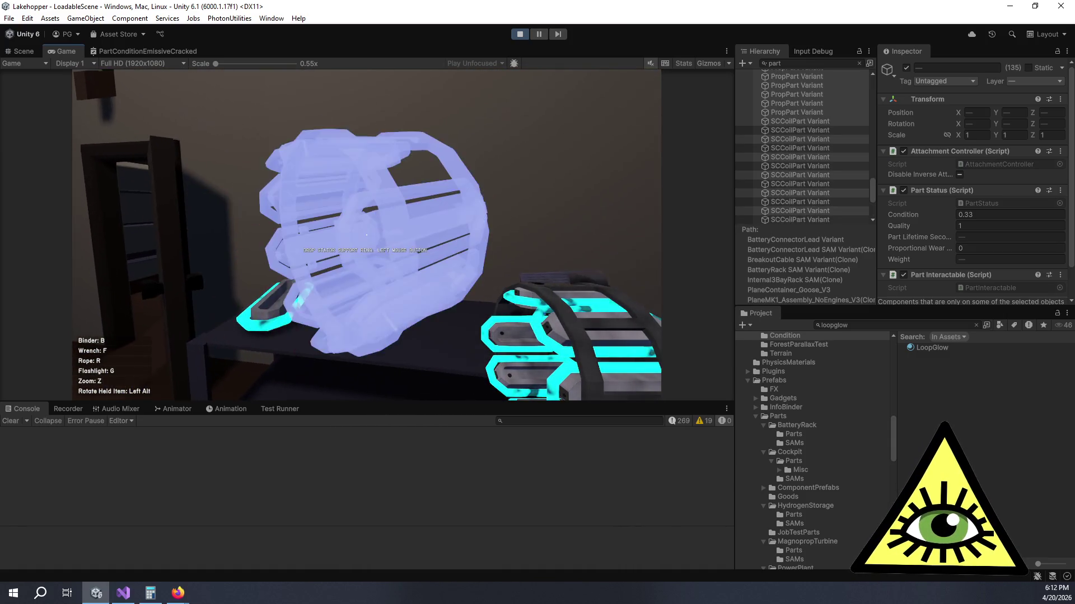
pyautogui.click(367, 235)
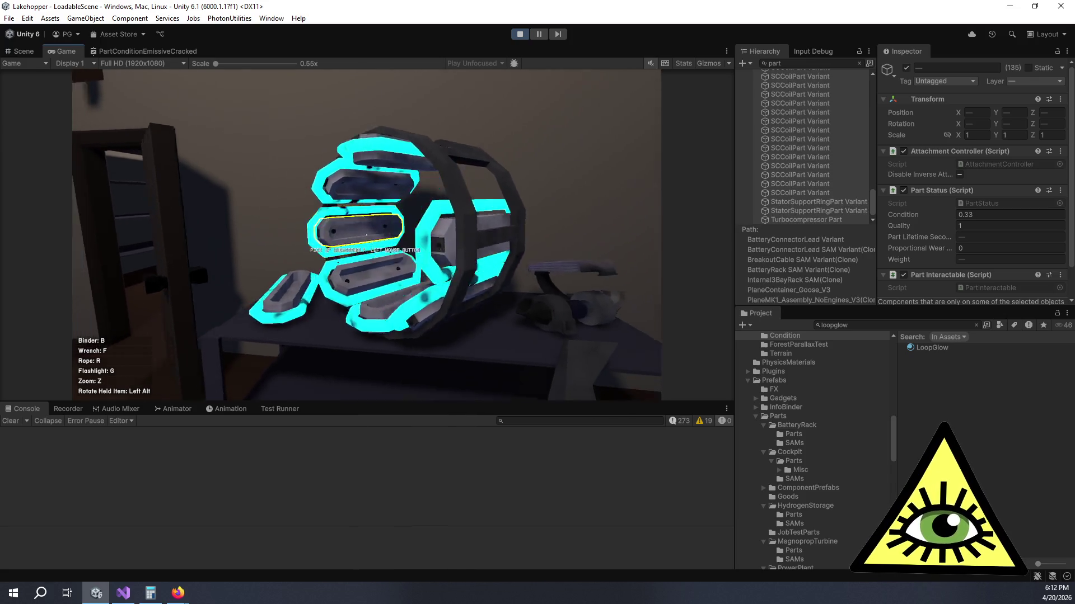
# Step: Set a superconducting coil down on the floor and walk around to inspect its glow
pyautogui.press('w')
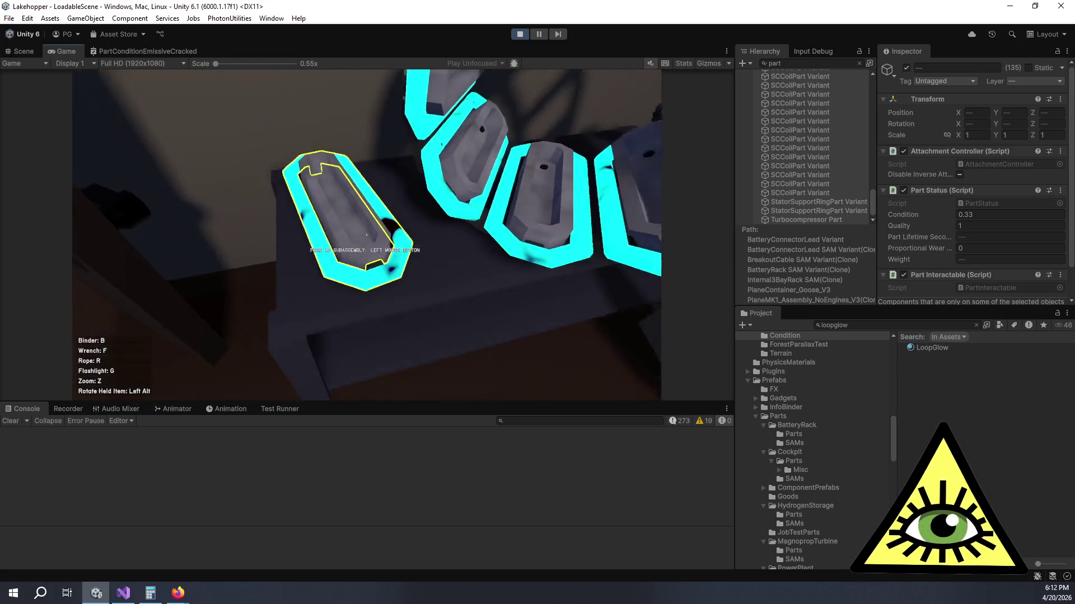
pyautogui.click(367, 235)
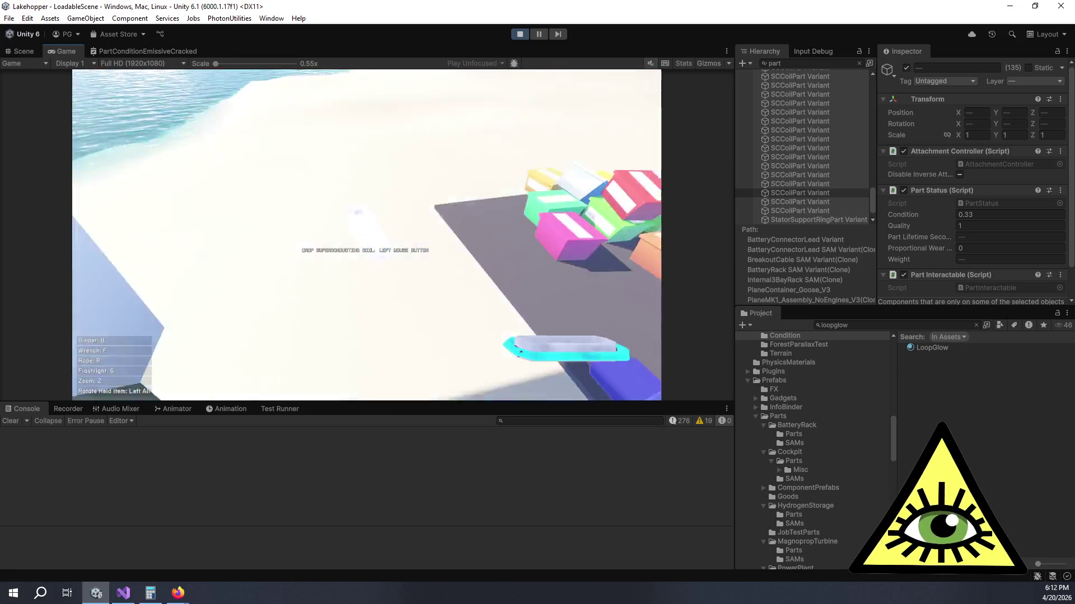
pyautogui.click(367, 235)
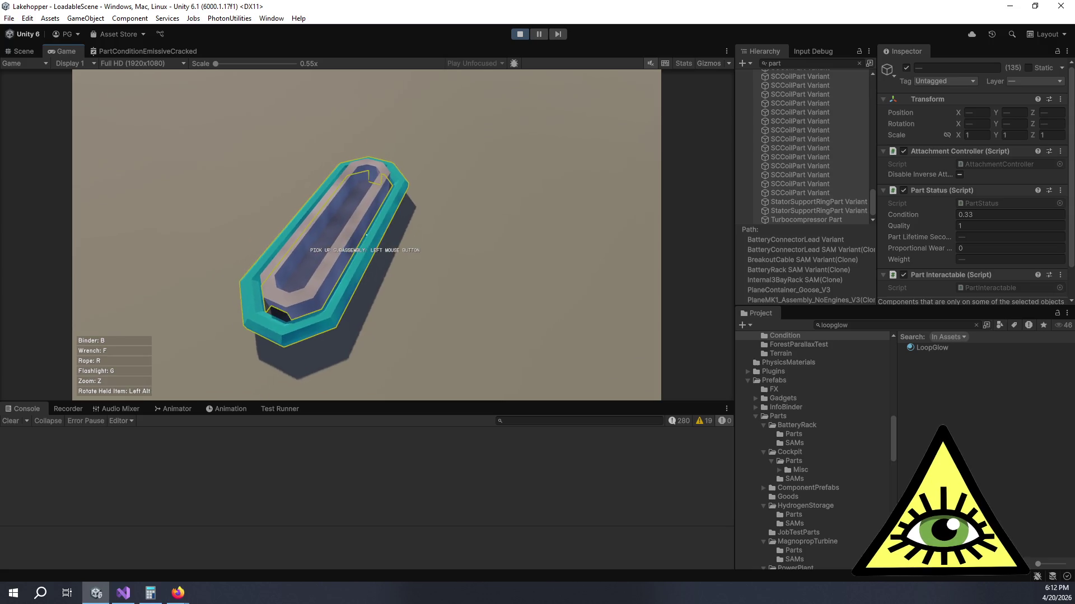
pyautogui.click(367, 235)
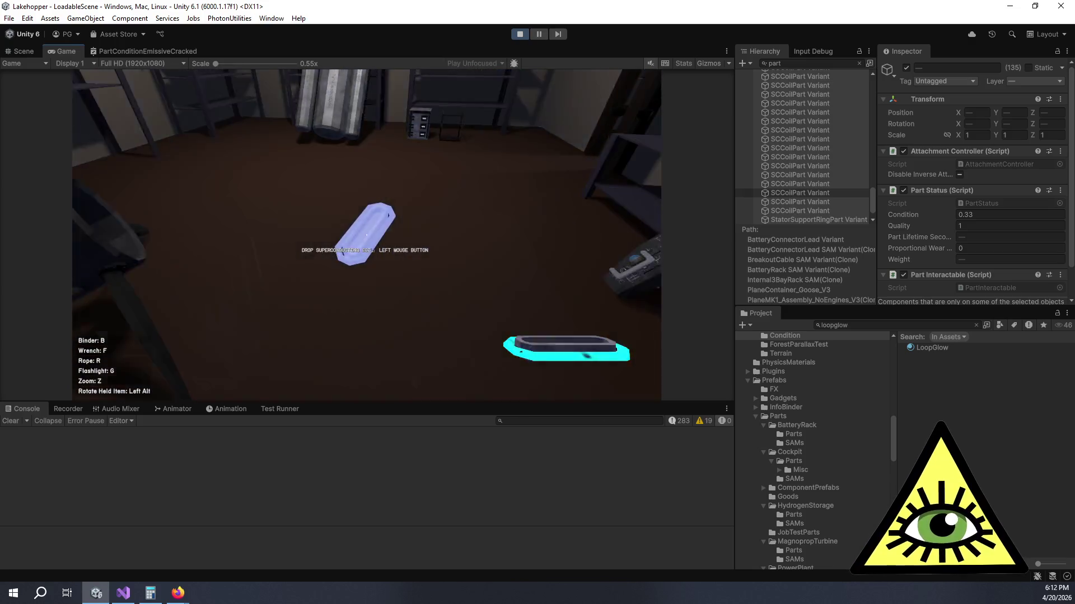
pyautogui.click(367, 235)
pyautogui.press('w')
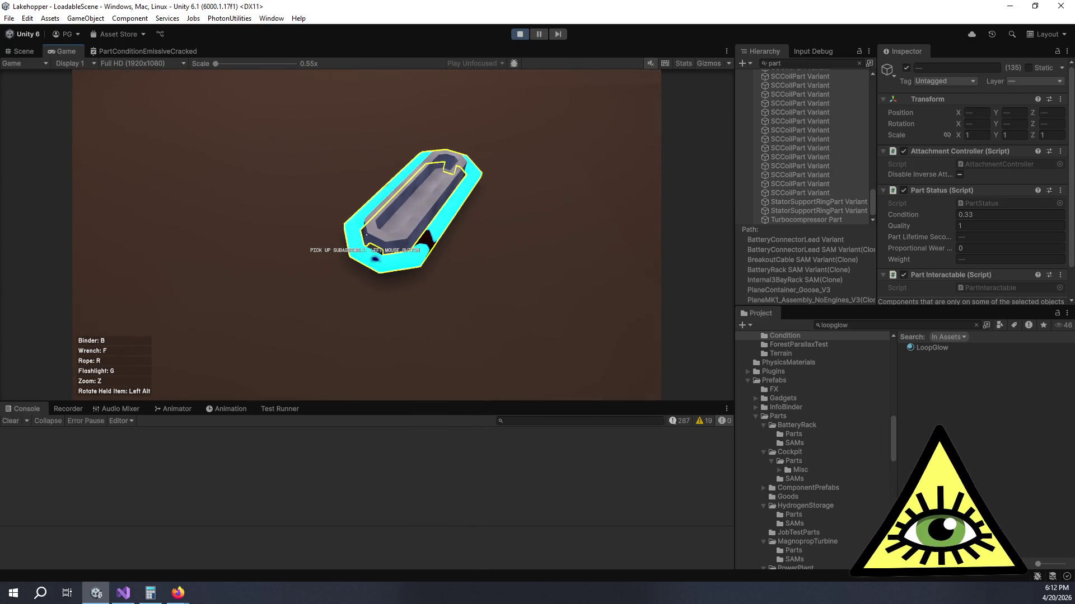
pyautogui.moveTo(367, 235)
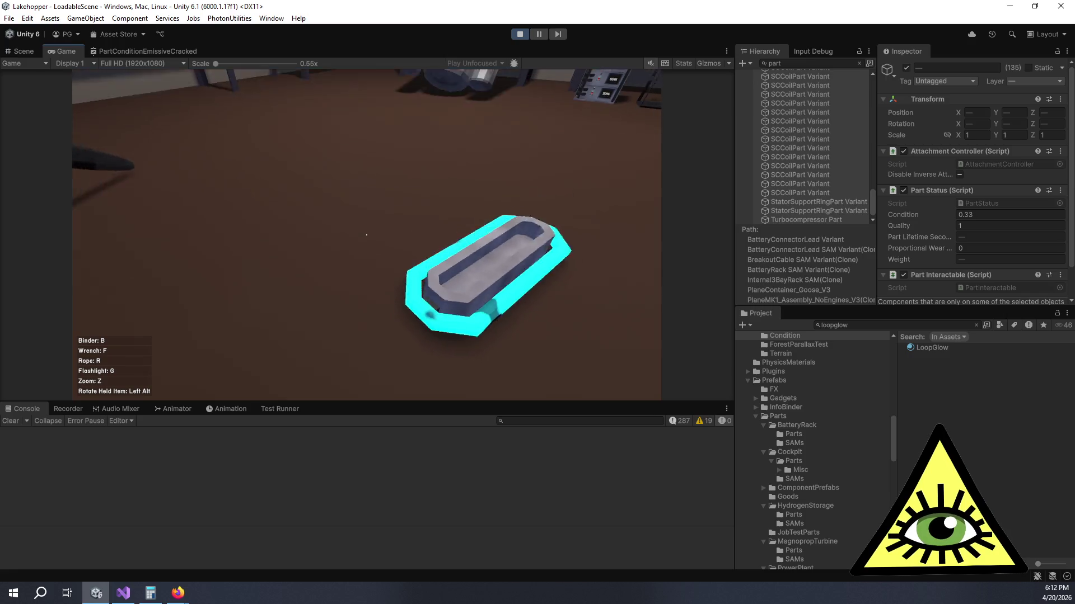
pyautogui.press('w')
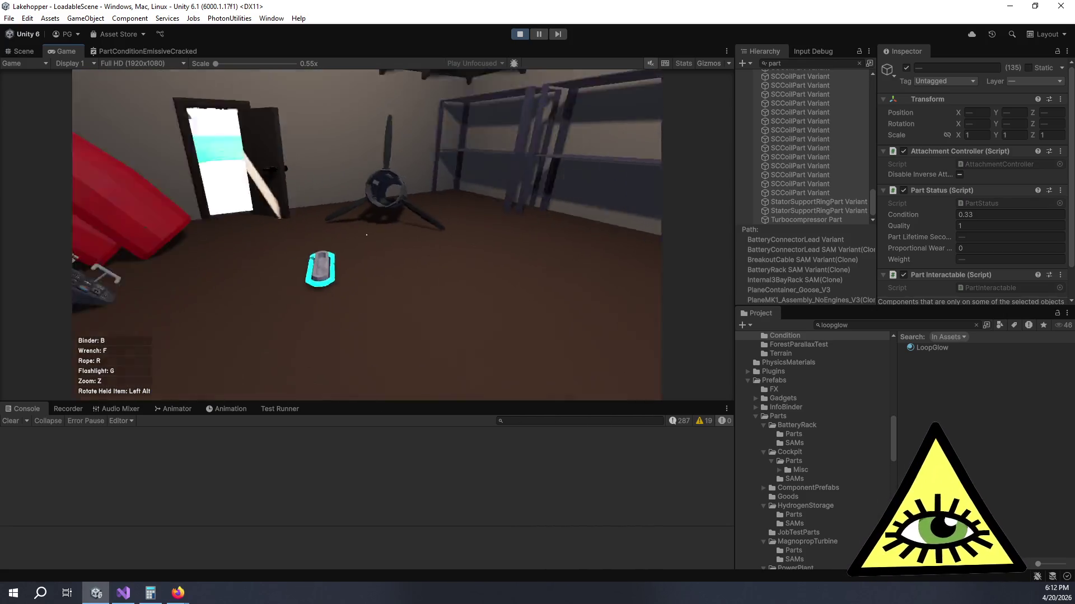
pyautogui.press('w')
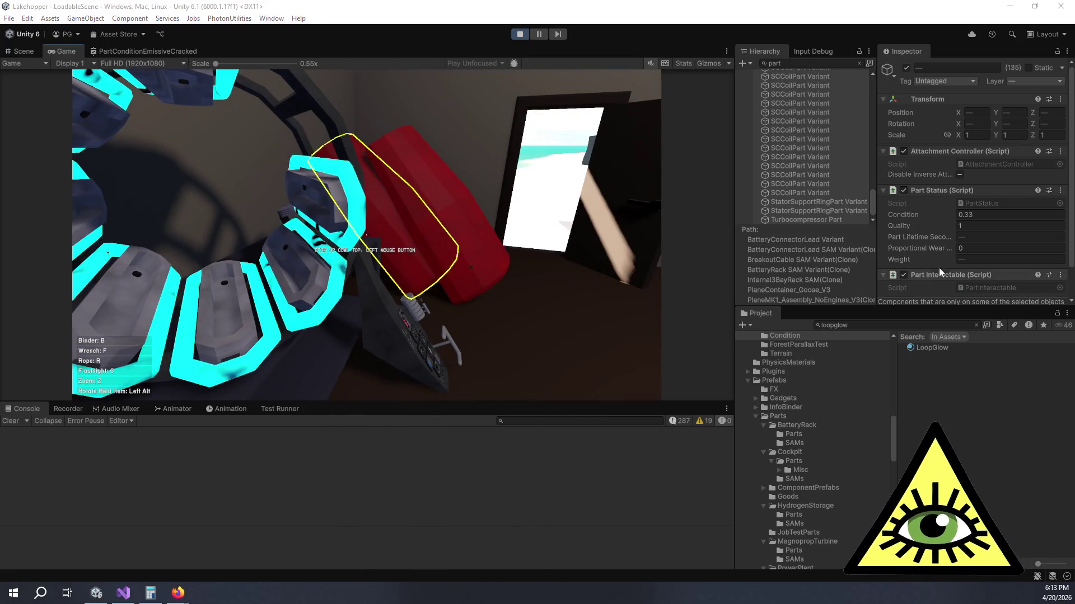
pyautogui.click(989, 215)
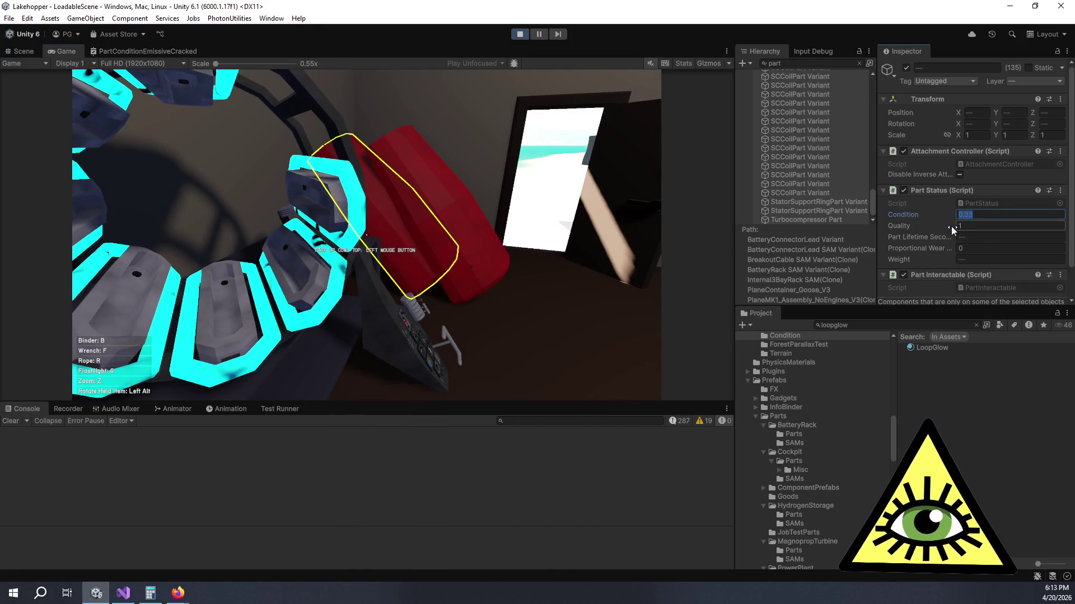
# Step: Set the parts' Condition to 0.25 to check the wear look, then exit Play mode
pyautogui.write('.25')
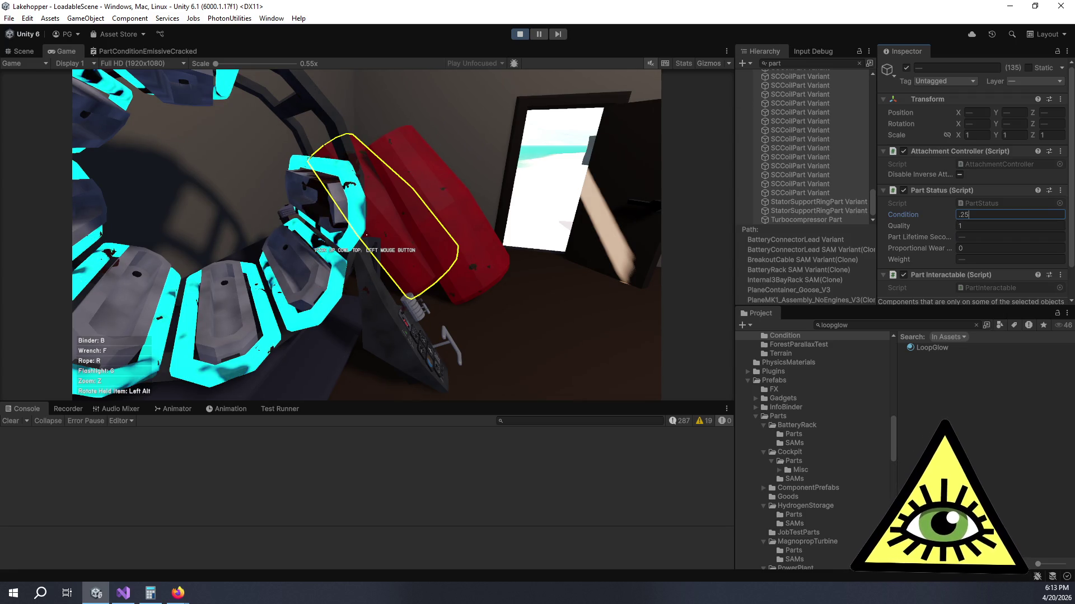
pyautogui.press('Return')
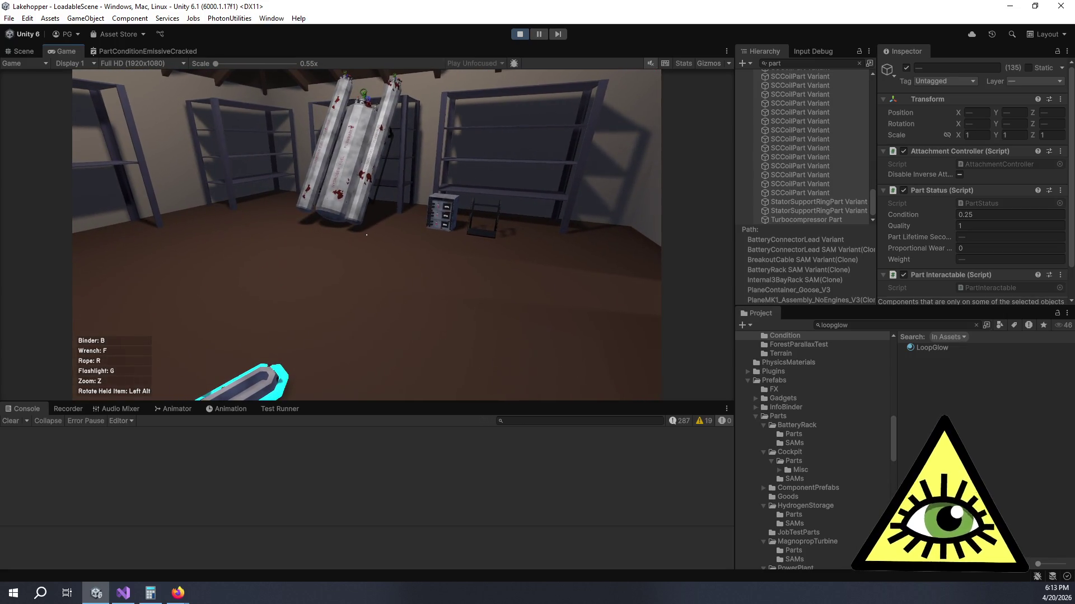
pyautogui.hotkey('ctrl', 'p')
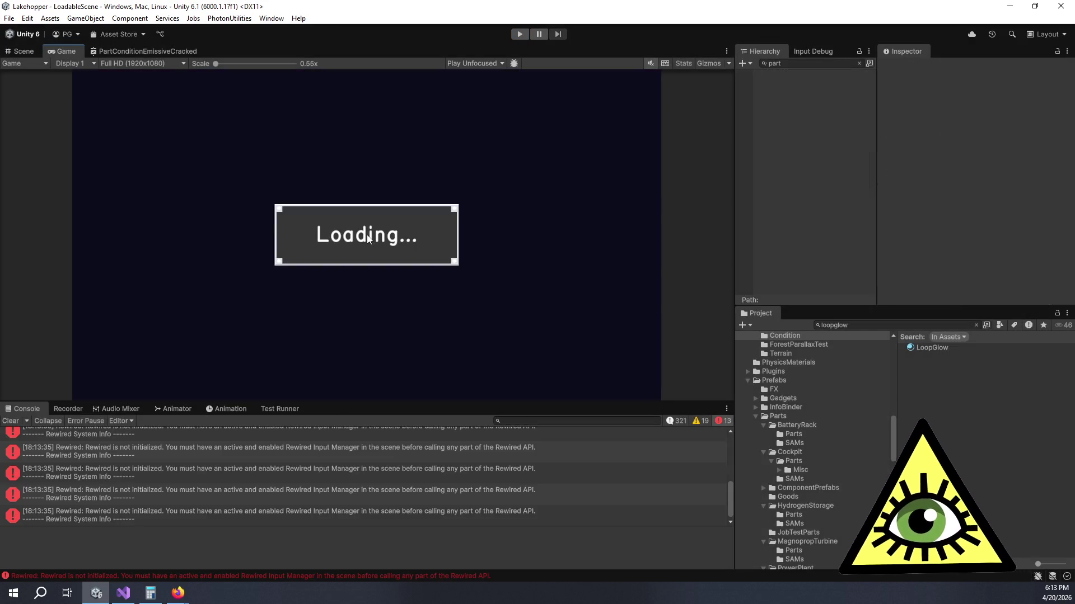
pyautogui.hotkey('alt', 'Tab')
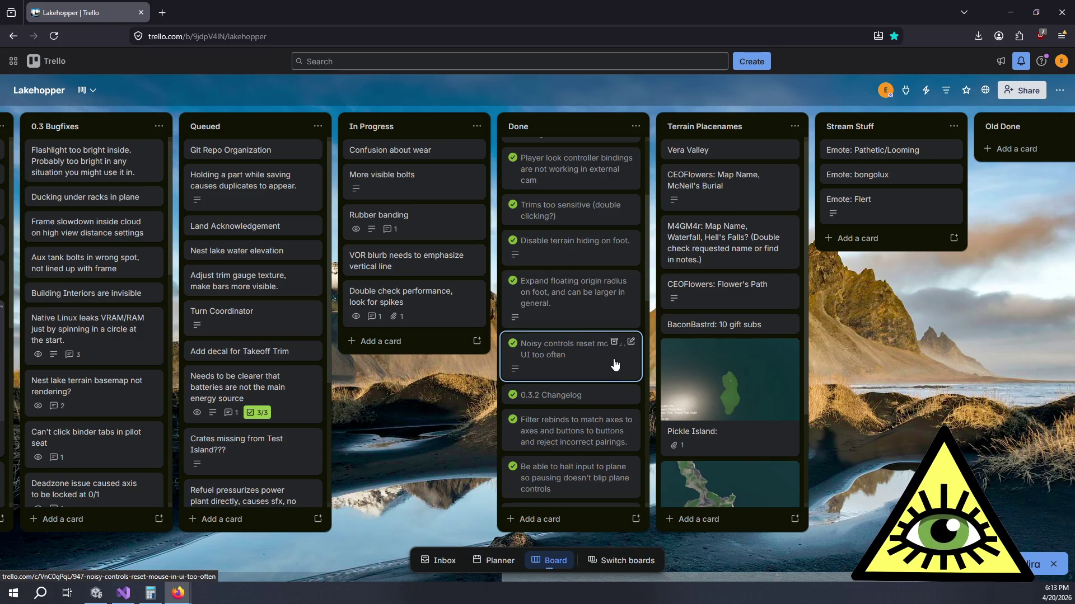
# Step: Bring up the Trello window in Firefox and scroll through the Lakehopper Done list's completed cards
pyautogui.click(103, 597)
pyautogui.click(178, 593)
pyautogui.click(174, 570)
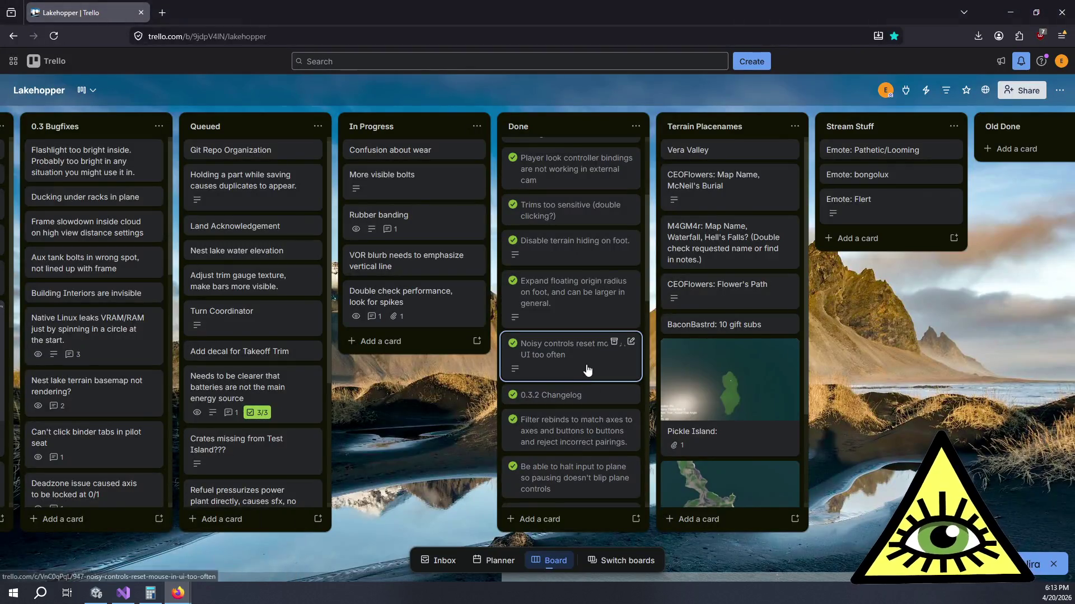
pyautogui.scroll(3, 647, 364)
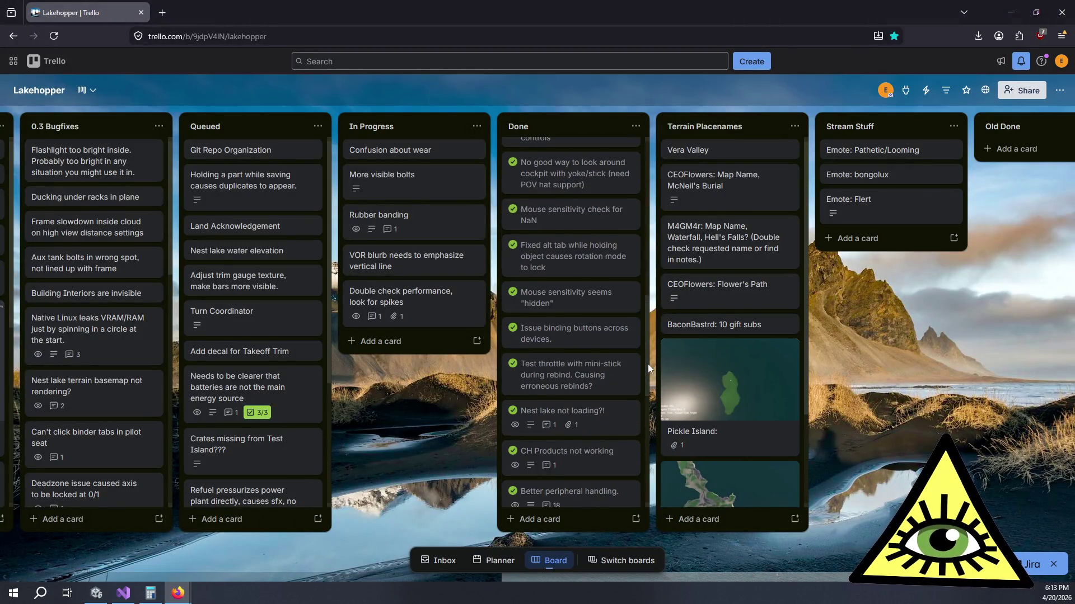
pyautogui.scroll(-4, 632, 364)
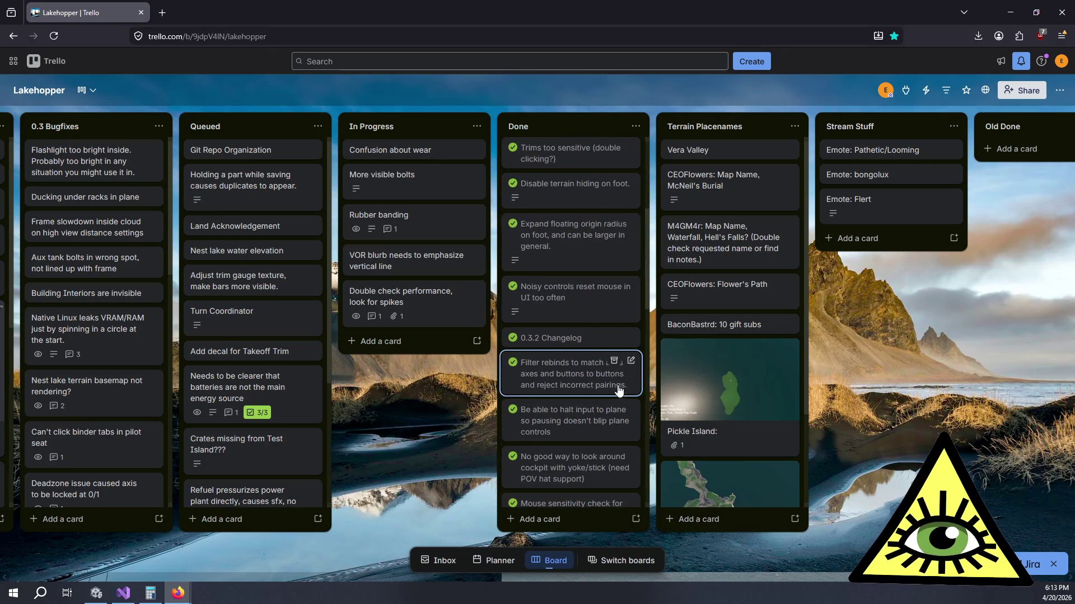
pyautogui.scroll(3, 583, 295)
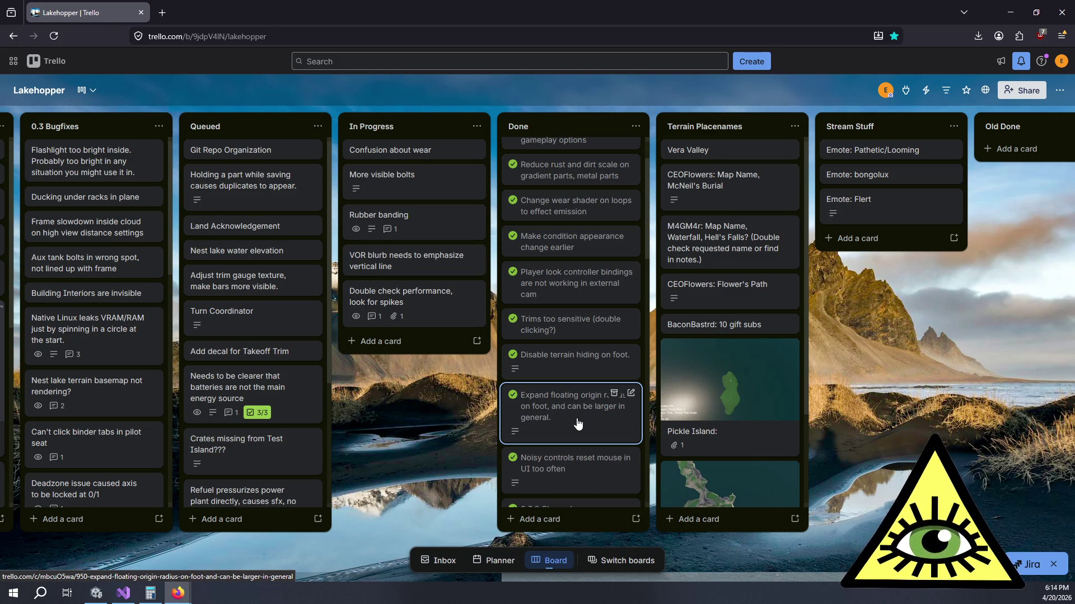
pyautogui.click(96, 593)
# Step: Change the Player version in Project Settings to 0.3.2.2 and close the settings window
pyautogui.click(29, 18)
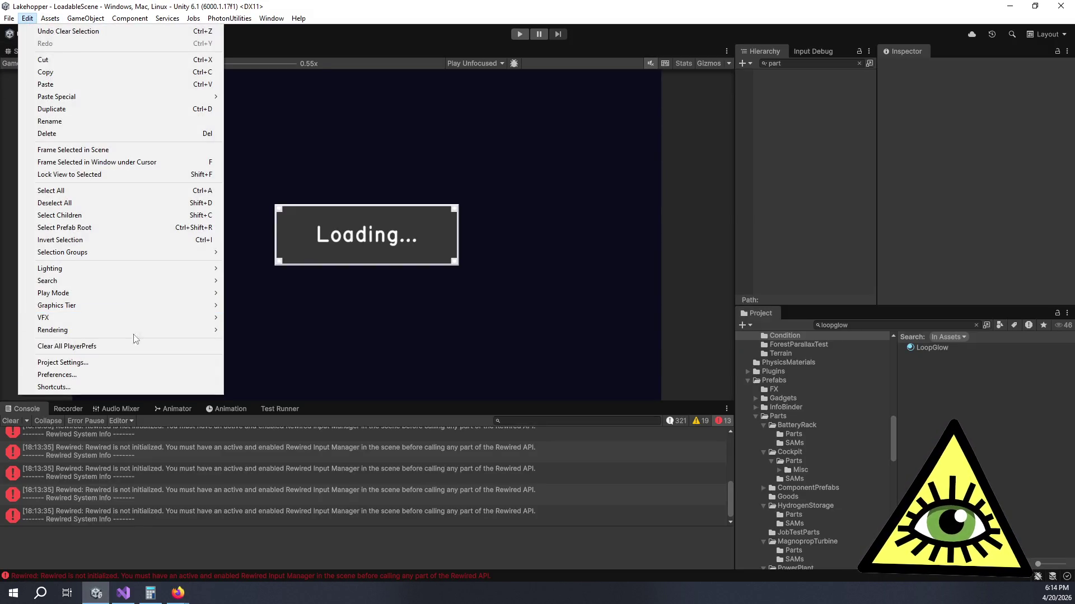
pyautogui.click(132, 365)
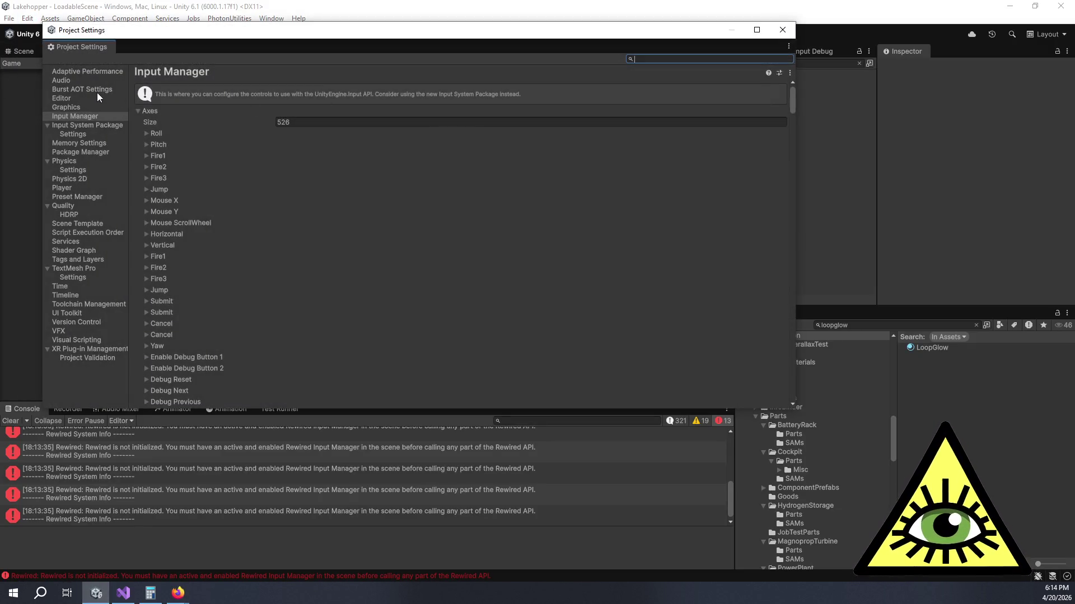
pyautogui.click(63, 188)
pyautogui.click(330, 112)
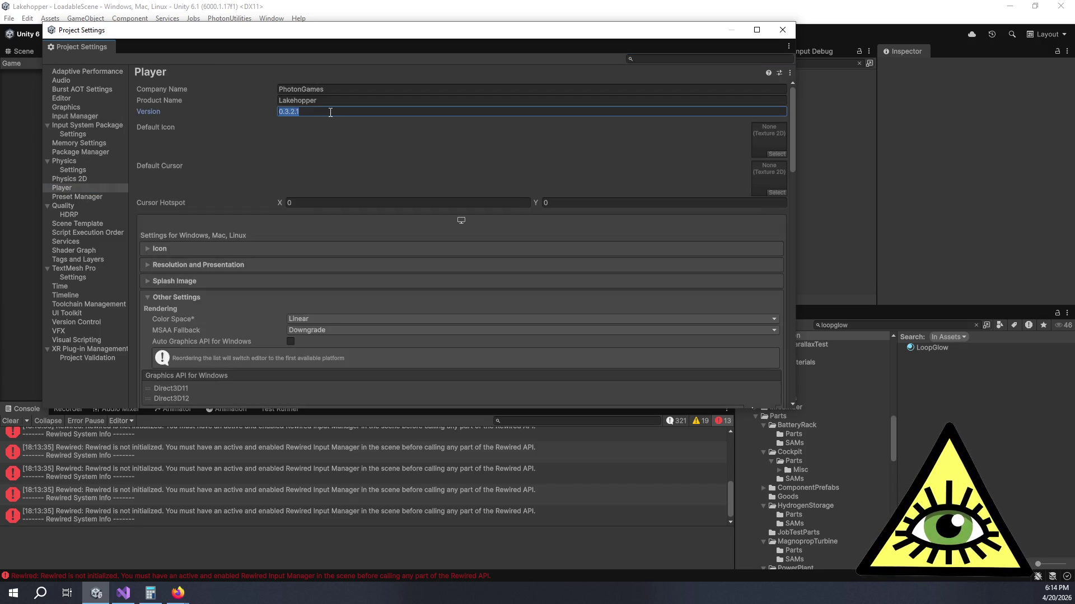
pyautogui.click(330, 113)
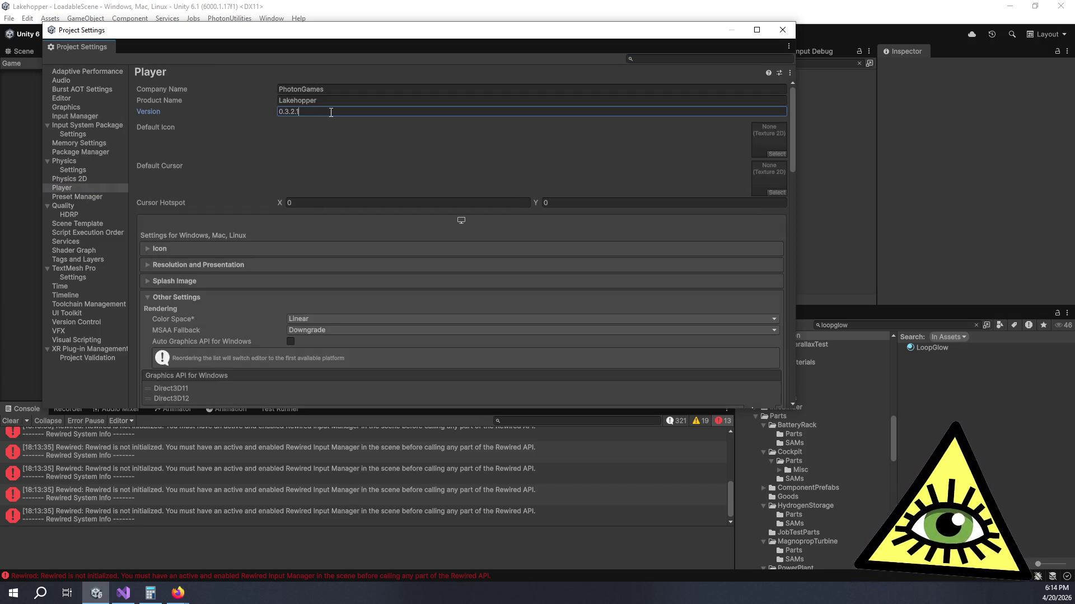
pyautogui.write('.2')
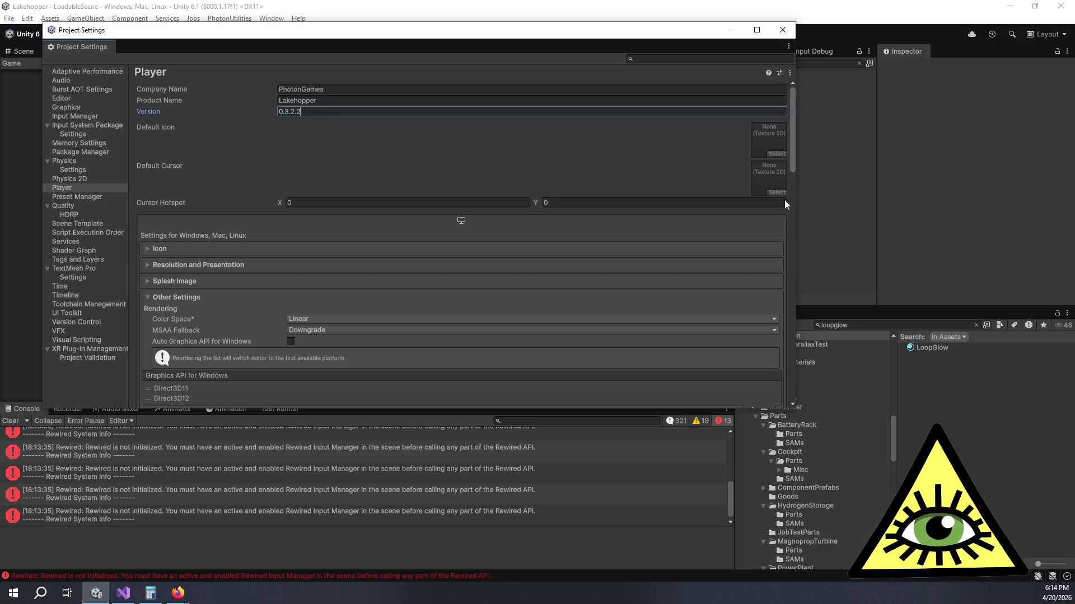
pyautogui.click(519, 103)
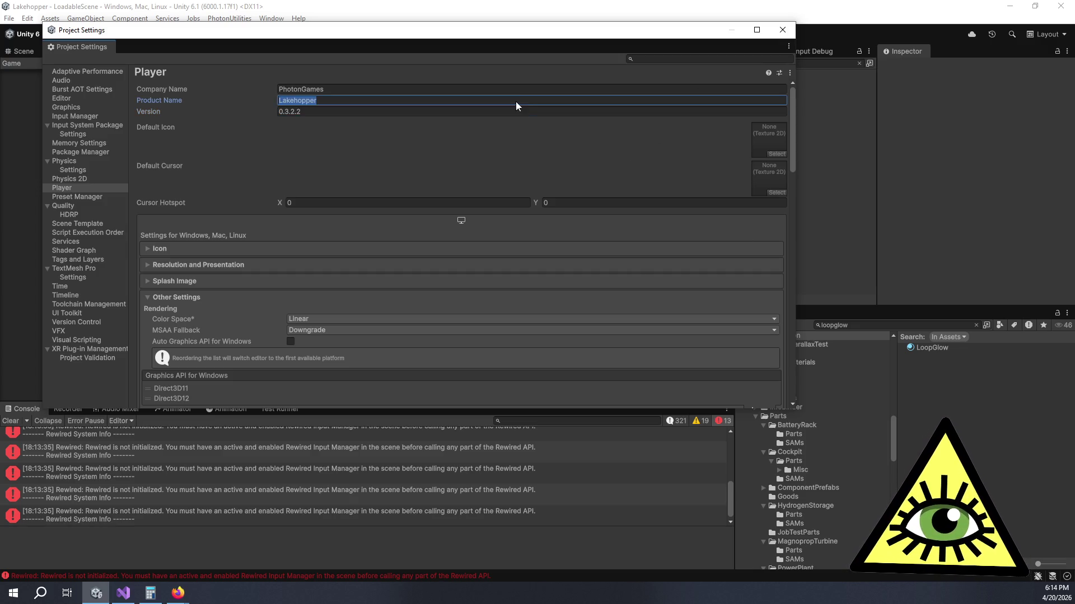
pyautogui.click(520, 101)
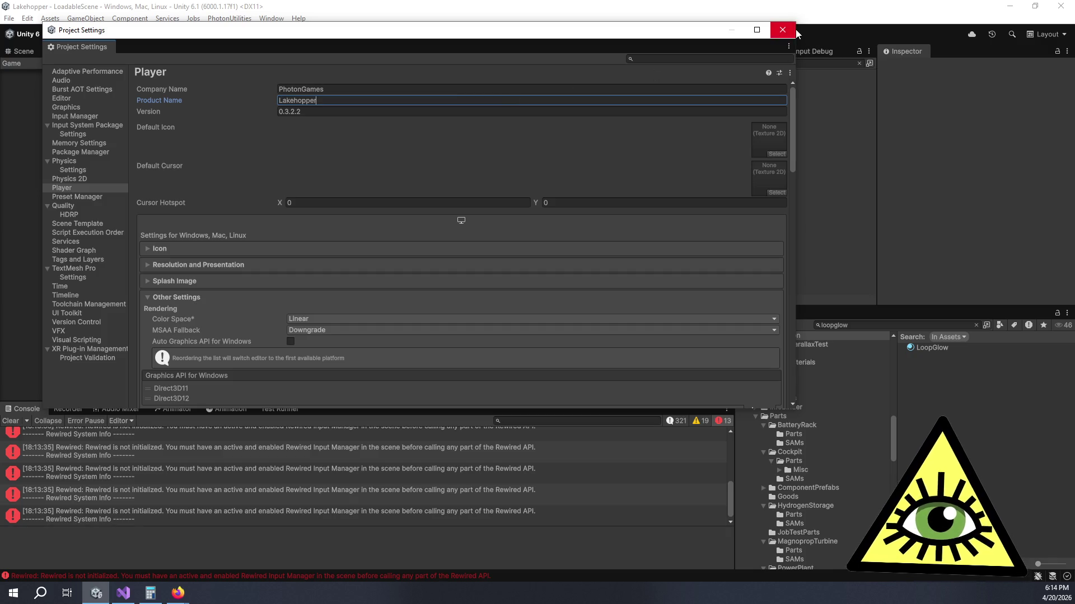
pyautogui.click(783, 30)
pyautogui.hotkey('alt', 'Tab')
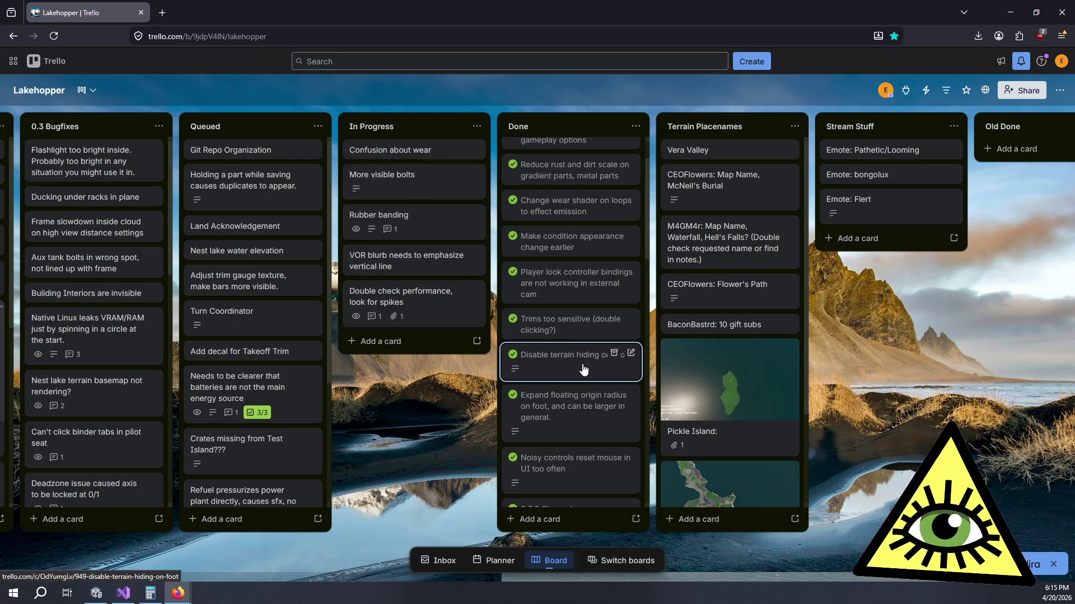
pyautogui.scroll(-2, 593, 428)
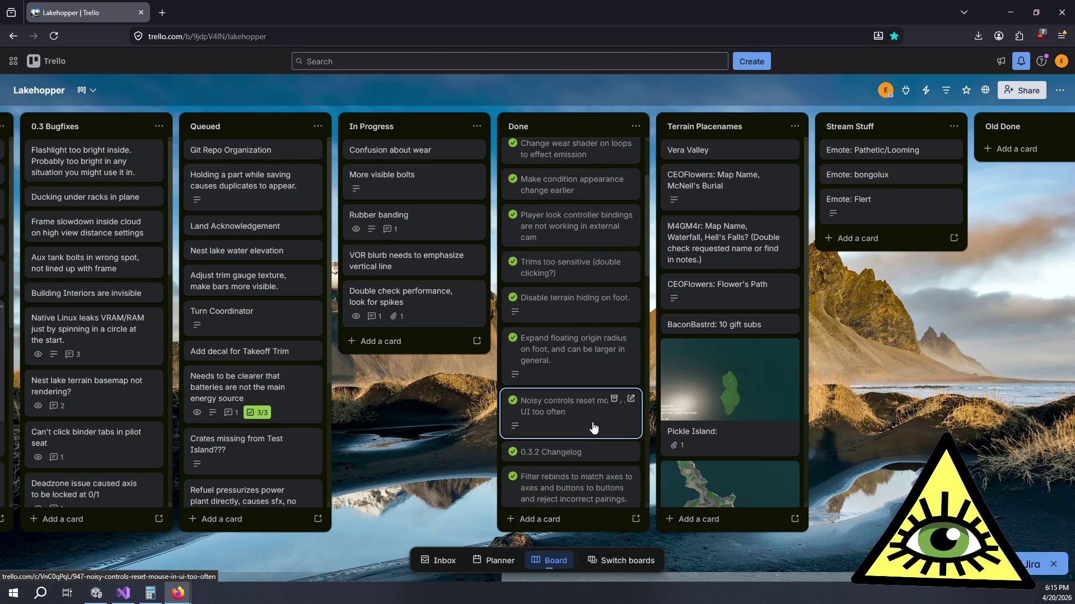